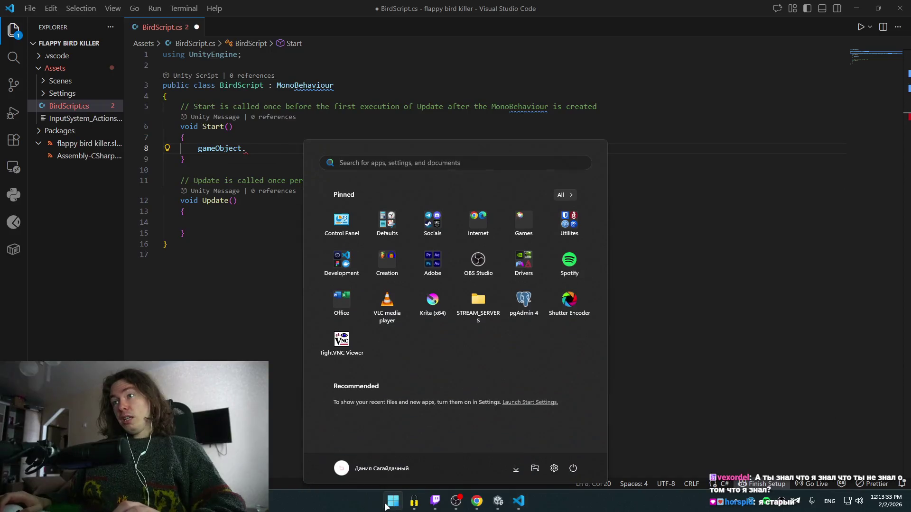
- Launch the Visual Studio Installer from the Start menu search results, then return to the tutorial browser
key(Down)
key(Down)
key(Down)
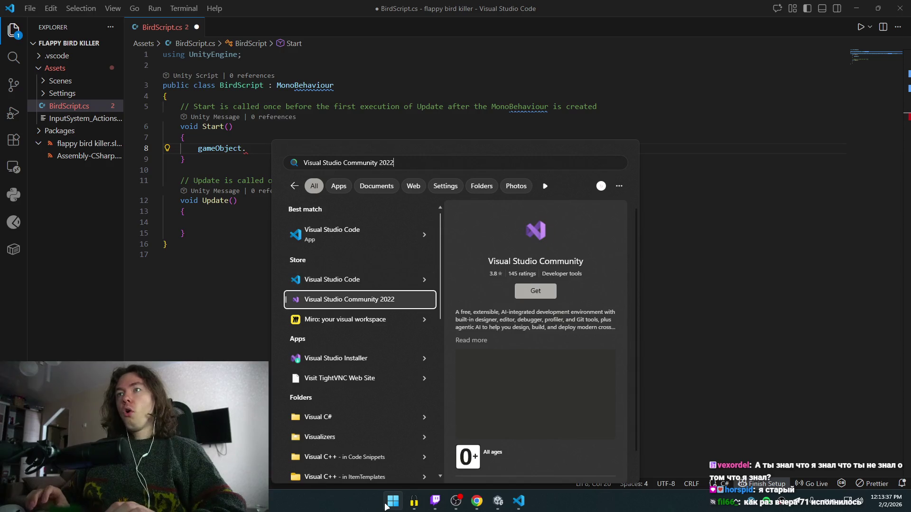
key(Up)
key(Up)
key(Up)
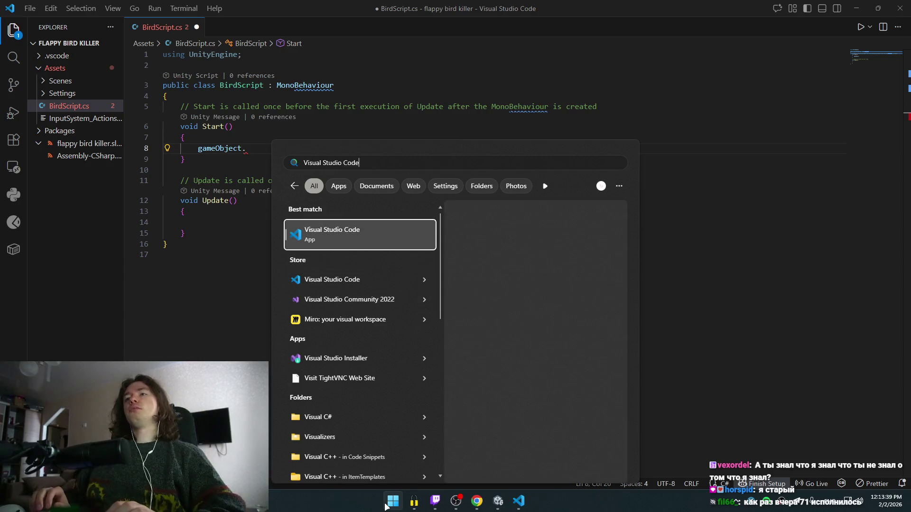
key(Down)
key(Down)
key(Down)
key(Down)
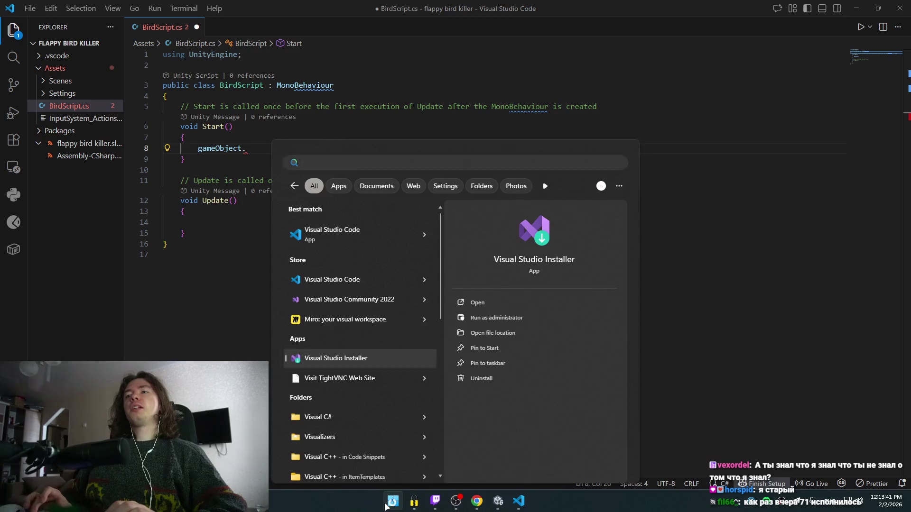
key(Return)
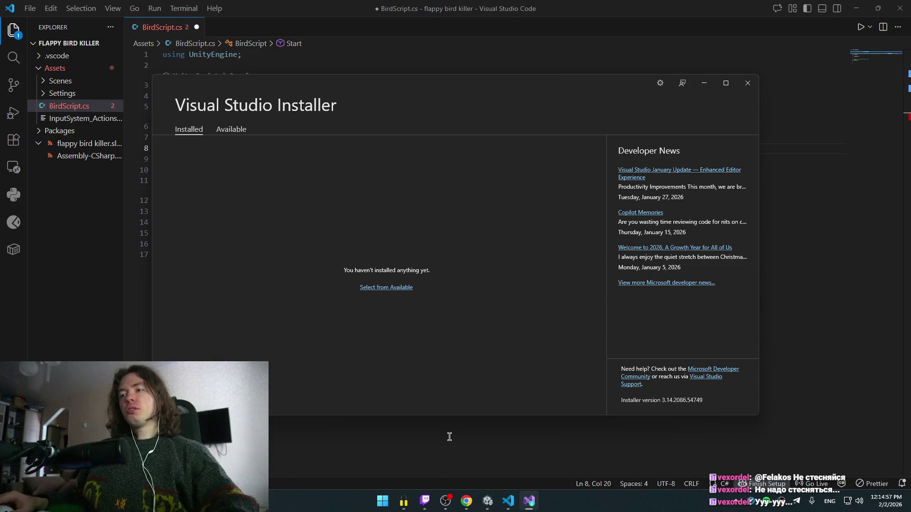
mouse_move(466, 498)
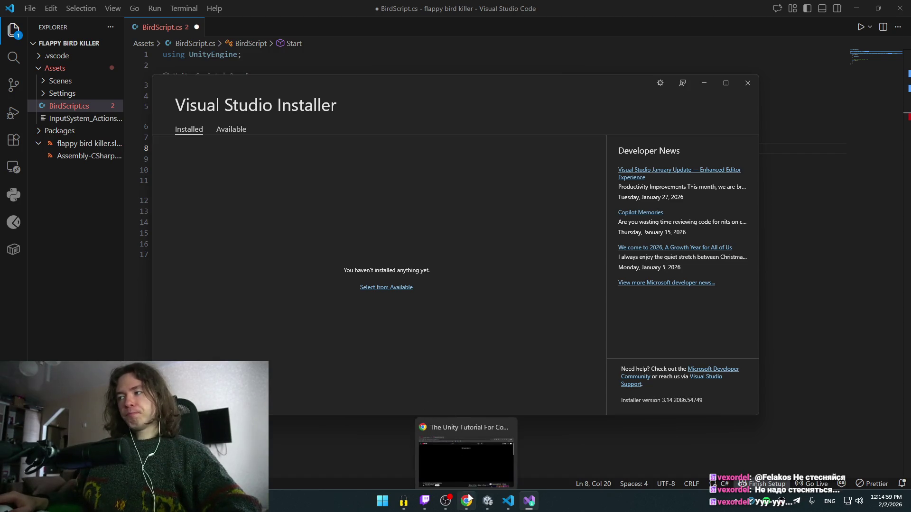
click(463, 450)
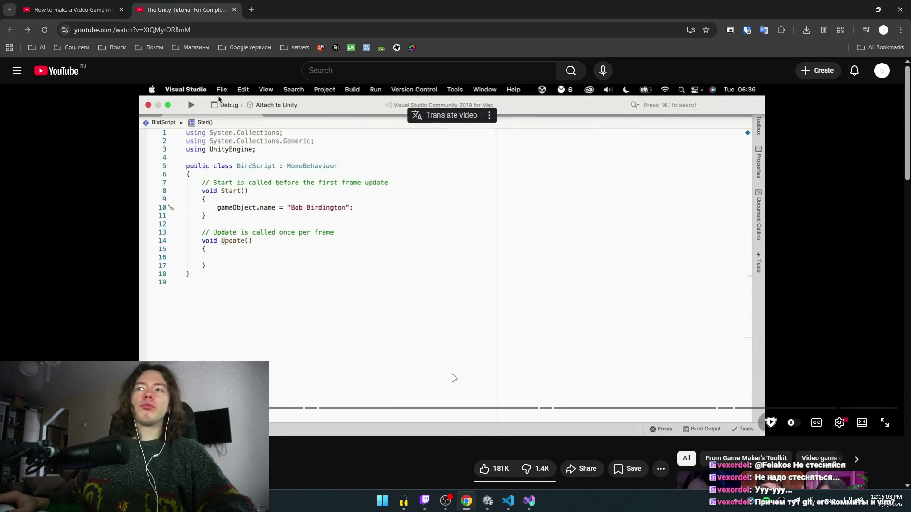
- Scrub the tutorial video and scroll the YouTube page to review the BirdScript code
drag(590, 411, 887, 408)
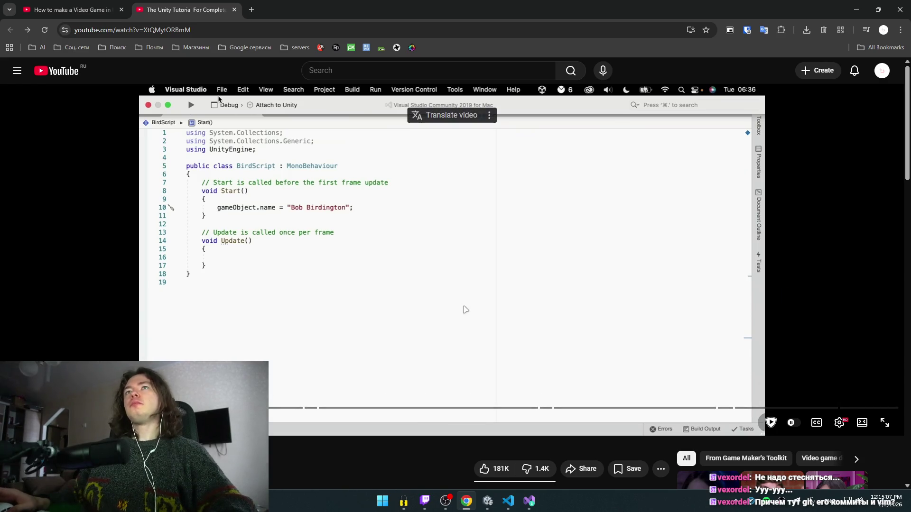
scroll(209, 67, down, 4)
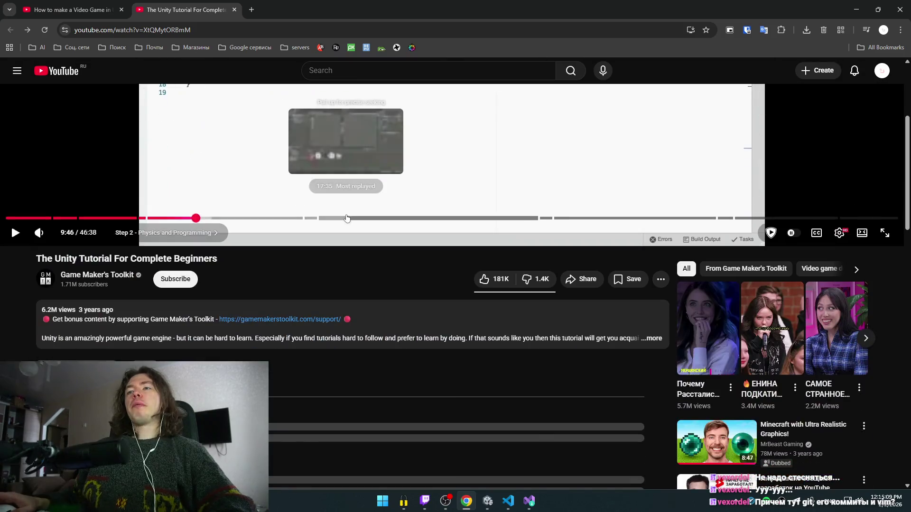
scroll(450, 293, down, 4)
scroll(451, 294, down, 1)
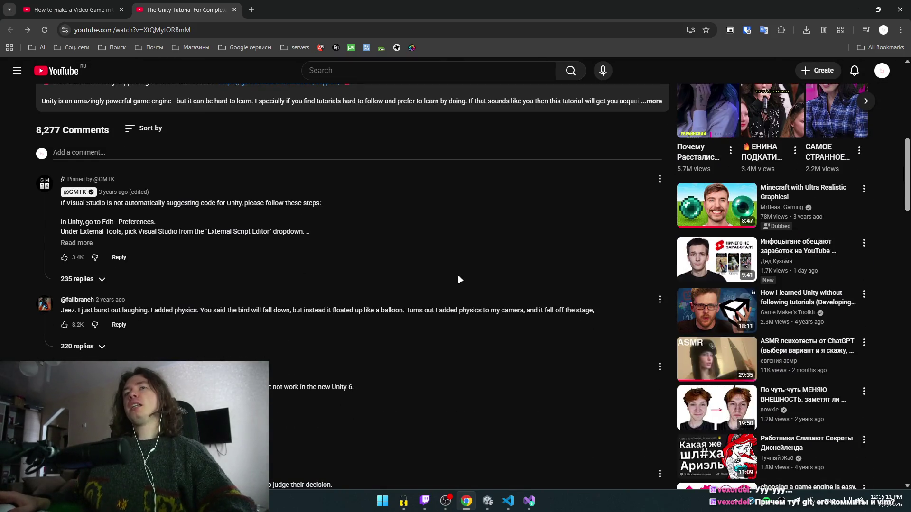
scroll(459, 279, up, 6)
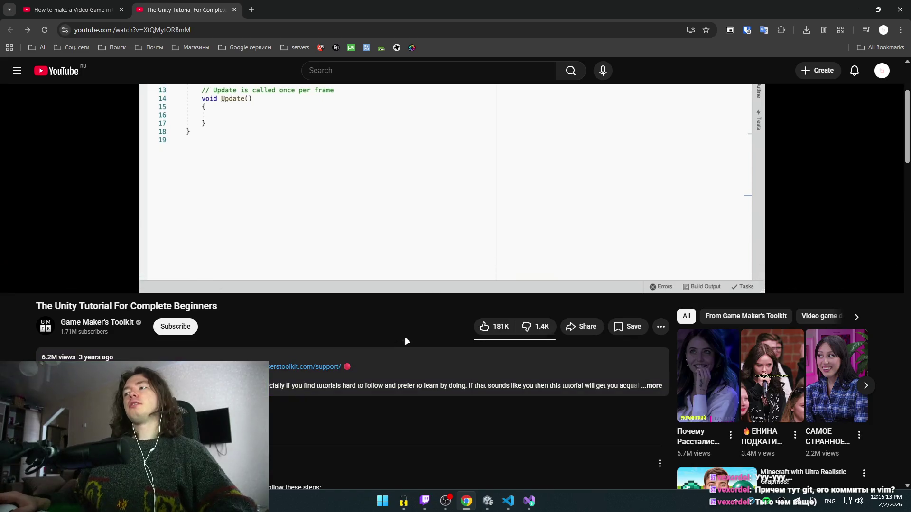
scroll(404, 332, up, 1)
scroll(429, 345, down, 7)
scroll(437, 337, up, 7)
scroll(436, 341, up, 2)
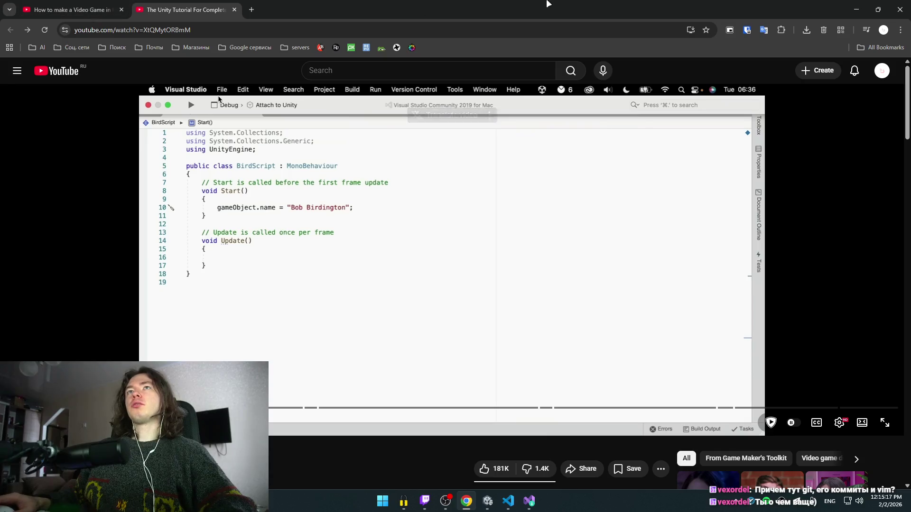
- Play the tutorial to the file-saving moment, pause it, and open a new browser tab
click(399, 325)
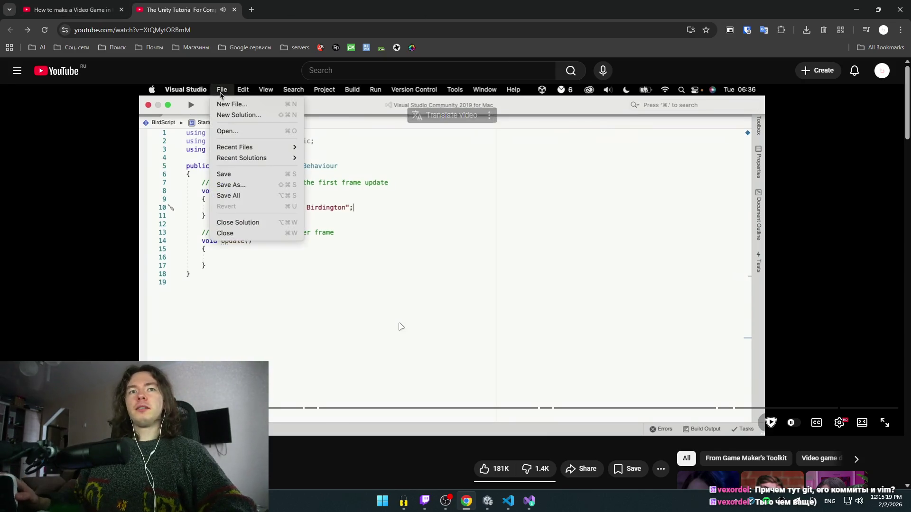
click(270, 281)
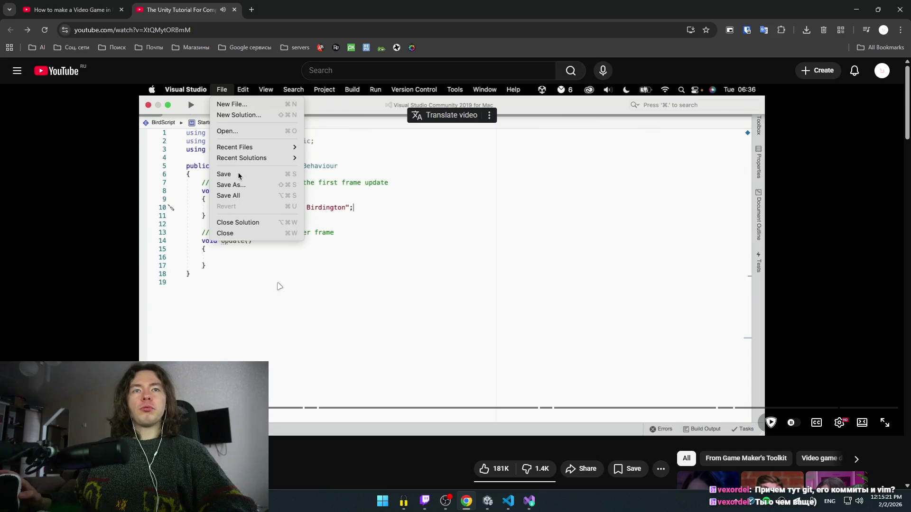
key(super)
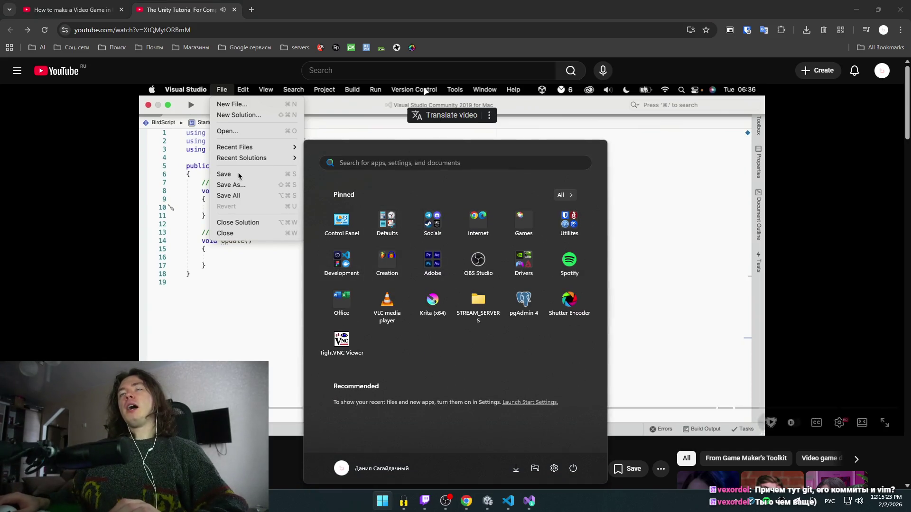
click(251, 9)
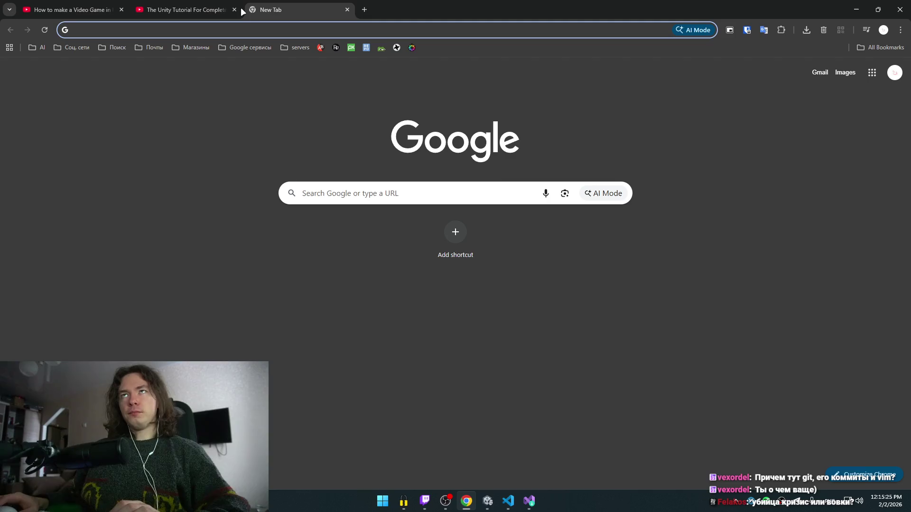
- Search Google for 'vim'
text(vsc)
key(BackSpace)
key(BackSpace)
key(BackSpace)
text(vim)
key(Return)
- Enlarge a Vim screenshot, read the expanded AI overview of Vim, then close the vim tab
scroll(165, 214, down, 3)
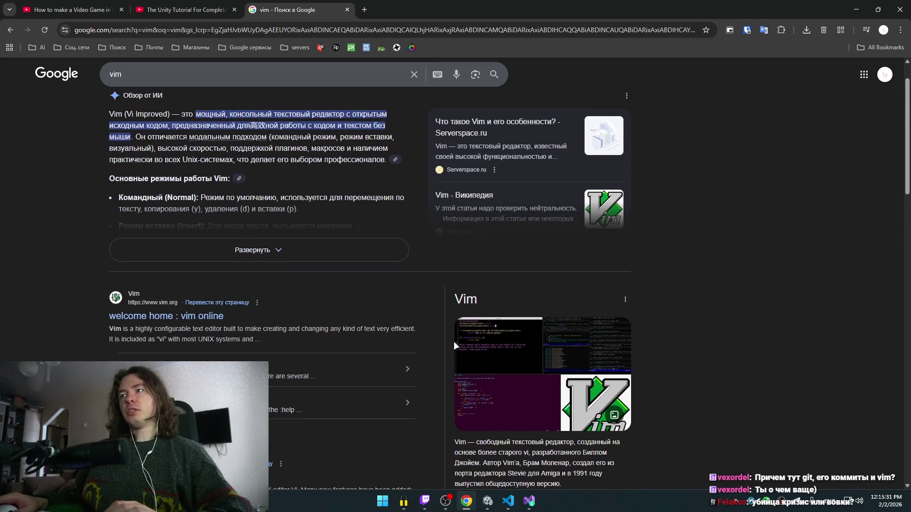
click(494, 346)
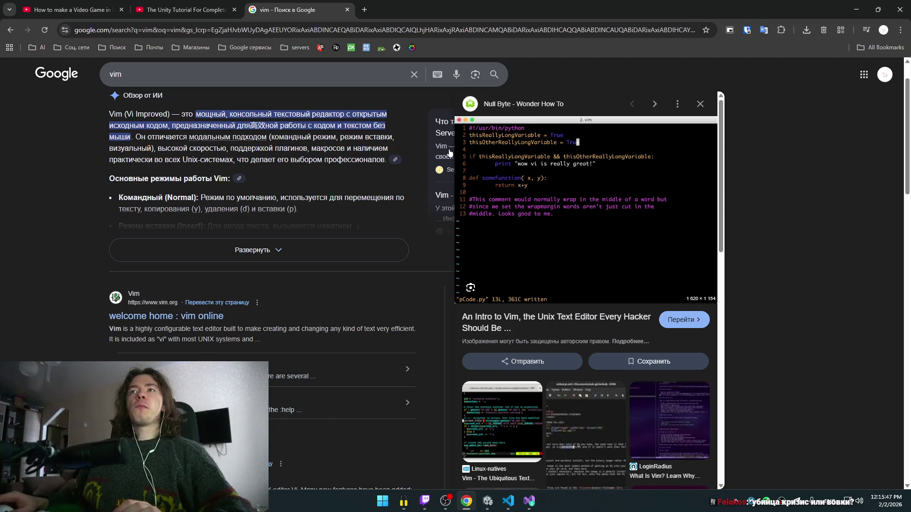
click(270, 251)
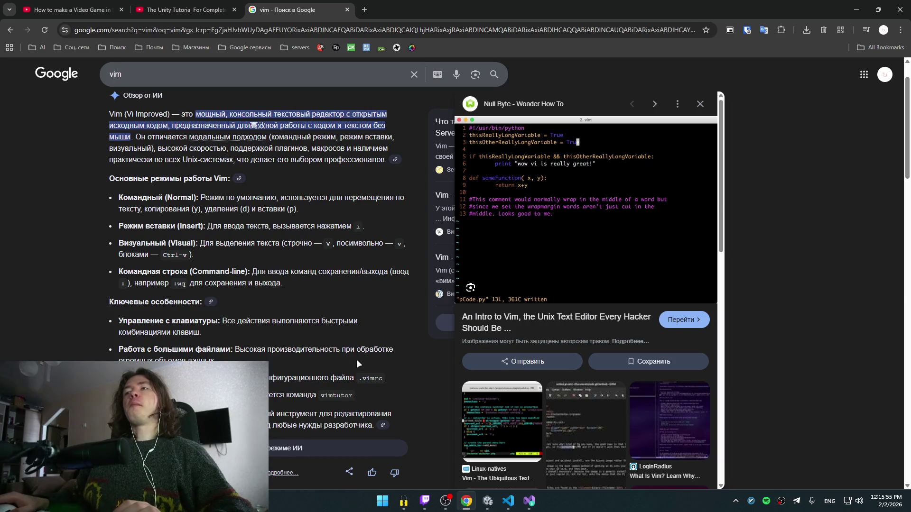
click(700, 104)
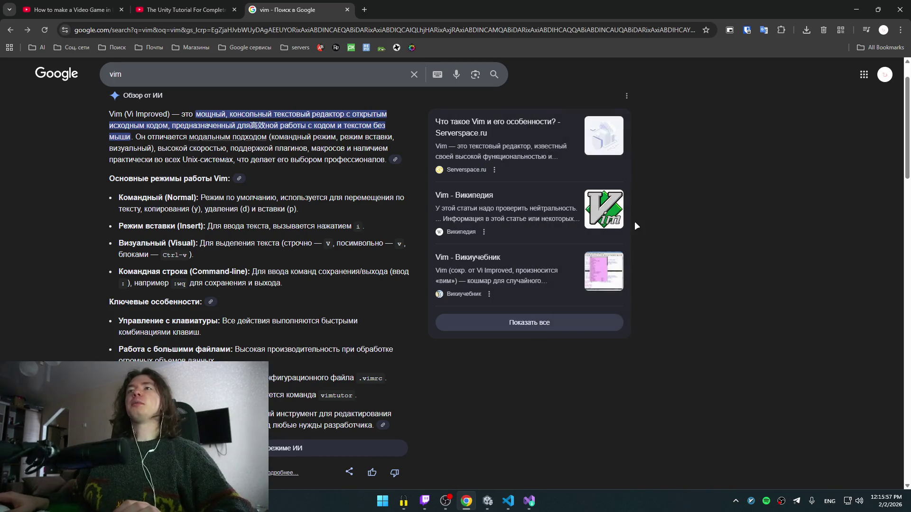
scroll(373, 198, down, 6)
scroll(364, 199, up, 7)
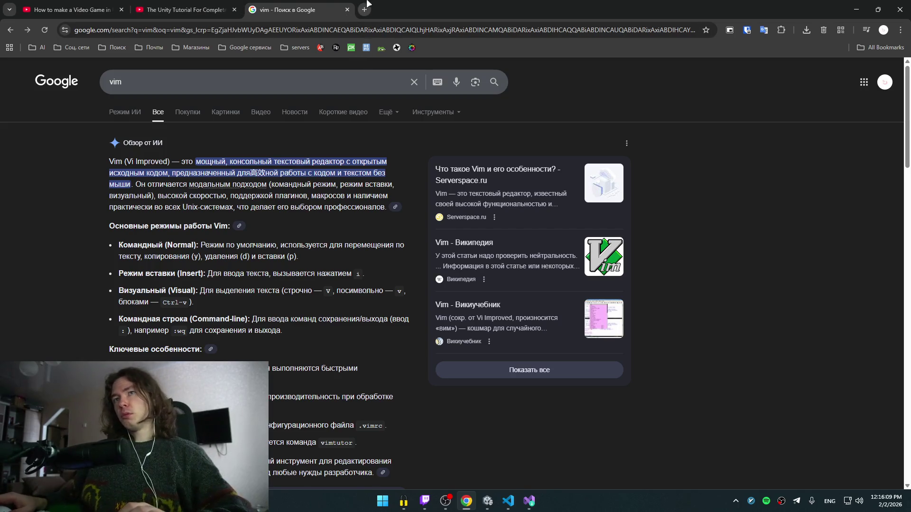
click(348, 9)
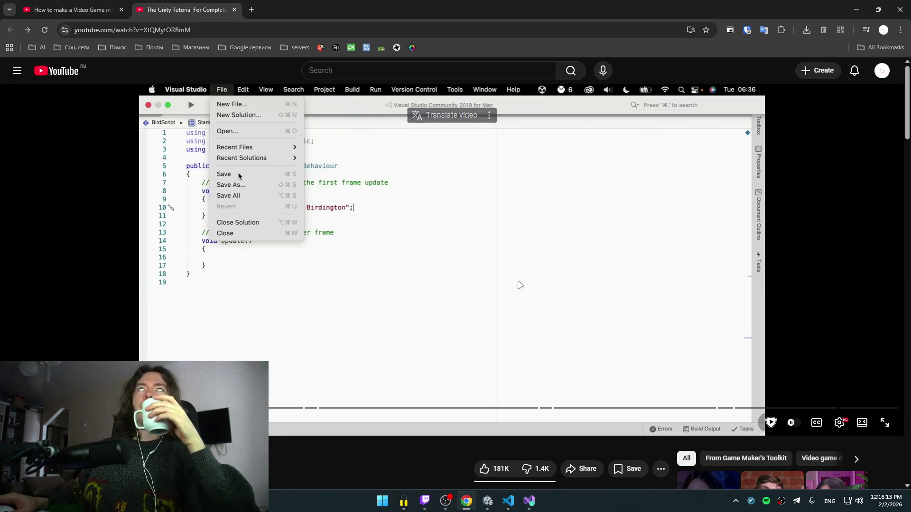
- Play the tutorial to Unity's play mode, rewind five seconds, and pause again
click(503, 308)
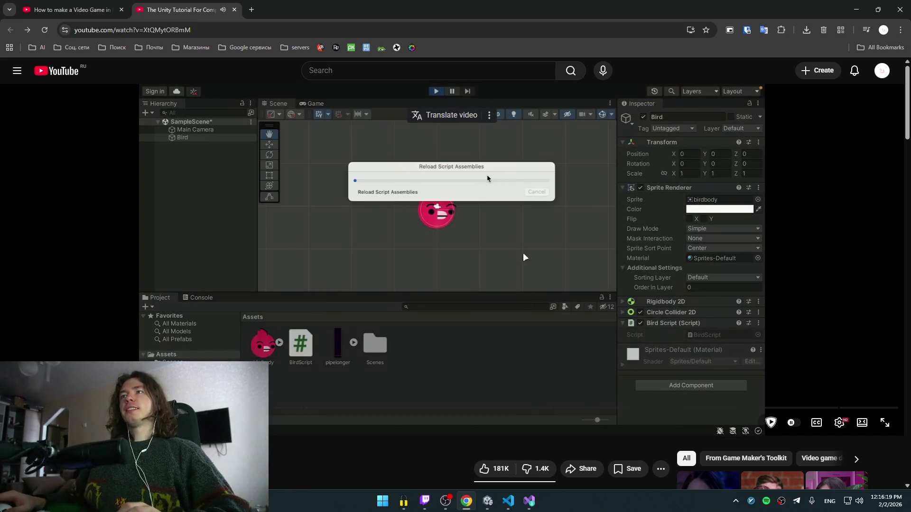
click(558, 337)
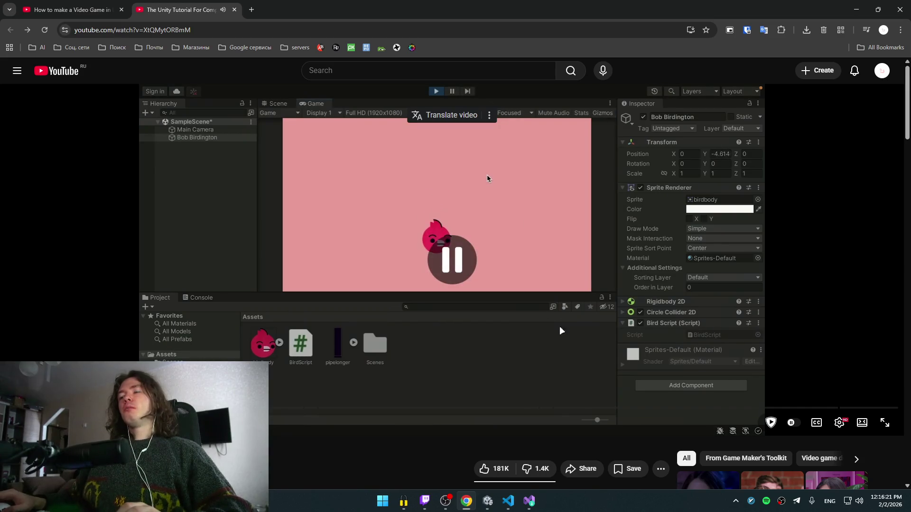
key(Left)
click(600, 274)
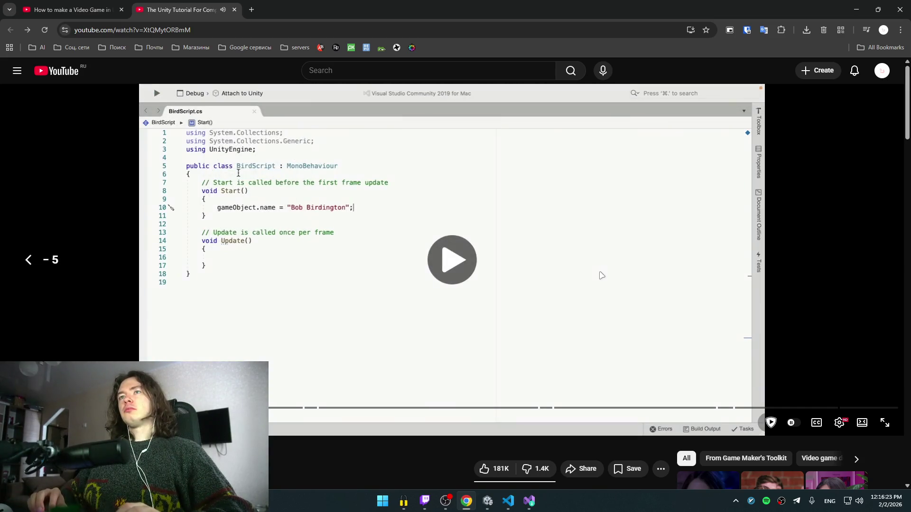
click(602, 276)
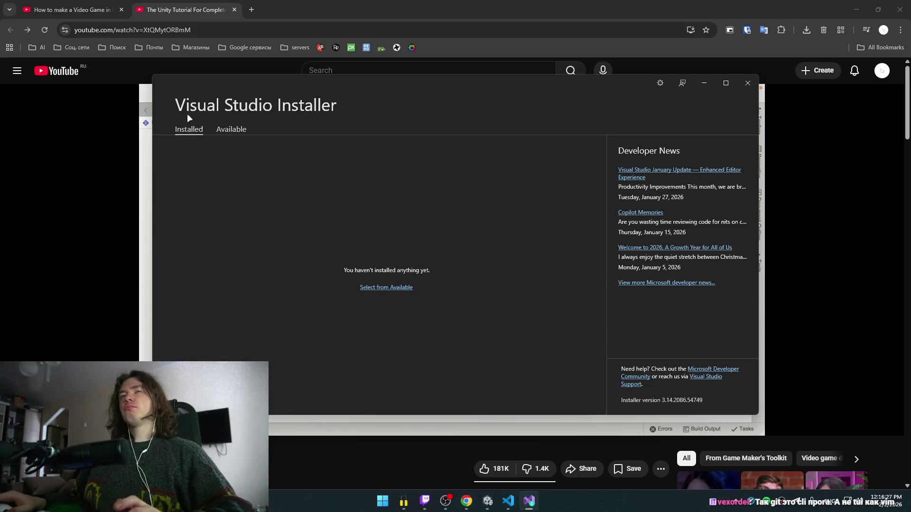
- Back in the installer, choose Install for Visual Studio Community 2026 from the available editions
key(alt+Tab)
key(alt+Tab)
key(alt+Tab)
key(alt+Tab)
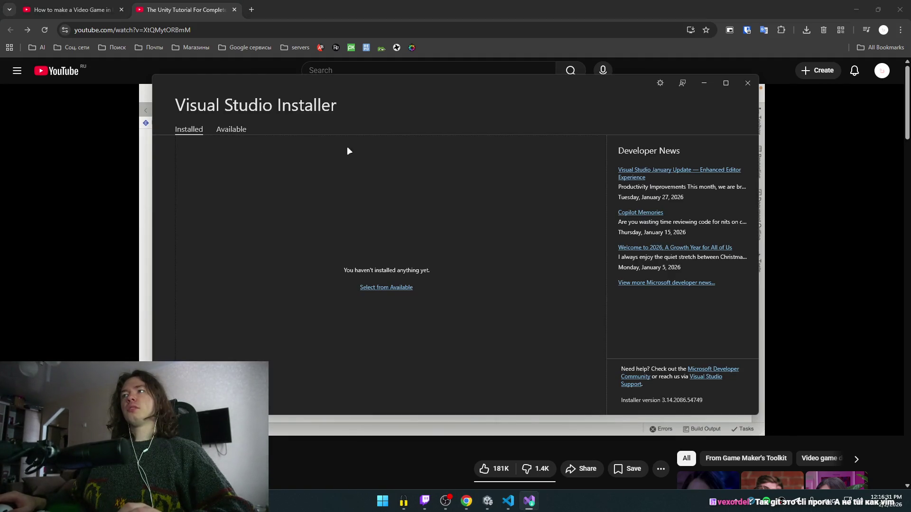
click(372, 290)
scroll(383, 212, down, 1)
scroll(387, 210, up, 1)
scroll(308, 322, down, 1)
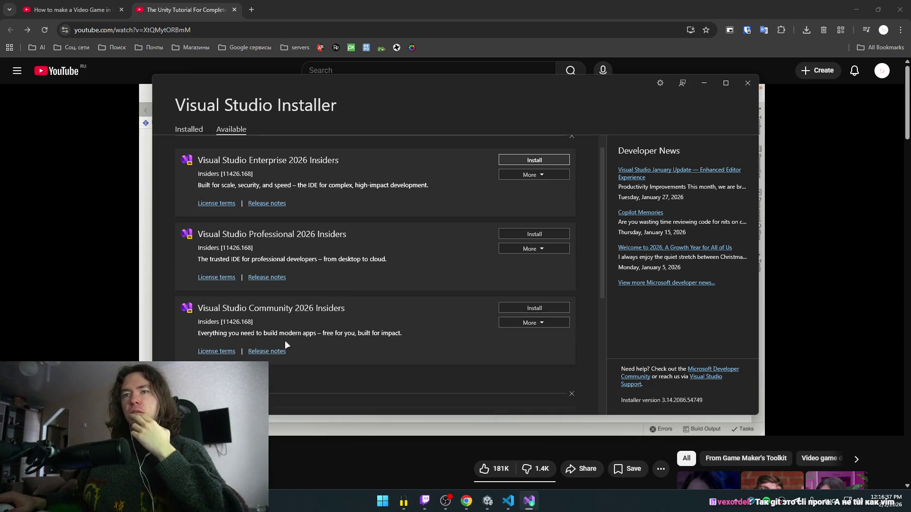
scroll(322, 320, up, 1)
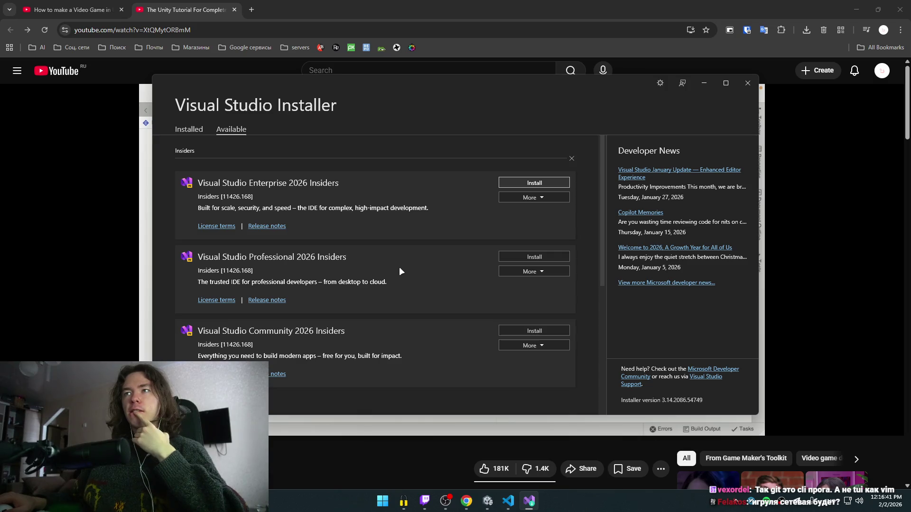
scroll(400, 269, down, 5)
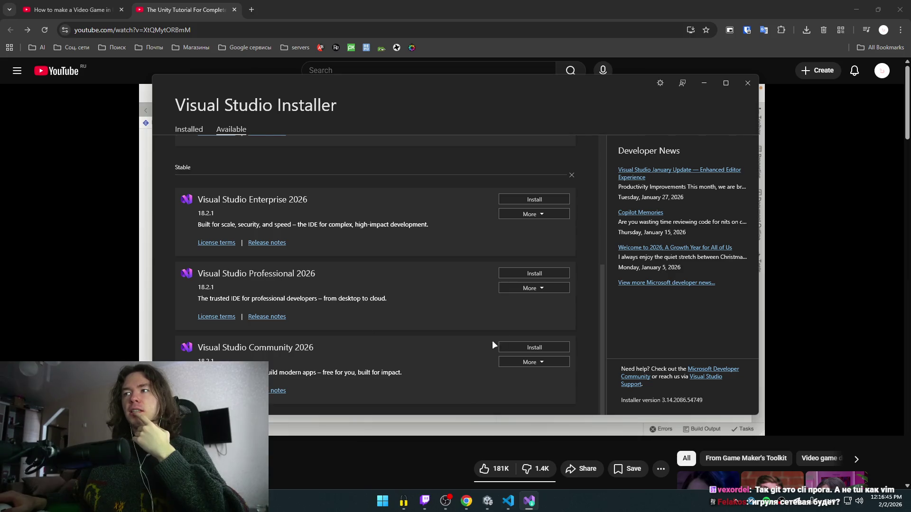
click(555, 347)
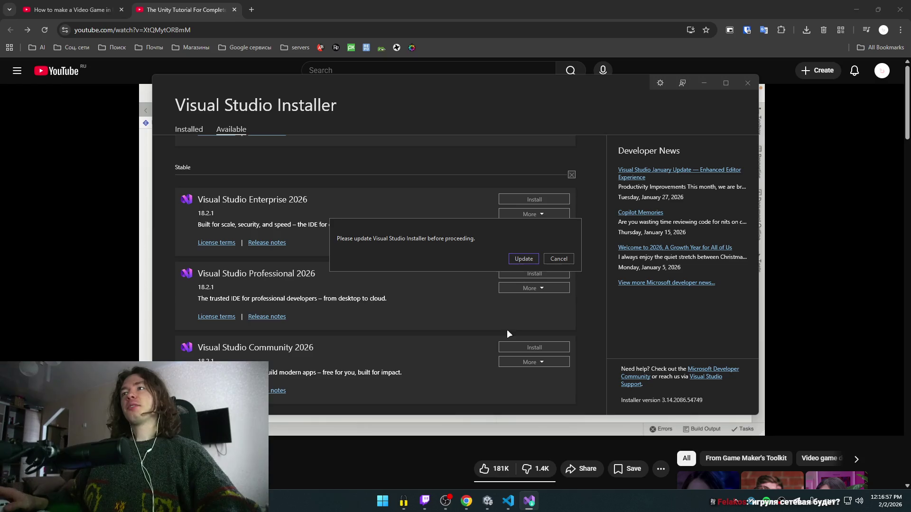
- Accept the installer update and scroll through the Community 2026 workloads list
click(522, 260)
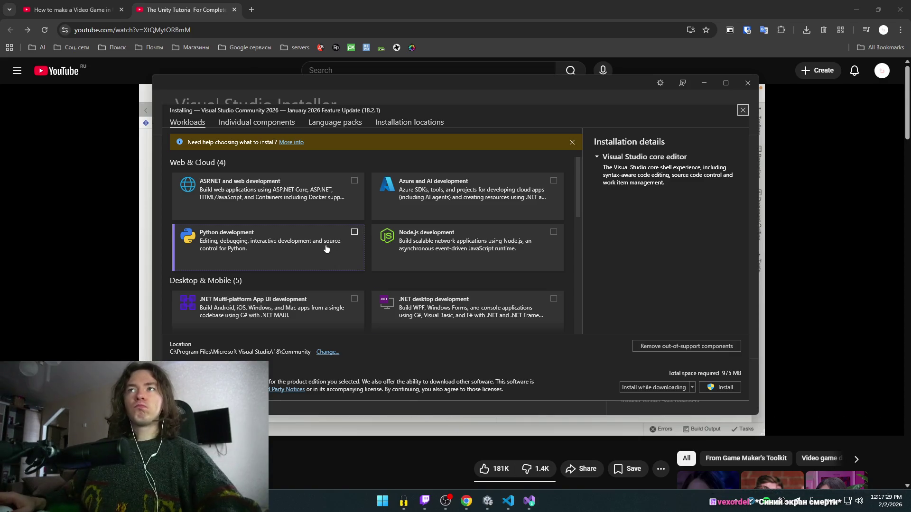
scroll(395, 288, down, 10)
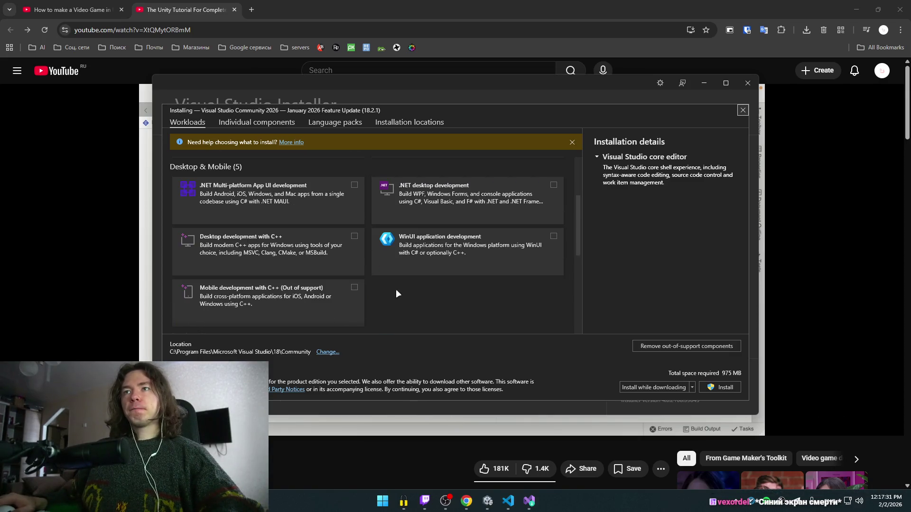
scroll(399, 287, up, 10)
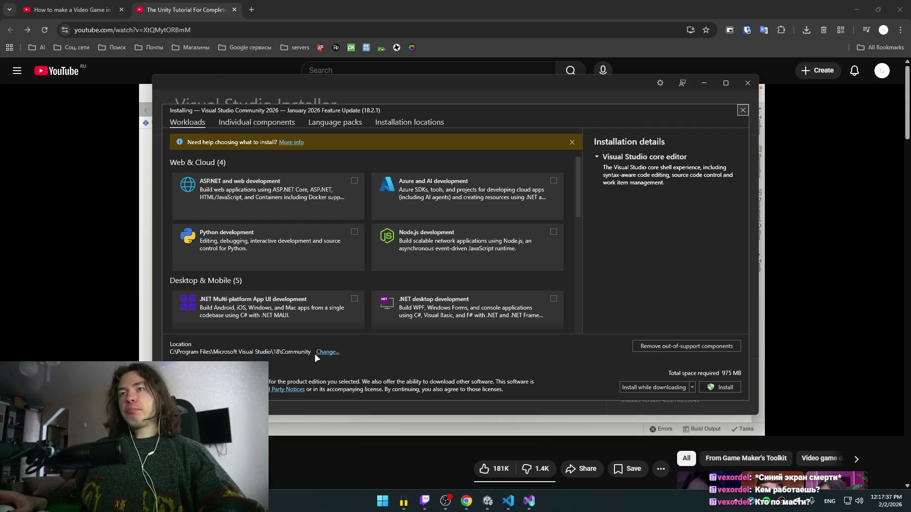
- Show the Installation locations settings for the Community 2026 install
mouse_move(467, 501)
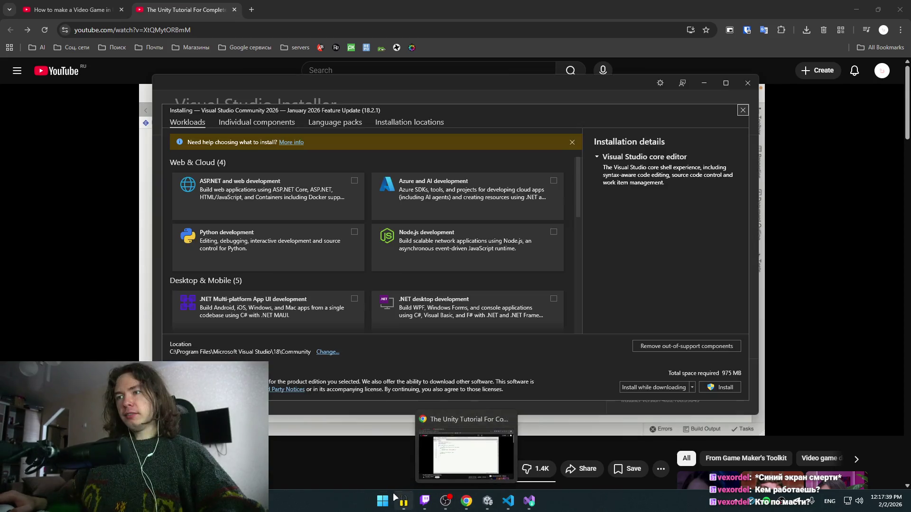
click(383, 500)
key(Escape)
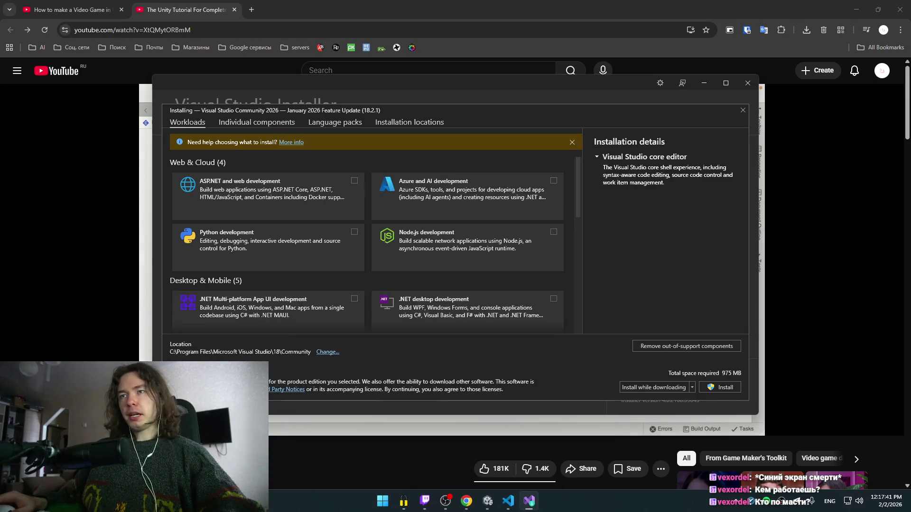
click(329, 354)
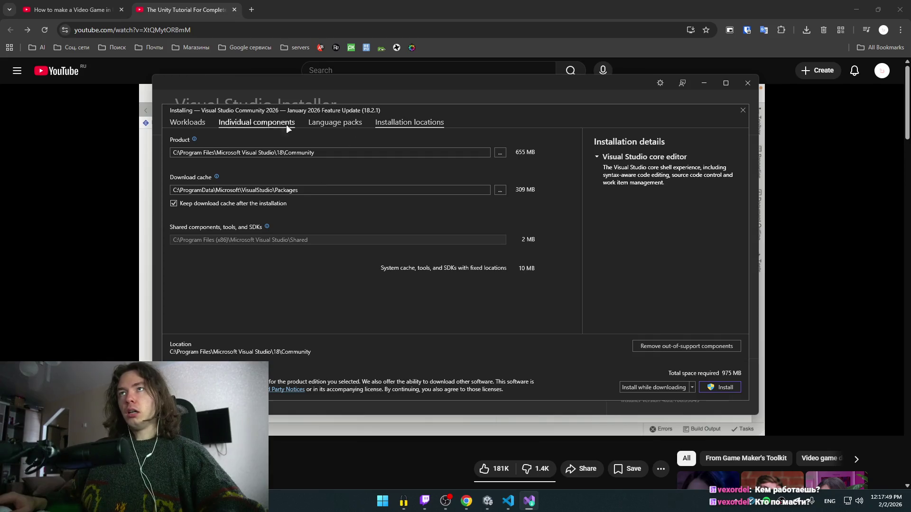
- Change the product install path to E:\Programs\Microsoft Visual Studio\18\Community
double_click(313, 152)
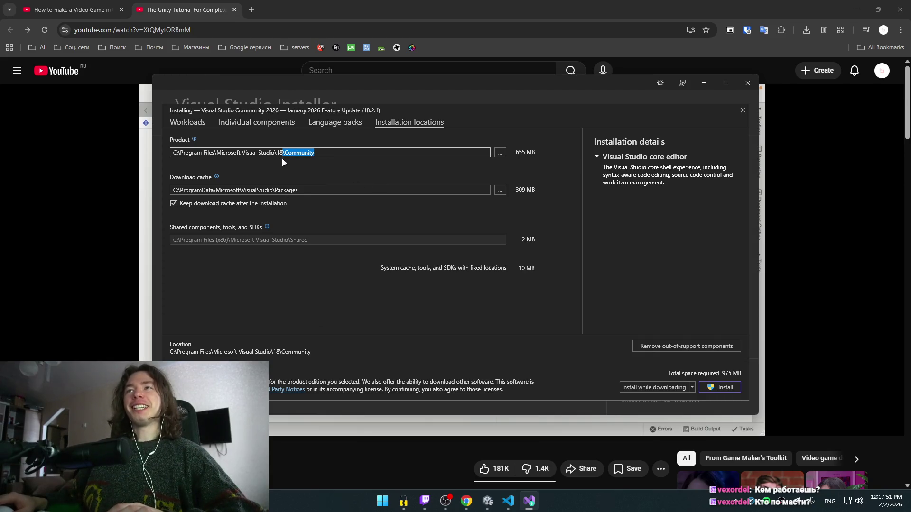
key(ctrl+Left)
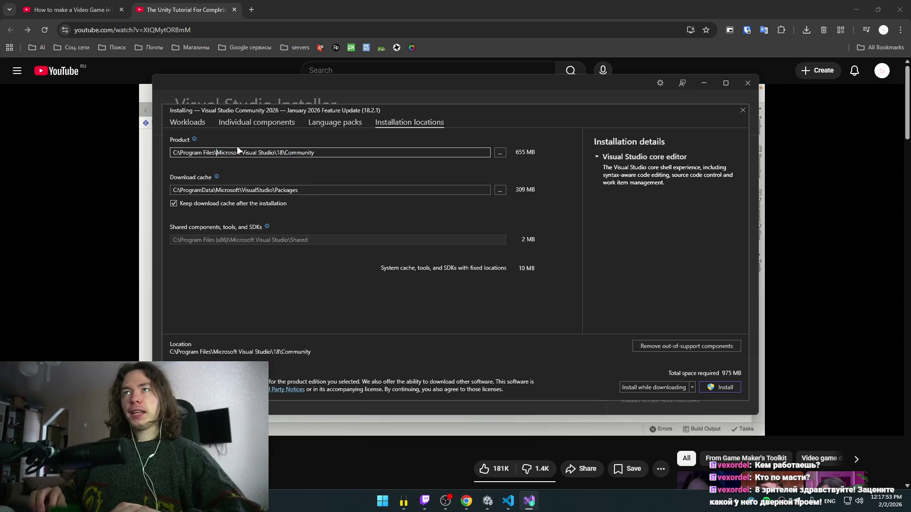
key(Left)
key(BackSpace)
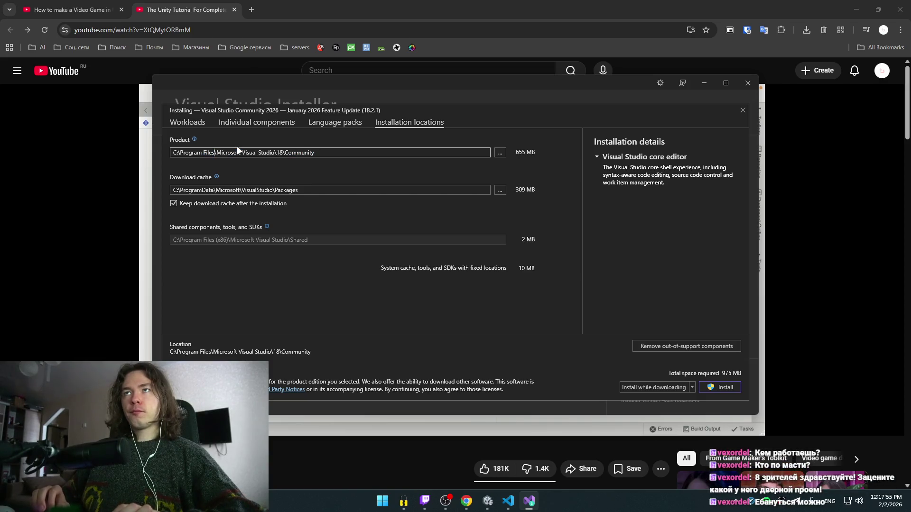
key(BackSpace)
key(BackSpace)
key(BackSpace)
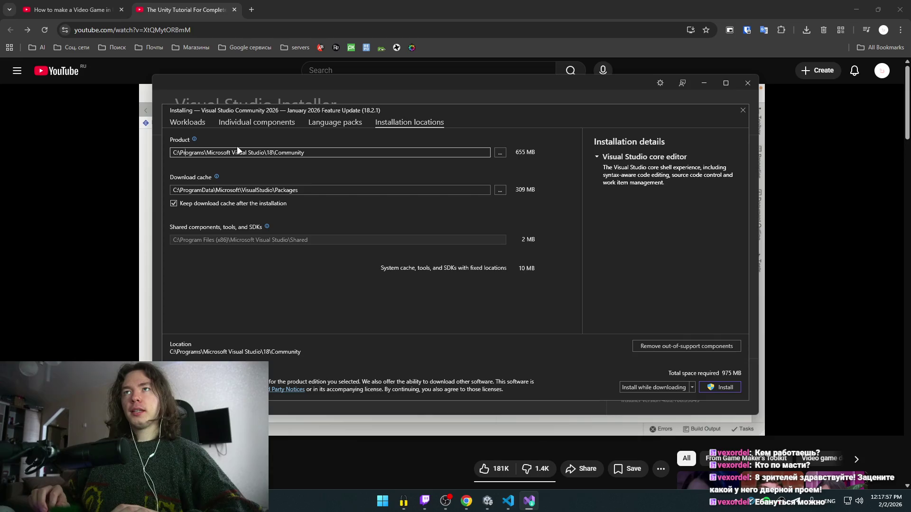
key(BackSpace)
text(E)
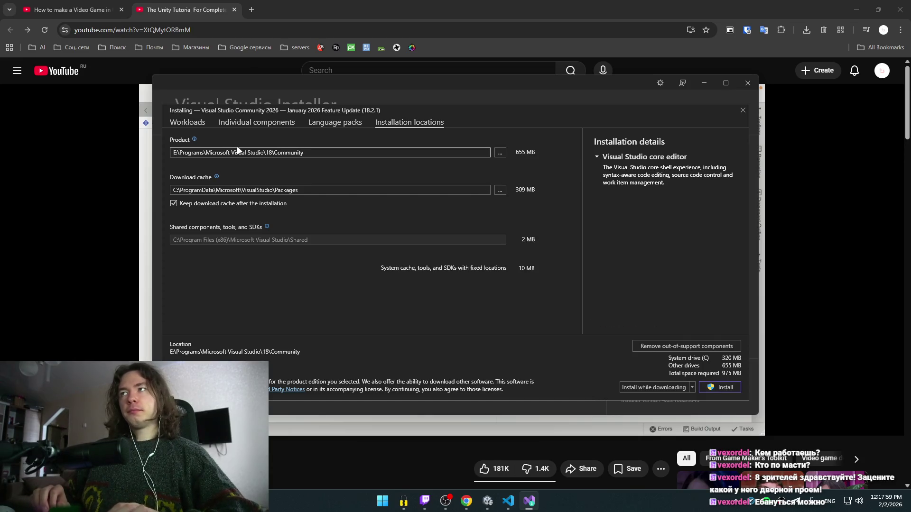
- Put the download cache on drive E: and start the Visual Studio installation
click(214, 190)
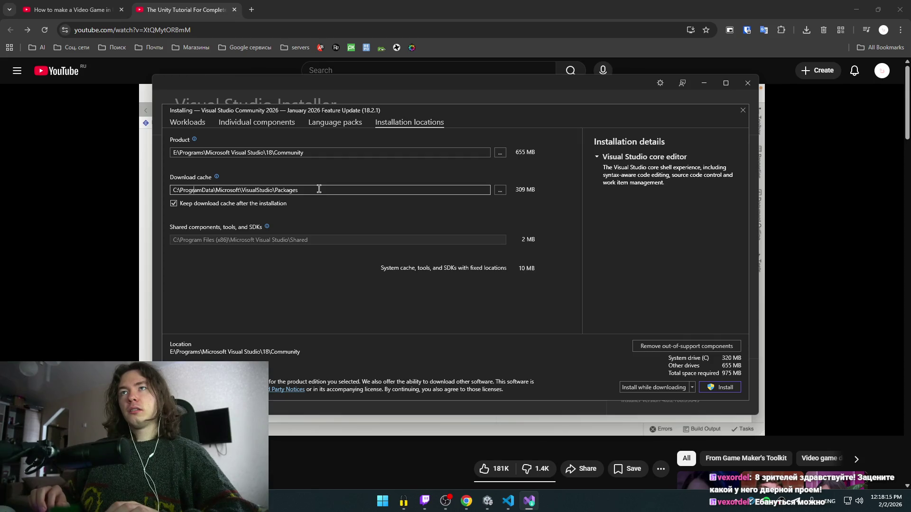
key(Home)
key(Delete)
text(E)
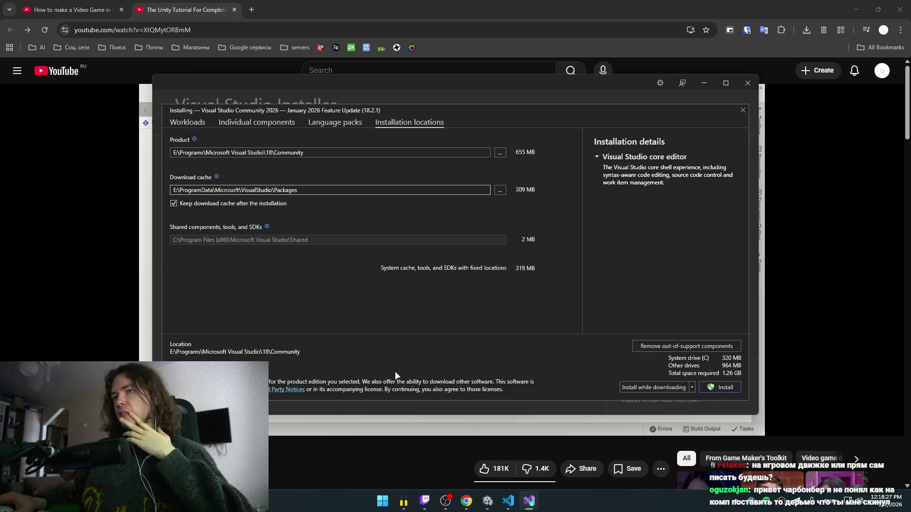
click(723, 389)
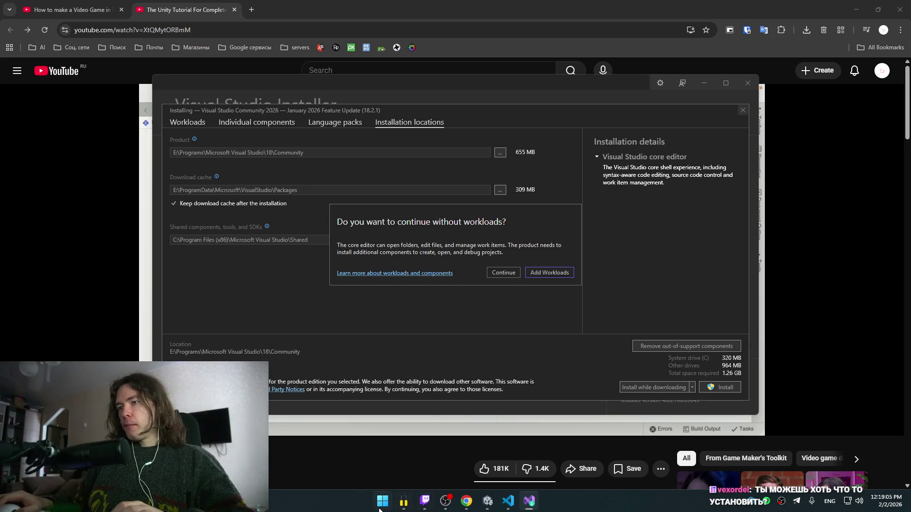
click(804, 509)
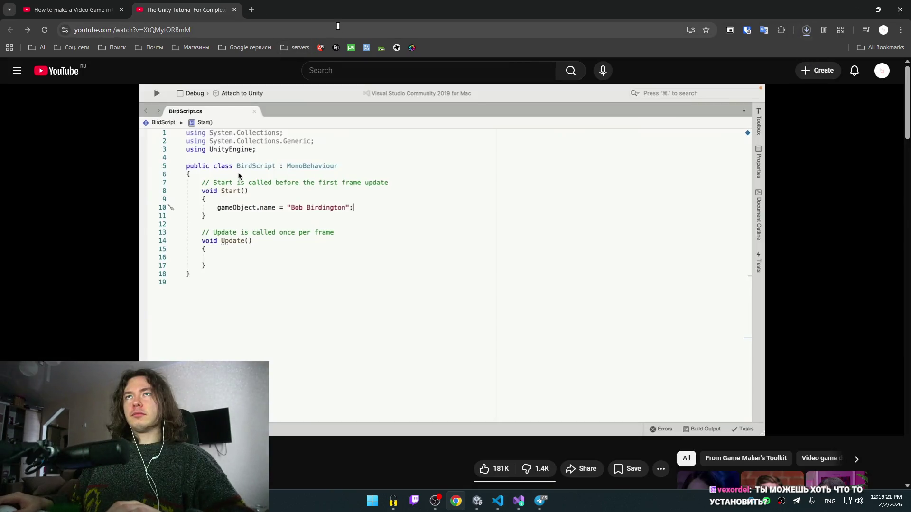
- Open the v2rayN-windows-64 (1).zip download from Chrome's downloads list, then minimize Chrome
click(805, 30)
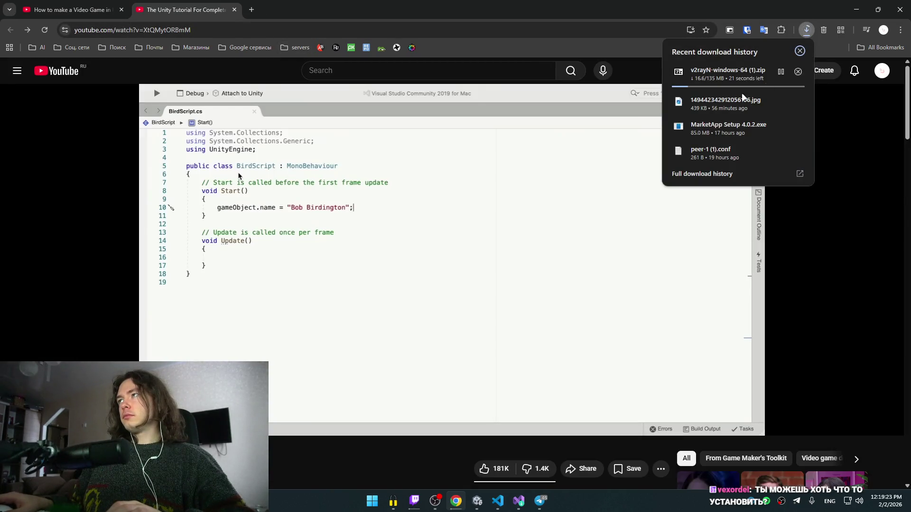
right_click(770, 76)
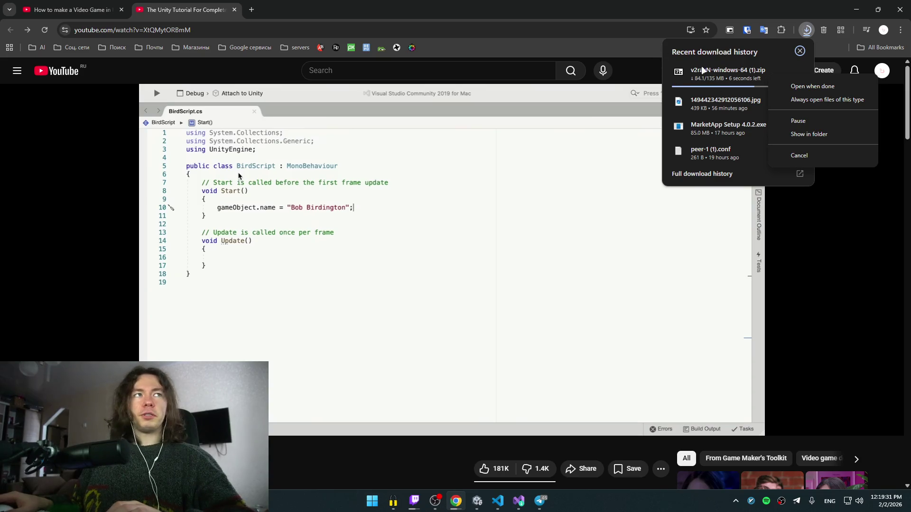
click(714, 76)
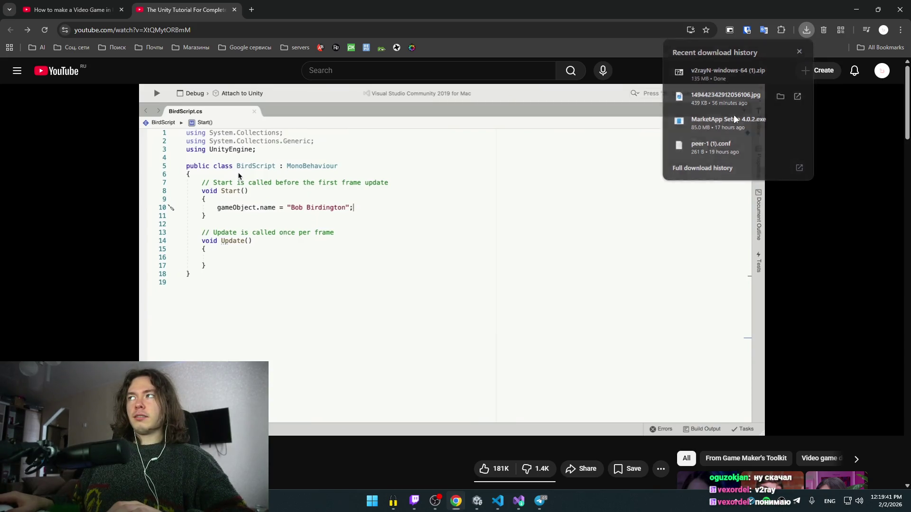
click(741, 80)
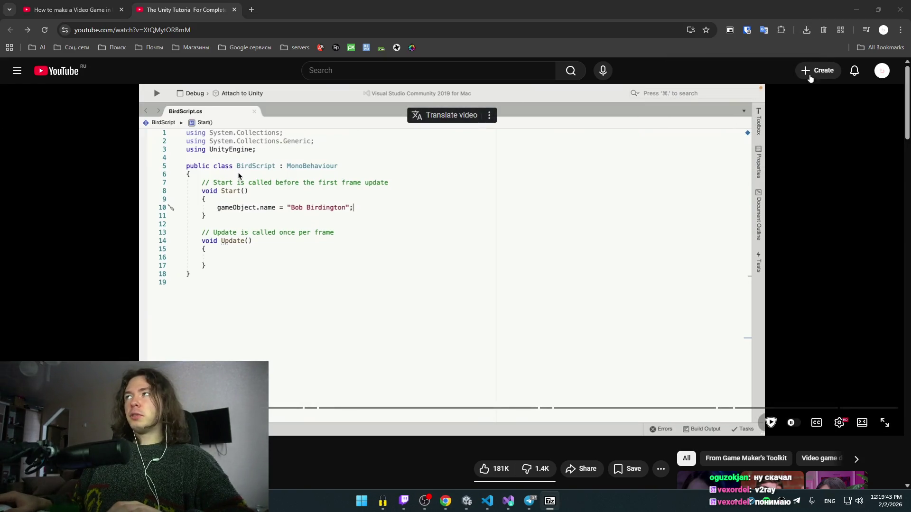
click(856, 10)
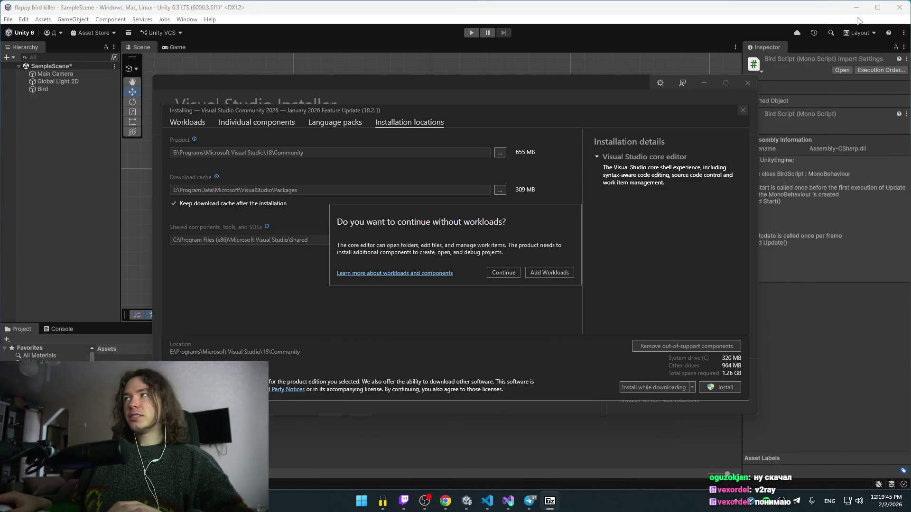
- Move the v2rayN-windows-64 folder to the desktop's top row, open it to check, then close it
click(856, 7)
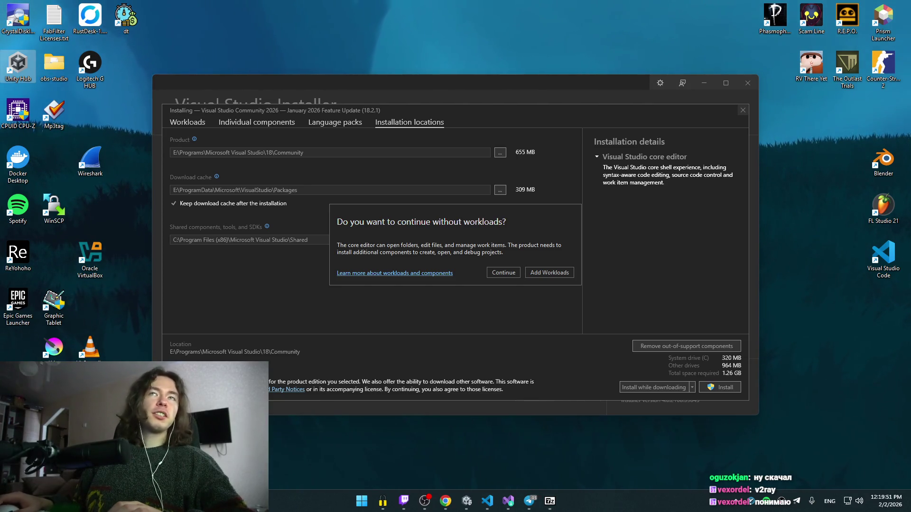
drag(95, 296, 234, 17)
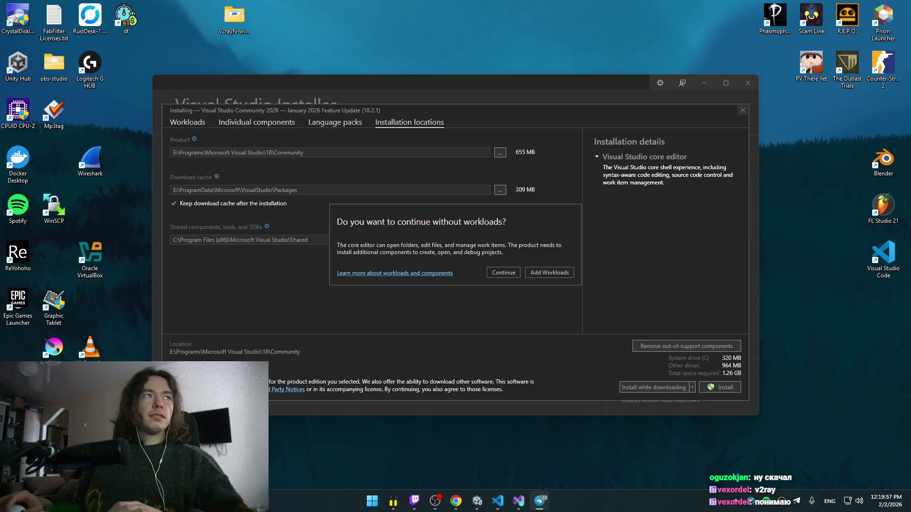
click(238, 20)
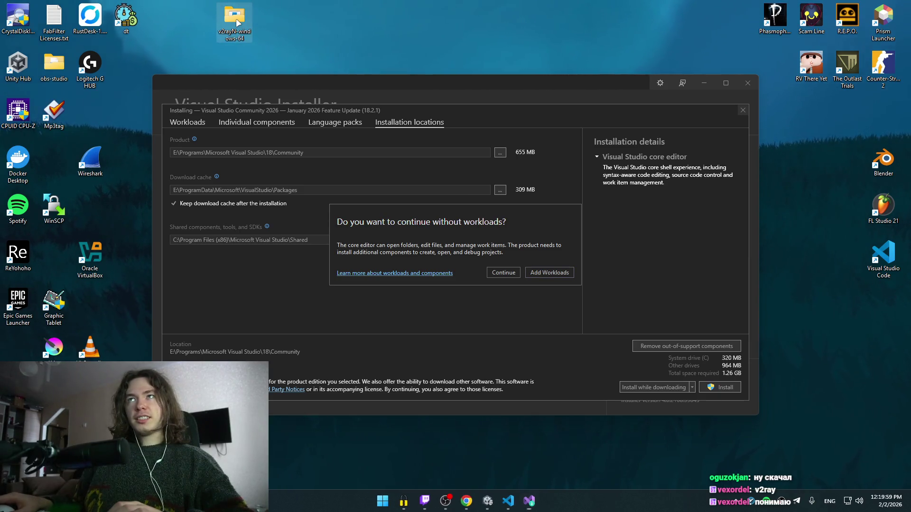
double_click(237, 18)
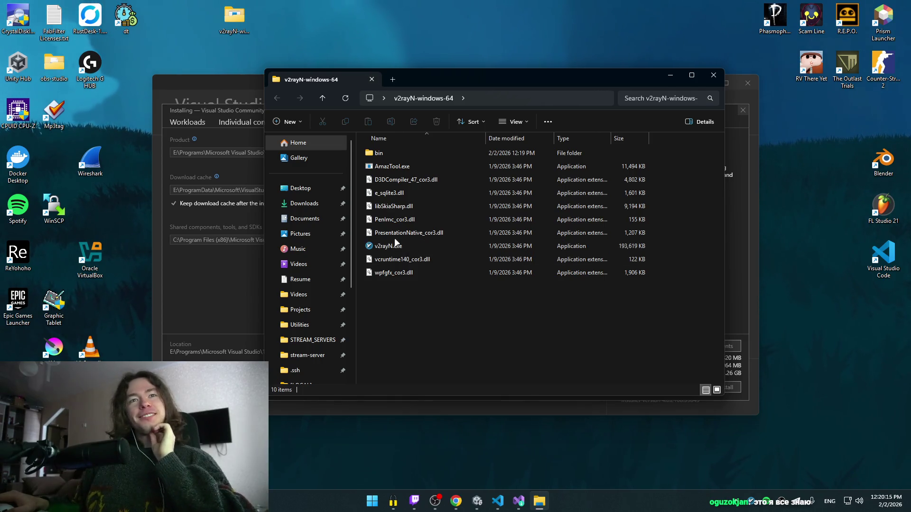
middle_click(349, 79)
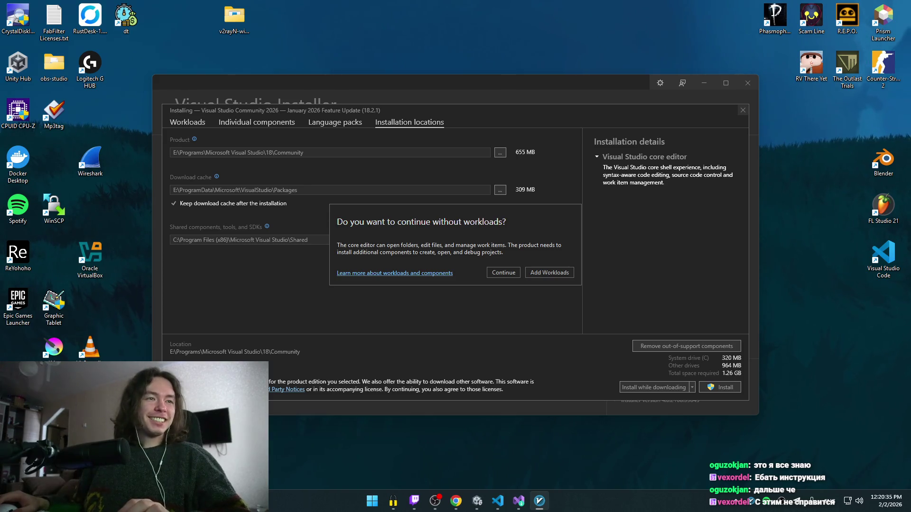
- Switch back to Chrome and return to the YouTube tutorial tab, discarding a new empty tab
key(alt+Tab)
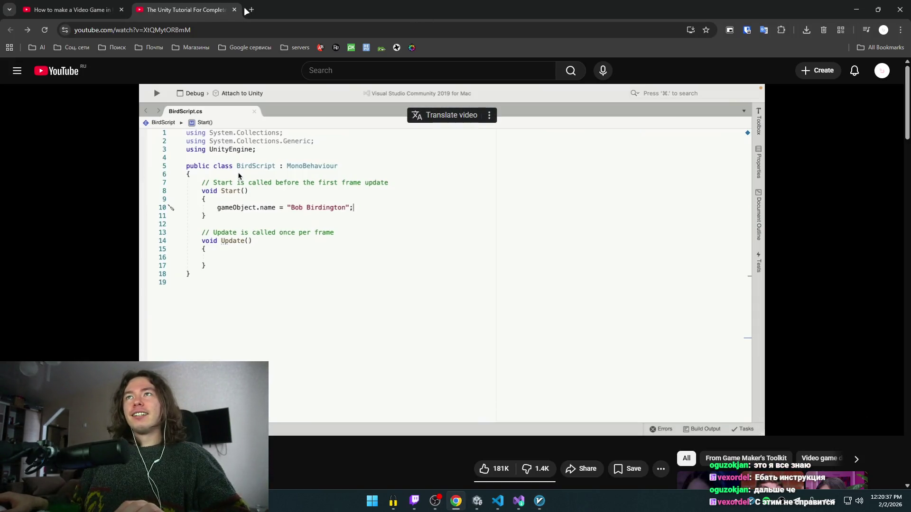
click(252, 10)
click(347, 10)
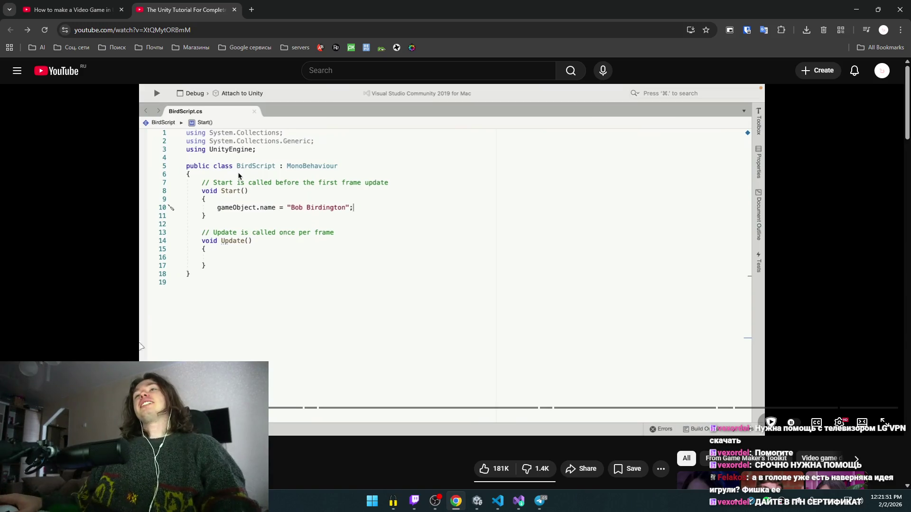
- Play and pause the Unity tutorial several times, stopping on the code slide
click(259, 264)
click(230, 268)
click(230, 269)
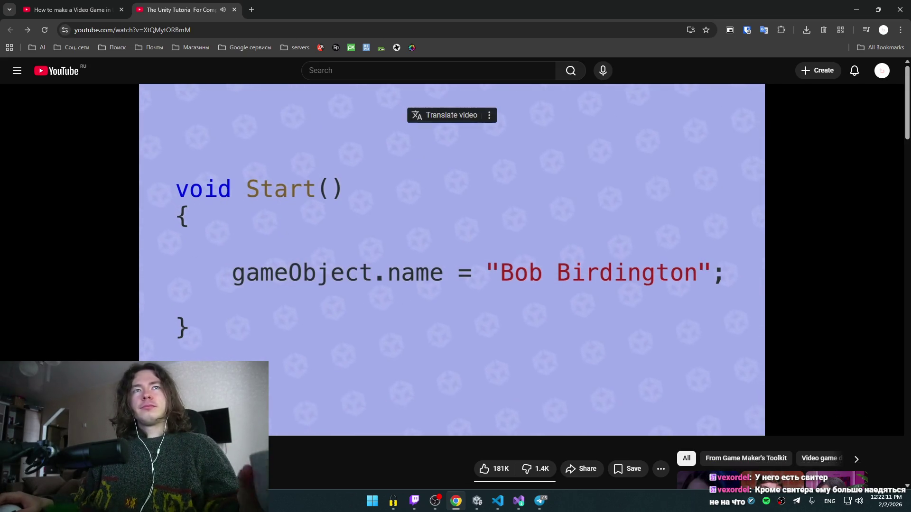
click(324, 219)
scroll(324, 219, down, 4)
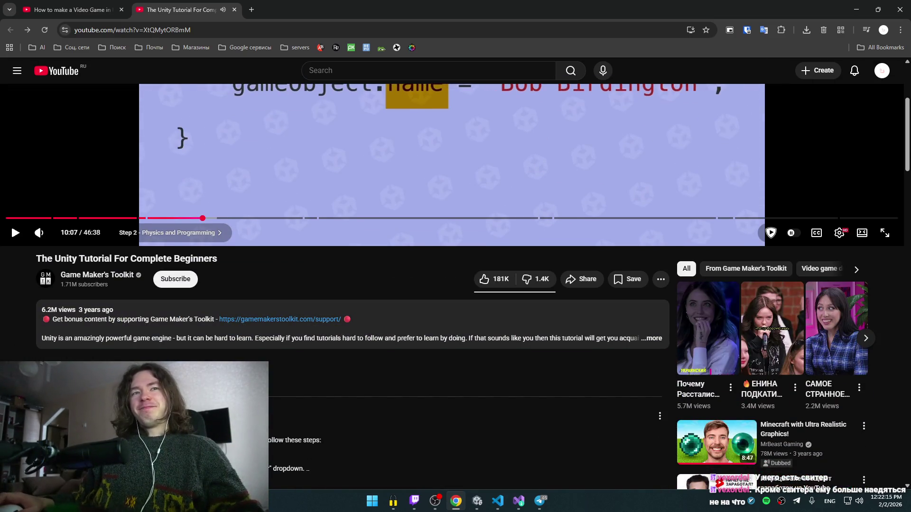
scroll(350, 401, up, 4)
click(356, 272)
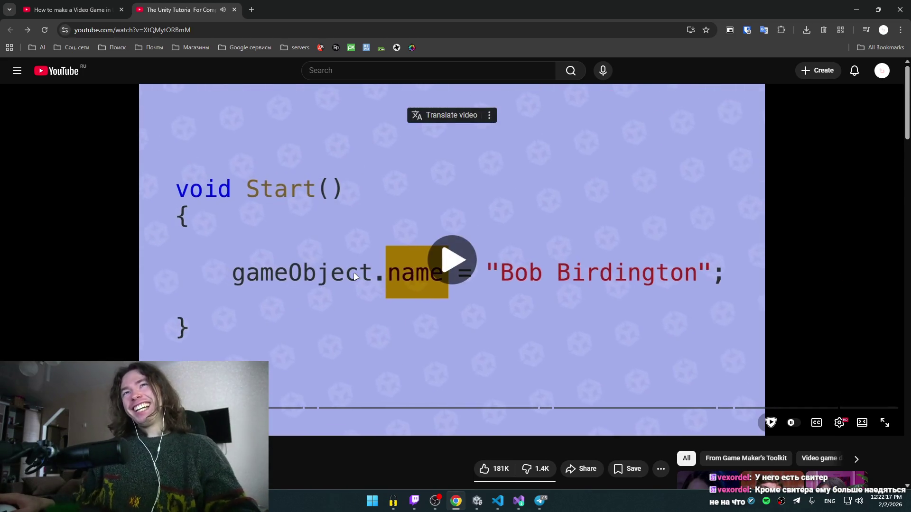
click(387, 223)
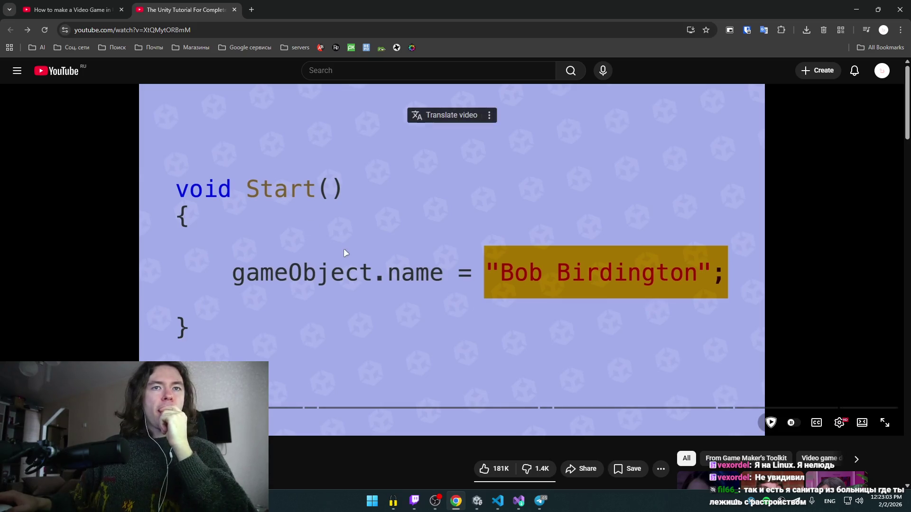
- Watch on to the Unity editor view, pause, and open a new browser tab
click(274, 199)
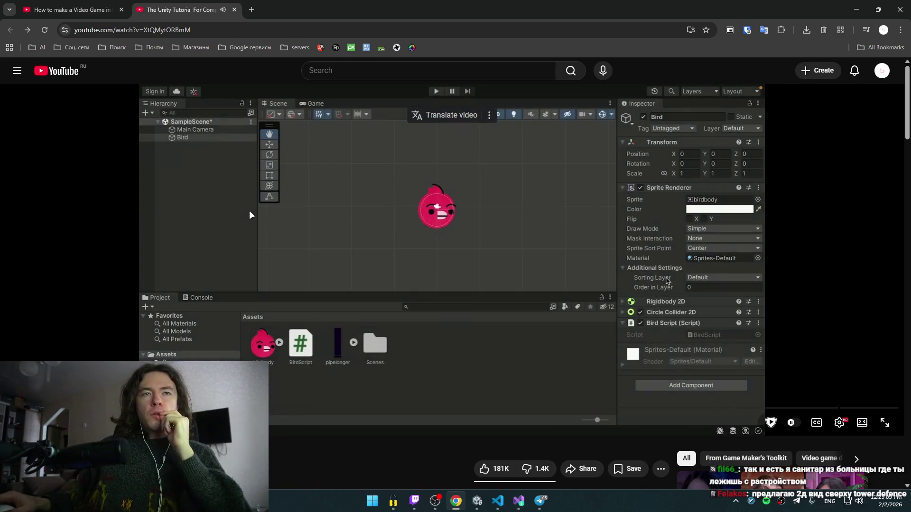
click(249, 209)
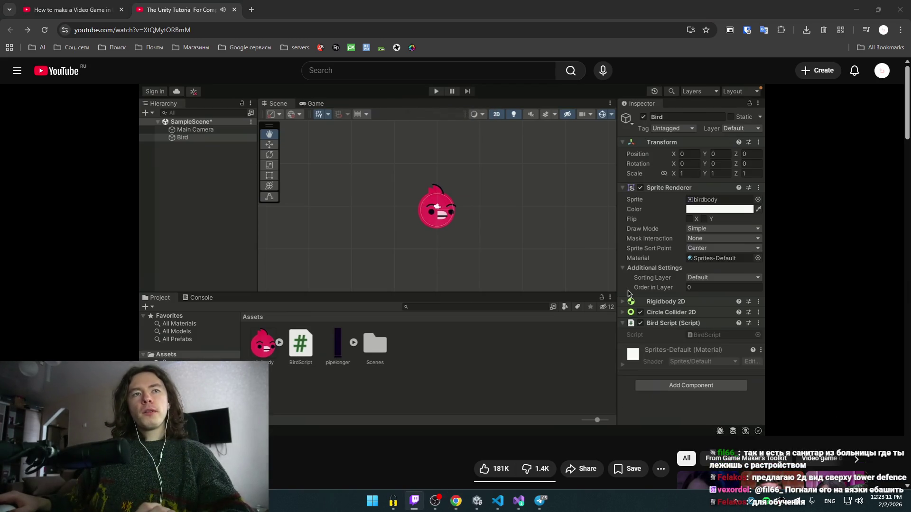
click(248, 10)
- Search Google for 'tower defence', switch to image results and preview the first results
text(tower defence)
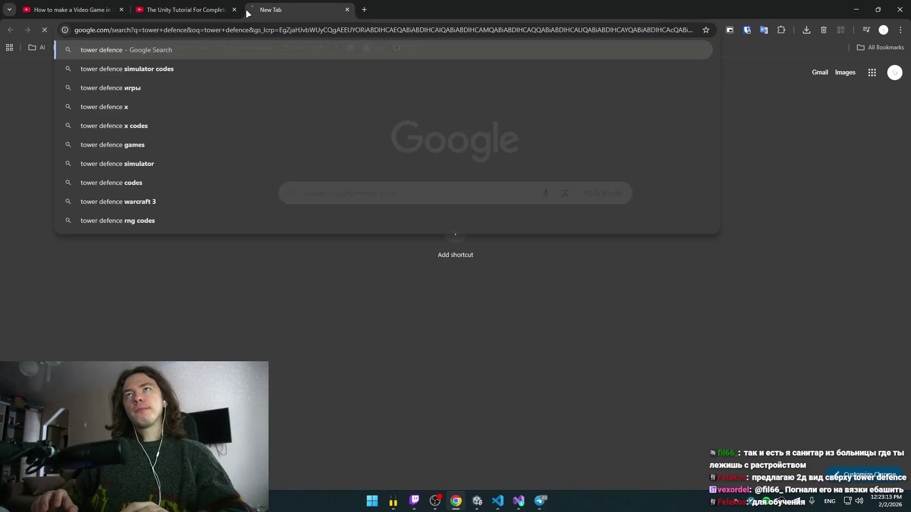
key(Return)
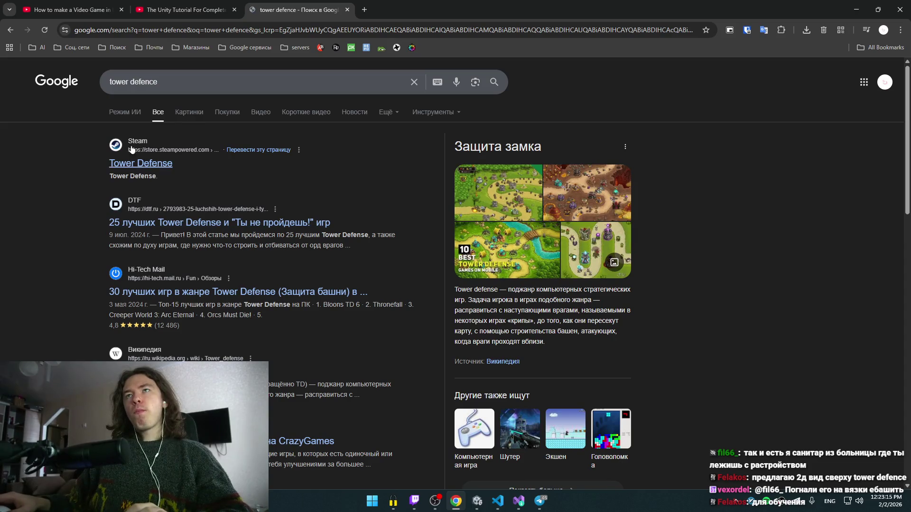
click(180, 115)
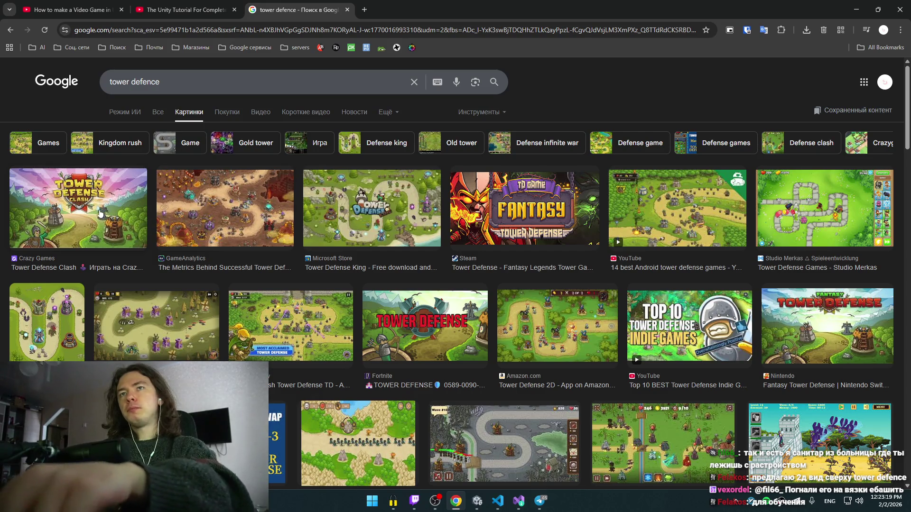
click(139, 226)
click(256, 306)
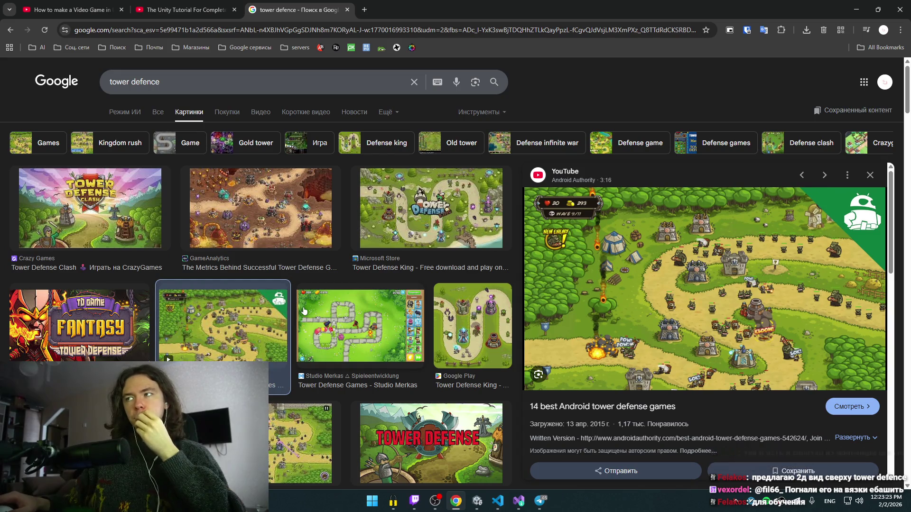
- Preview the Studio Merkas, GameAnalytics, Lamas travels and Microsoft Store tower defence images
click(389, 342)
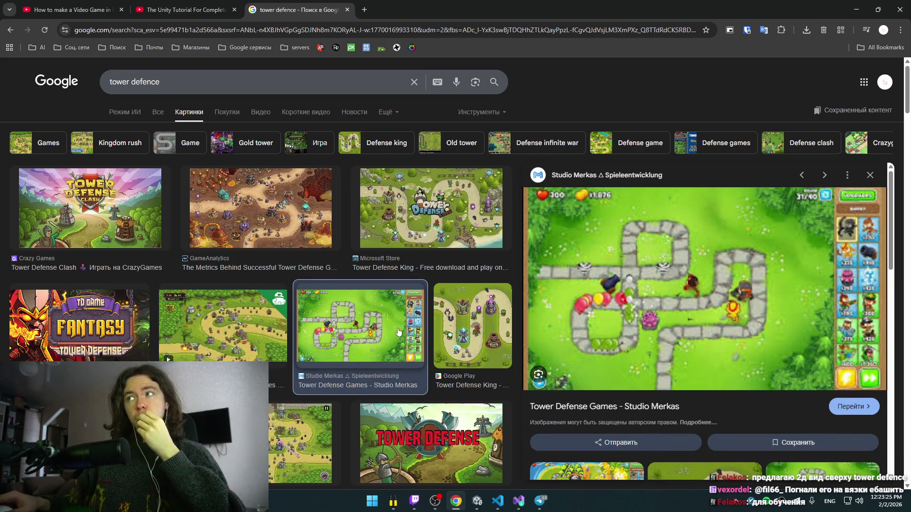
click(312, 223)
scroll(303, 246, down, 6)
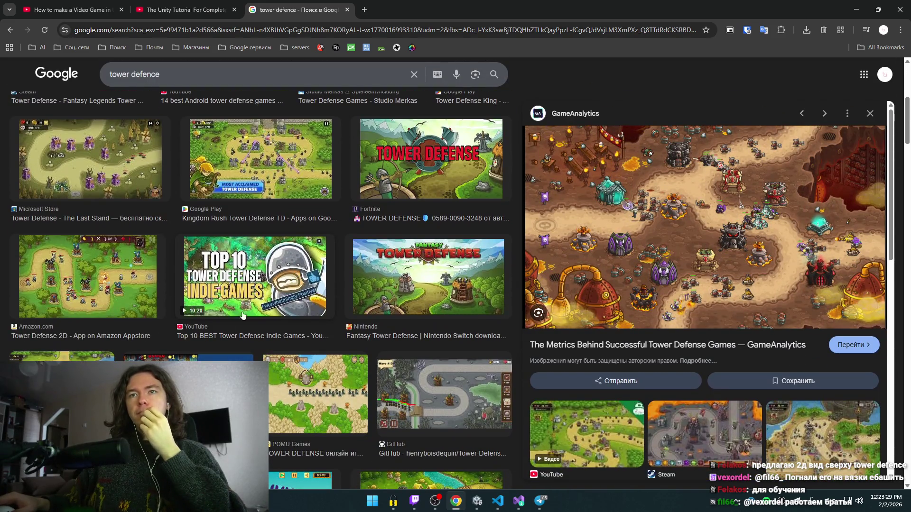
click(62, 356)
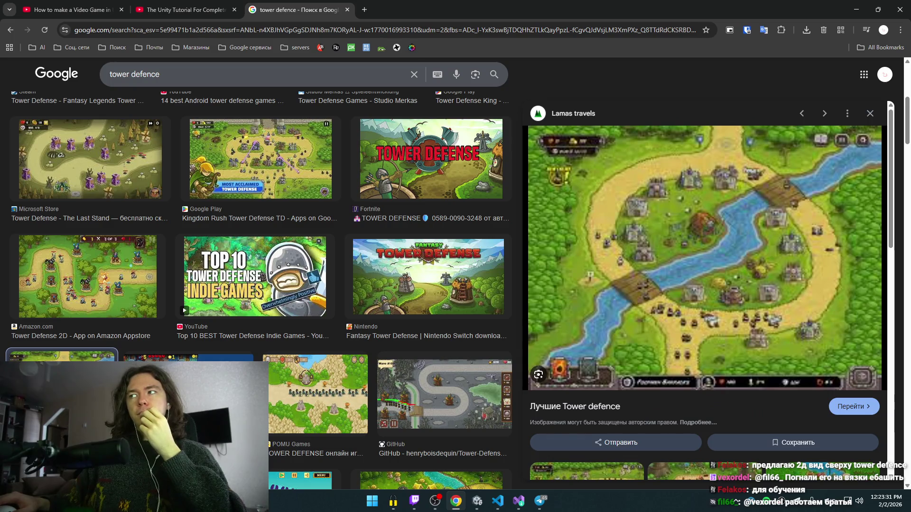
scroll(259, 237, down, 5)
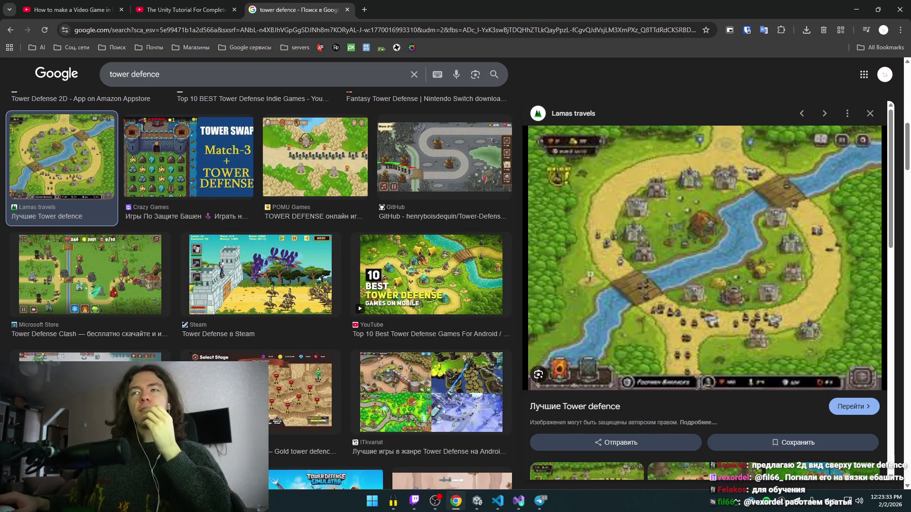
click(150, 288)
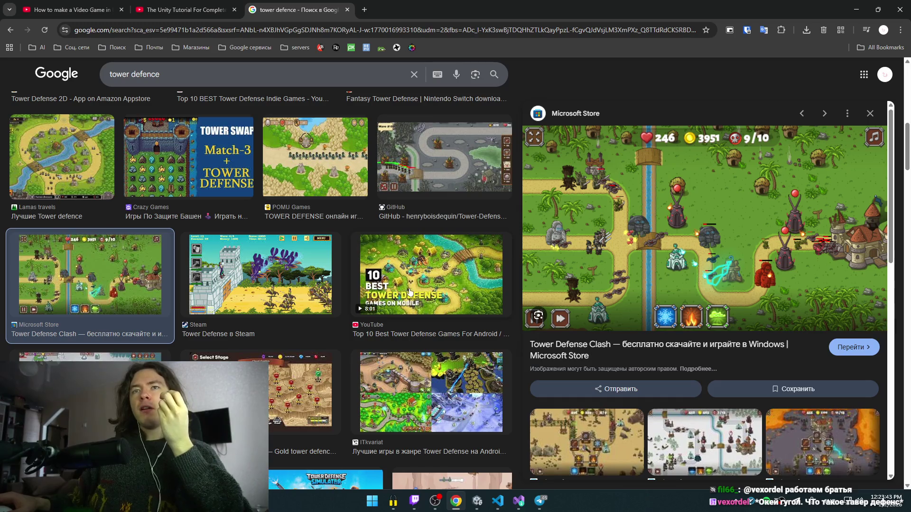
scroll(307, 373, down, 4)
scroll(353, 358, down, 3)
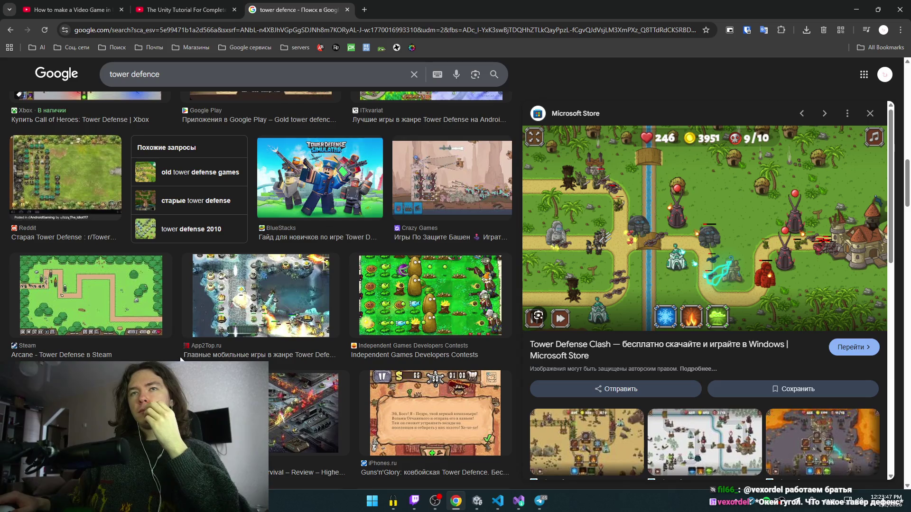
scroll(180, 359, down, 1)
scroll(243, 305, down, 4)
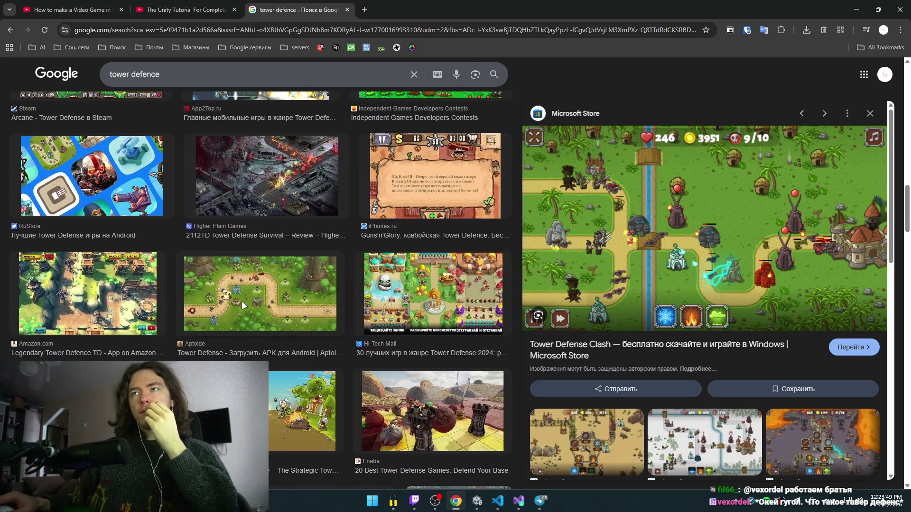
- Preview the Aptoide and Game Hollywood images, close the search tab and resume the tutorial
click(243, 305)
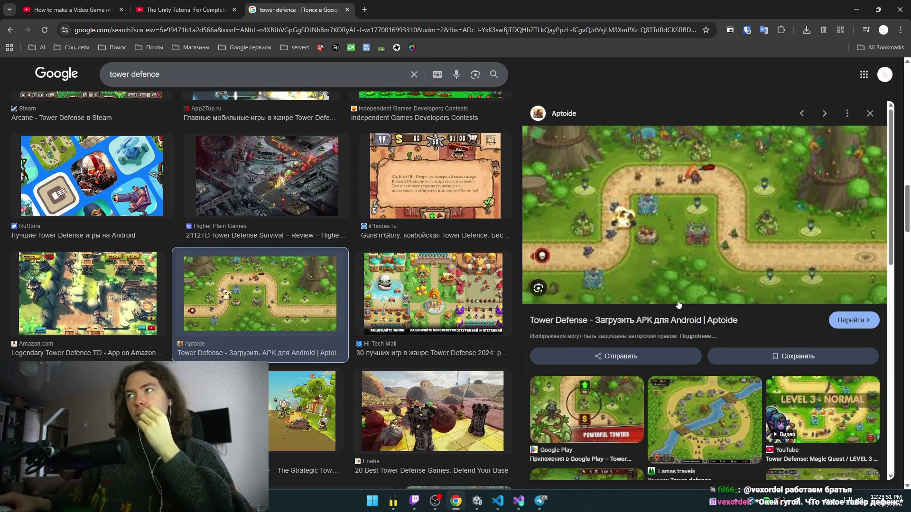
scroll(756, 303, down, 3)
click(242, 363)
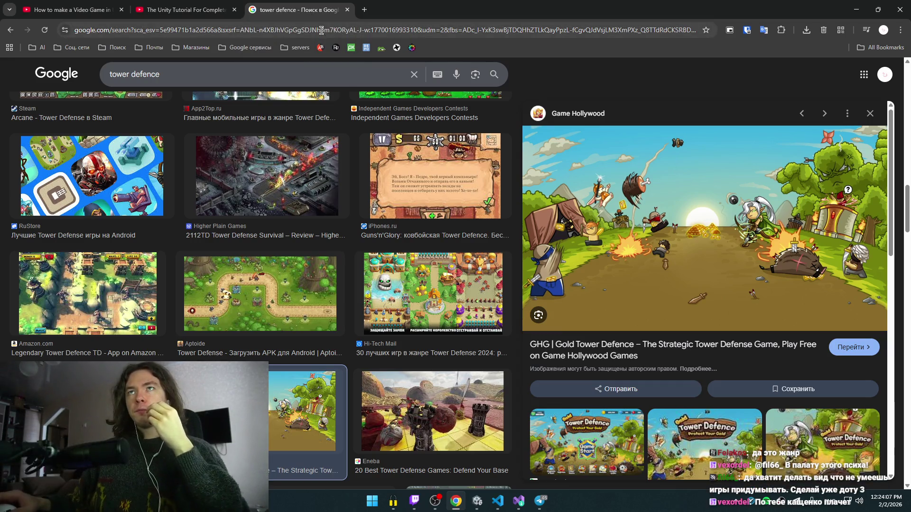
middle_click(321, 3)
click(290, 277)
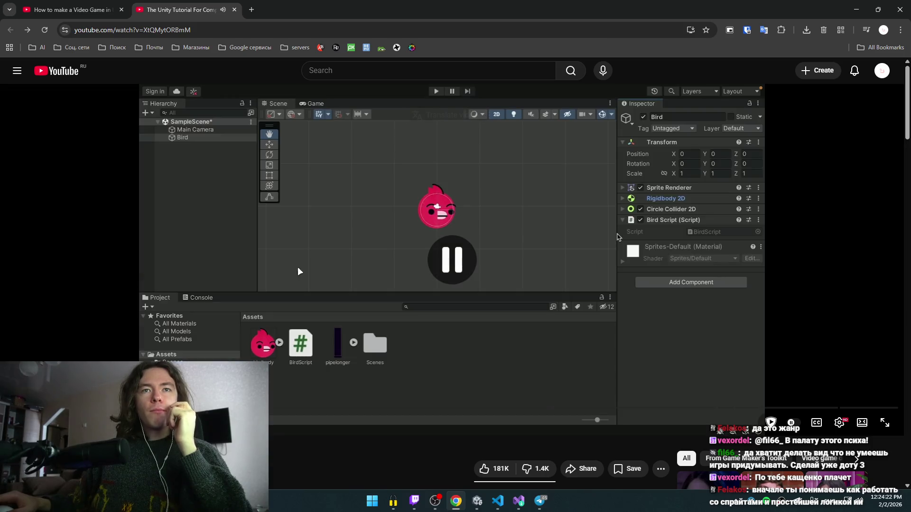
- Pause the tutorial and rewind it to the gameObject.name code slide
click(320, 269)
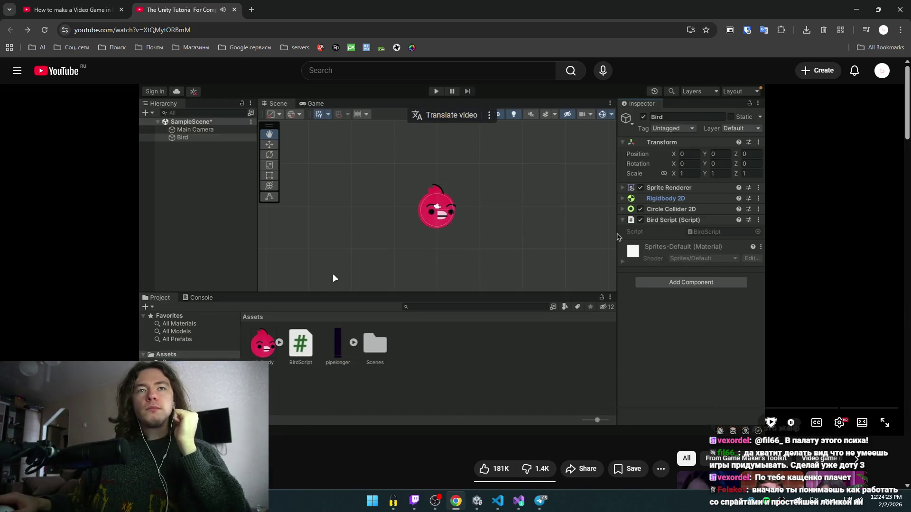
key(Left)
key(Left)
key(Left)
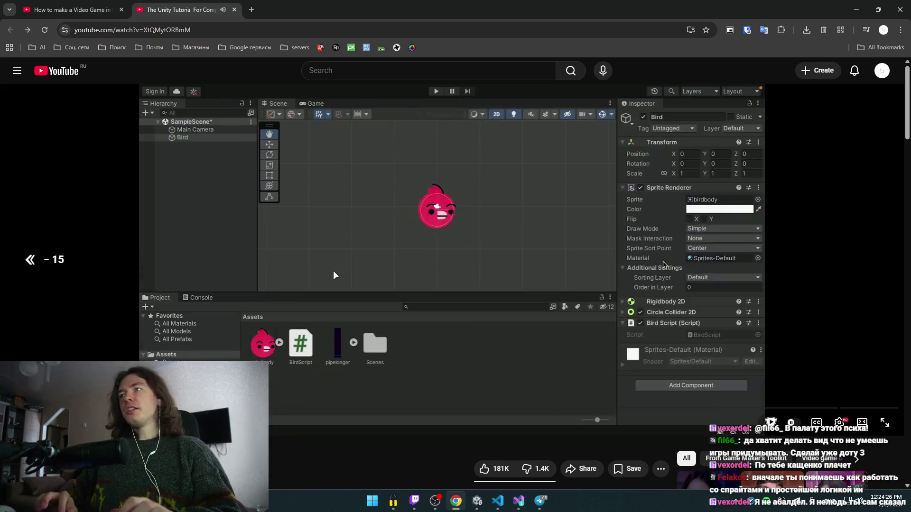
key(Left)
key(Left)
key(Right)
key(Left)
- Bring the Visual Studio Installer forward, then start a new tab typing 'workload'
key(alt+Tab)
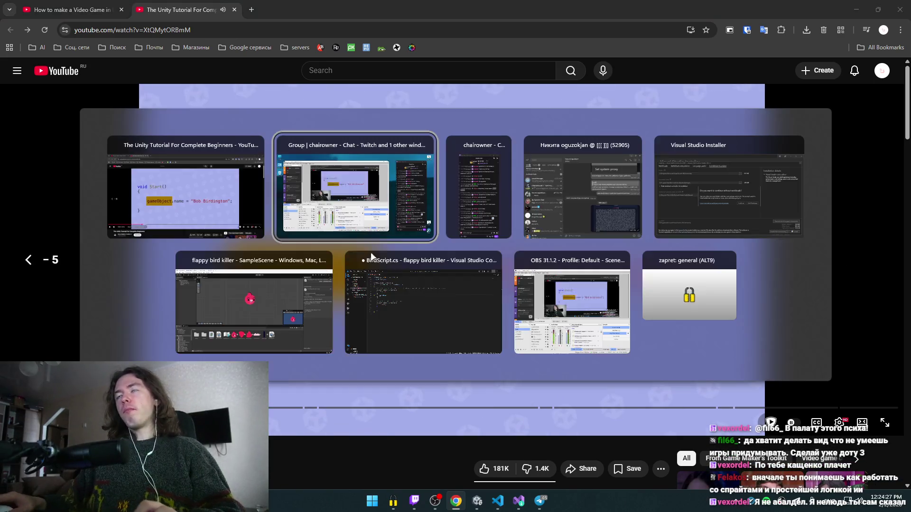
click(705, 168)
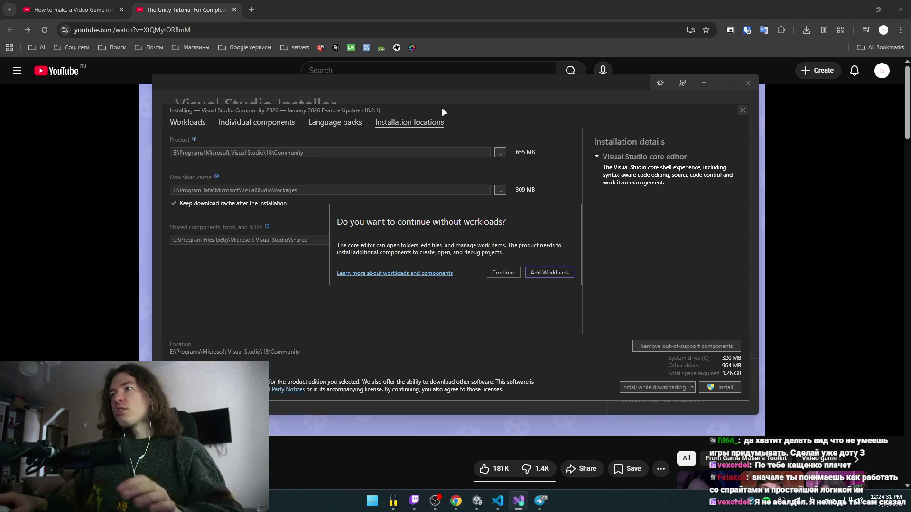
click(253, 9)
text(wo)
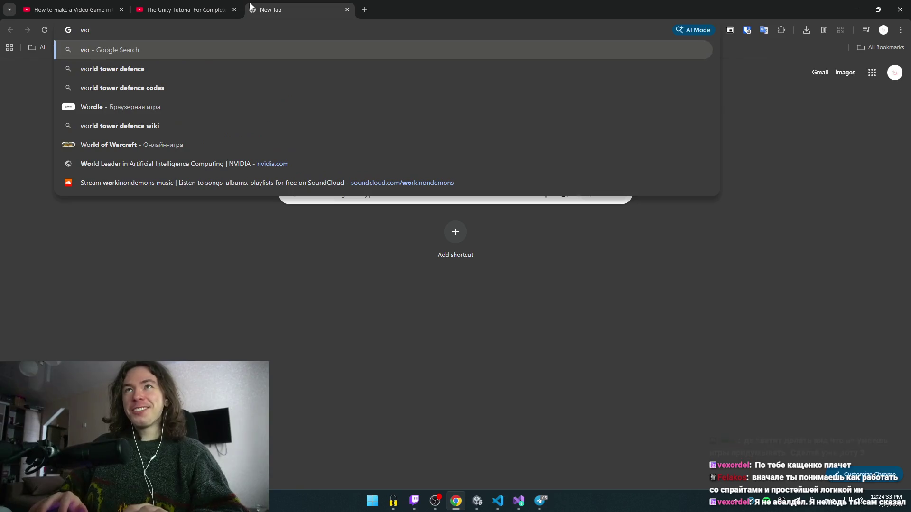
text(rkload)
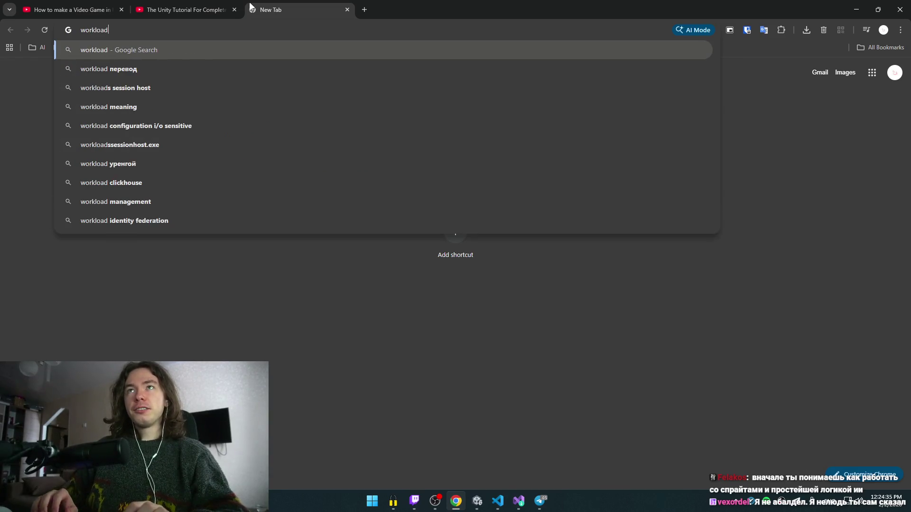
- Search 'workload', dismiss the missing-workloads prompt, and install Visual Studio Community 2026 core editor
key(Return)
key(alt+Tab)
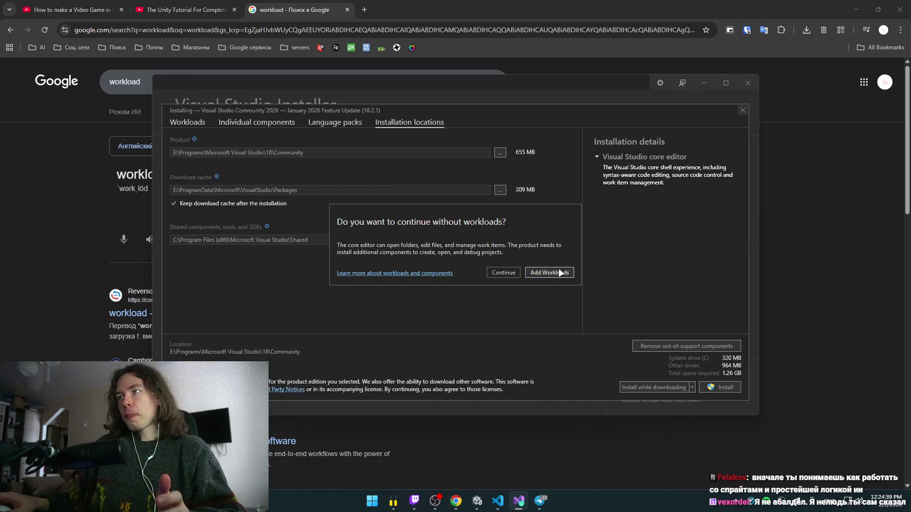
click(560, 272)
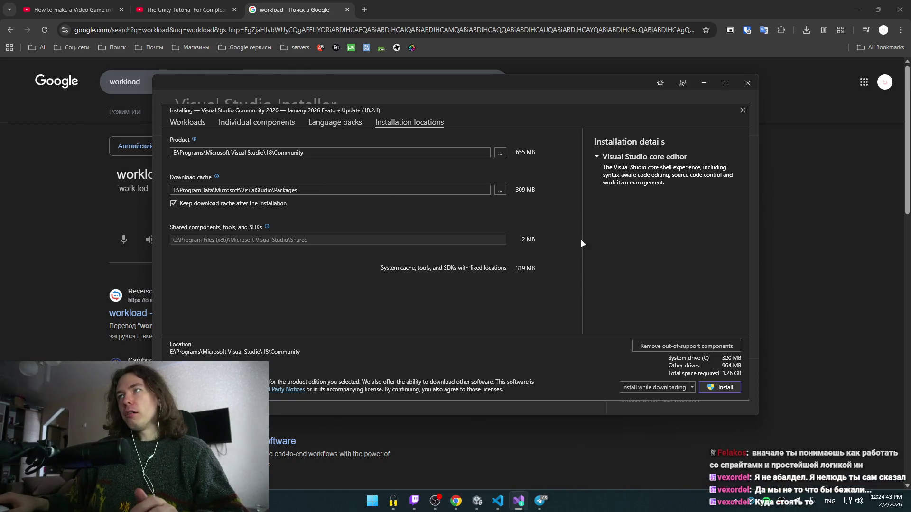
click(718, 389)
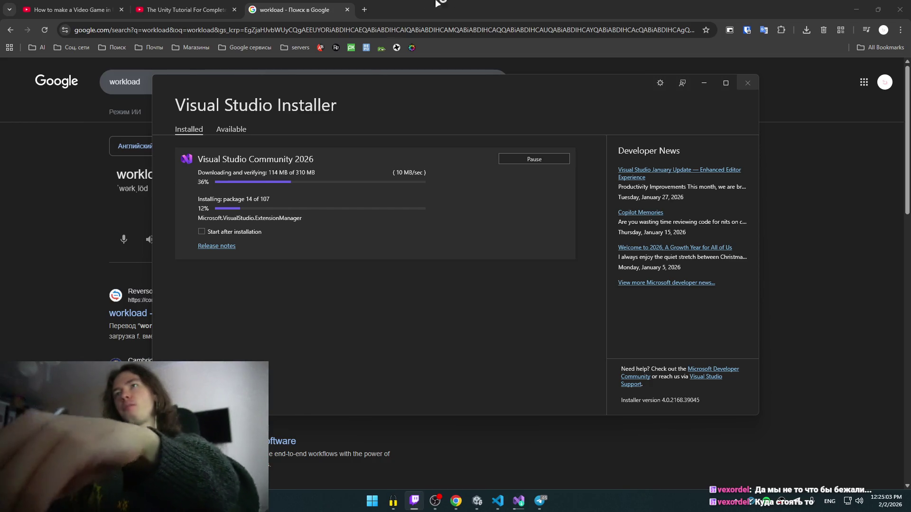
click(469, 3)
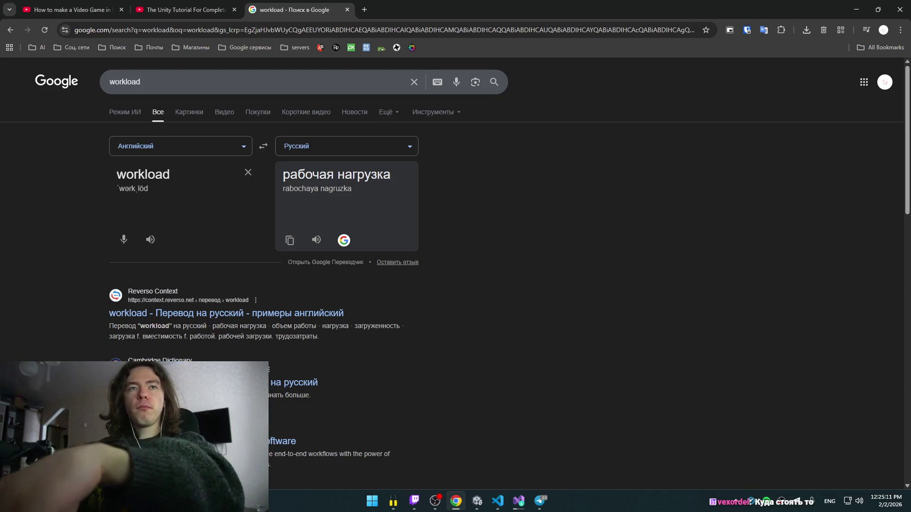
- Check the gameObject.name slide, then type 'name' after gameObject. in BirdScript's Start method
mouse_move(510, 505)
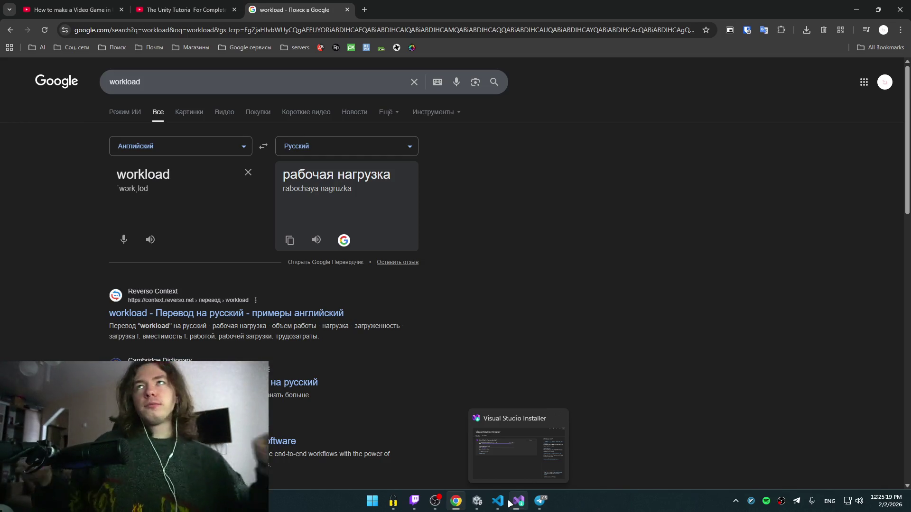
click(184, 10)
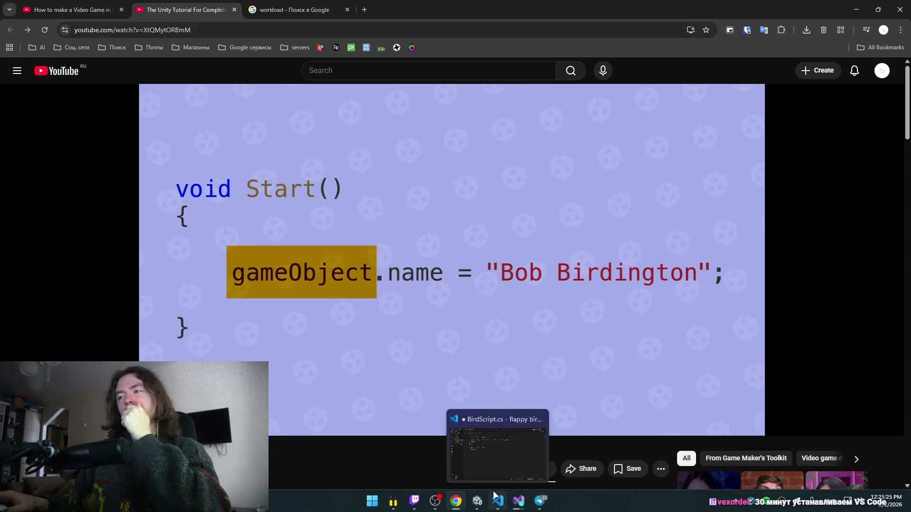
click(500, 427)
text(name)
key(alt+Tab)
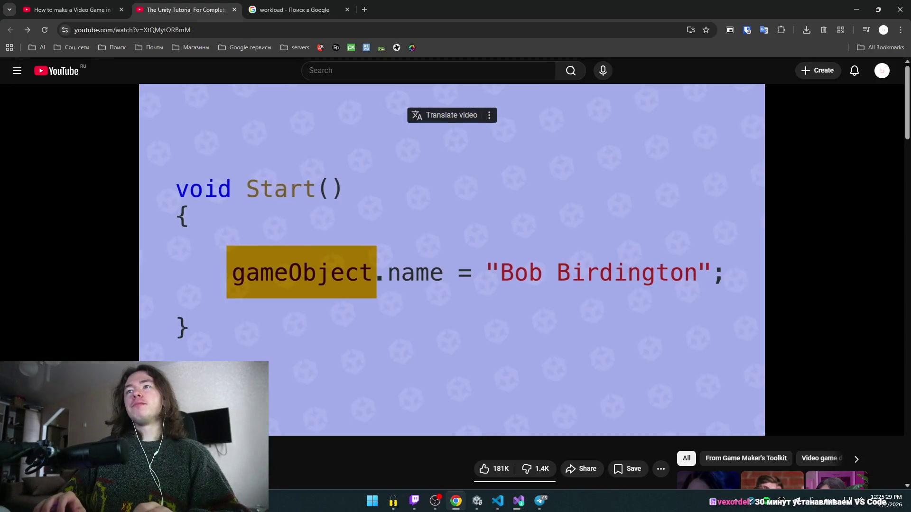
key(alt+Tab)
- Continue the line with = and a quoted name "Boobie", then save BirdScript
text(=)
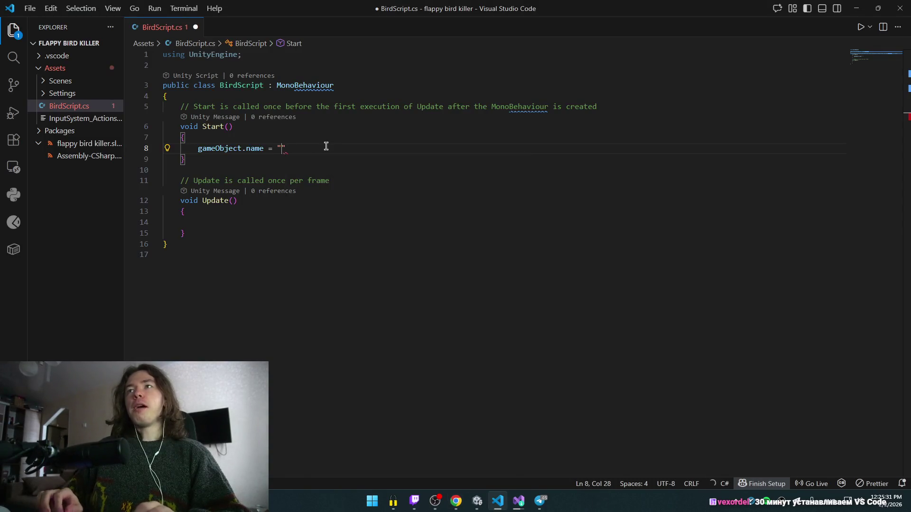
key(alt+Tab)
key(alt+Tab)
text(")
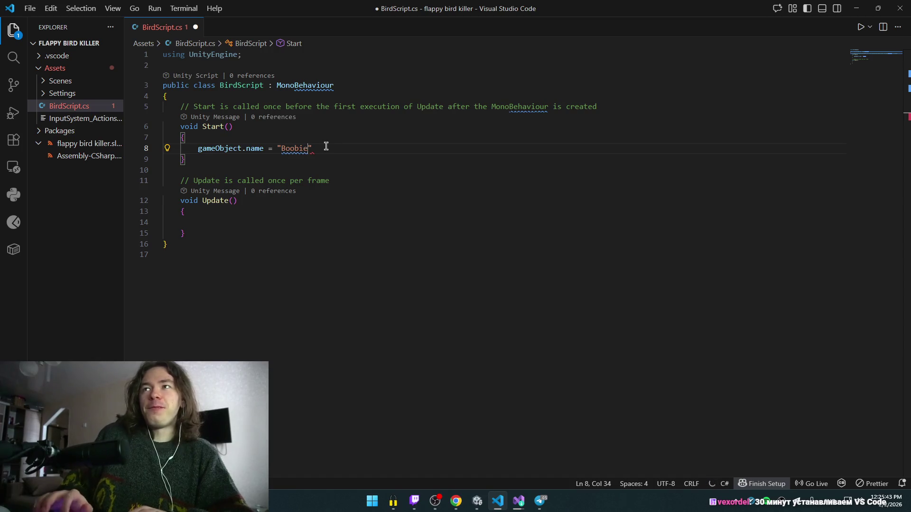
key(ctrl+s)
- Switch between tutorial and BirdScript, pausing the video and editing the line end
key(alt+Tab)
key(alt+Tab)
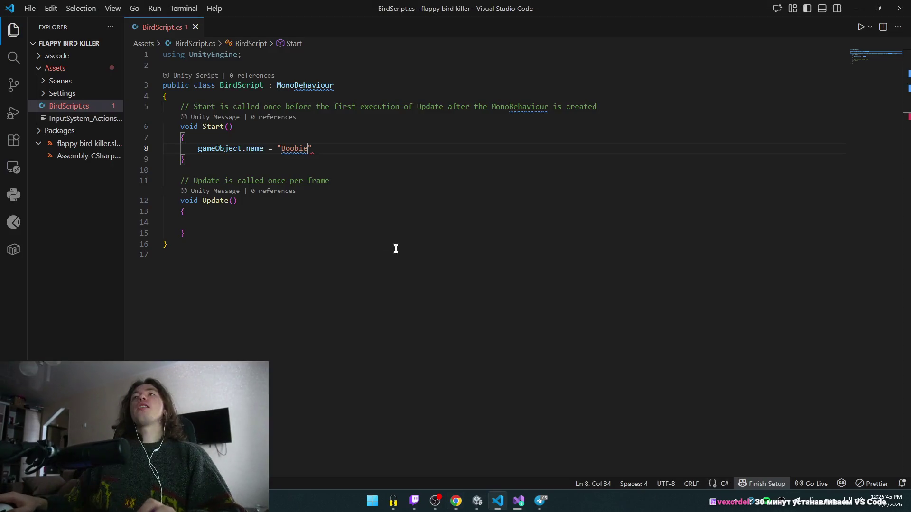
key(alt+Tab)
key(space)
key(alt+Tab)
key(End)
text(д)
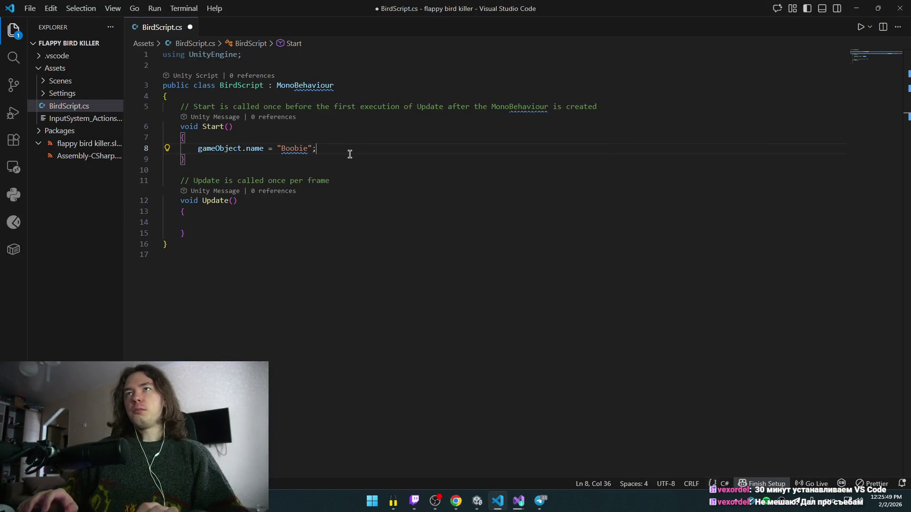
key(alt+Tab)
key(space)
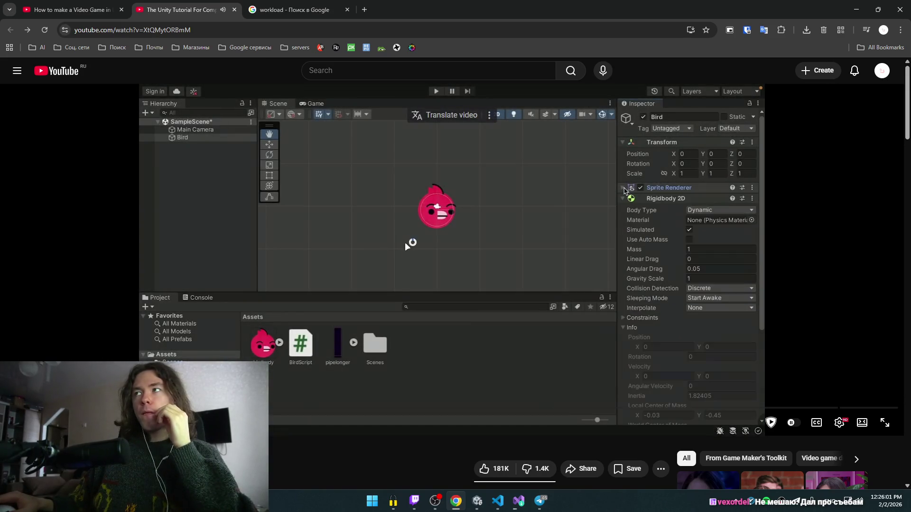
- Pause the tutorial and check VS Code, the installer's progress and the Unity editor
click(440, 237)
key(alt+Tab)
click(520, 501)
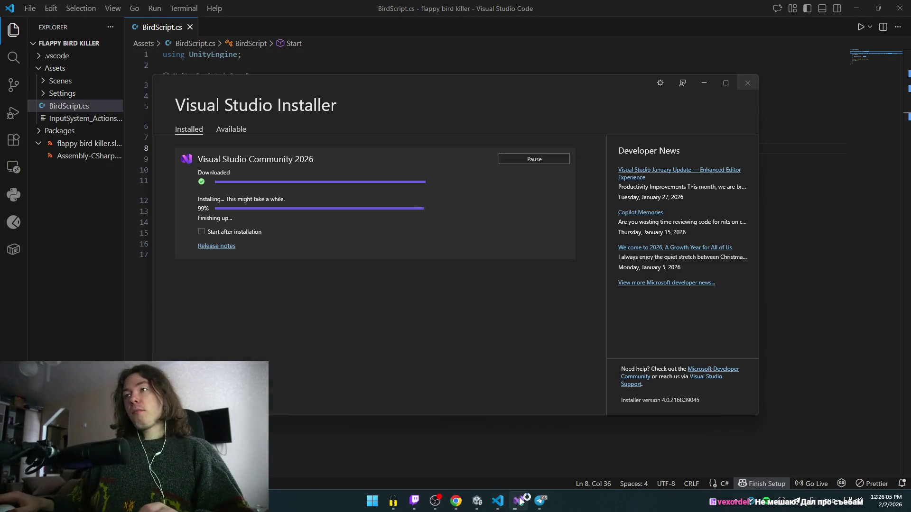
key(alt+Tab)
click(545, 193)
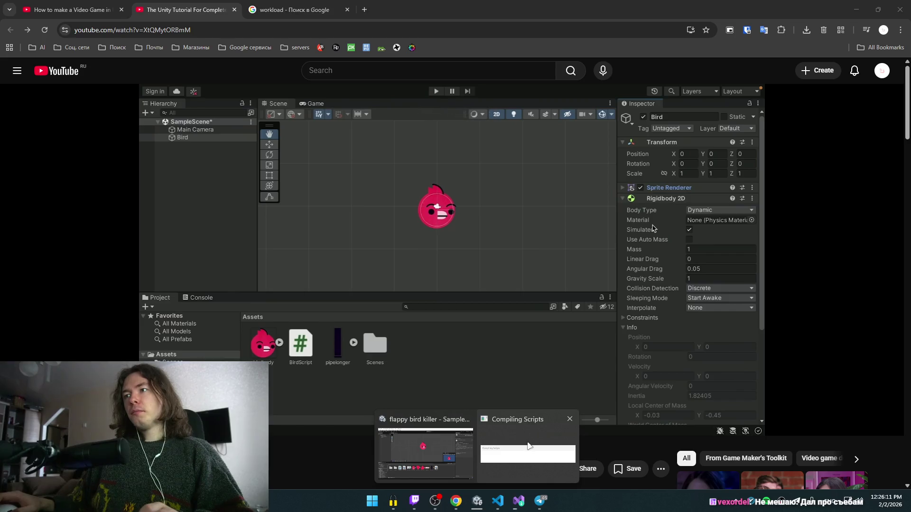
mouse_move(477, 500)
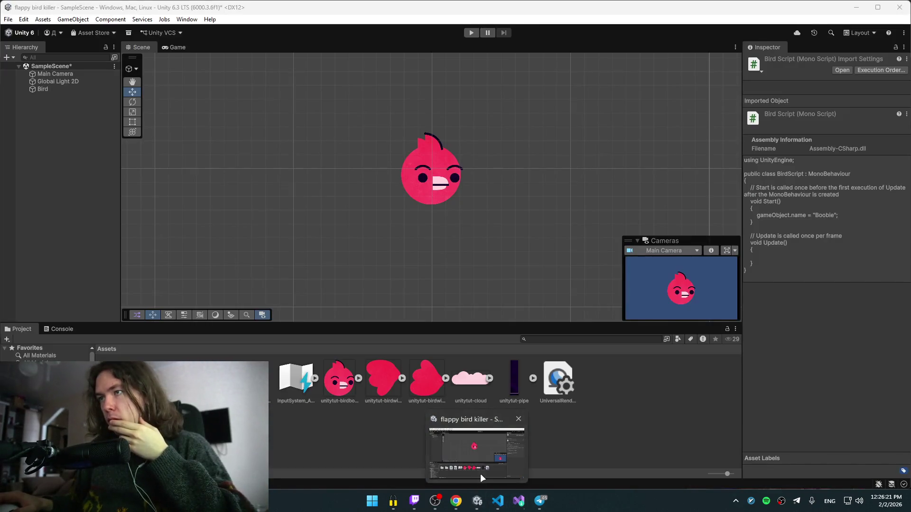
click(483, 478)
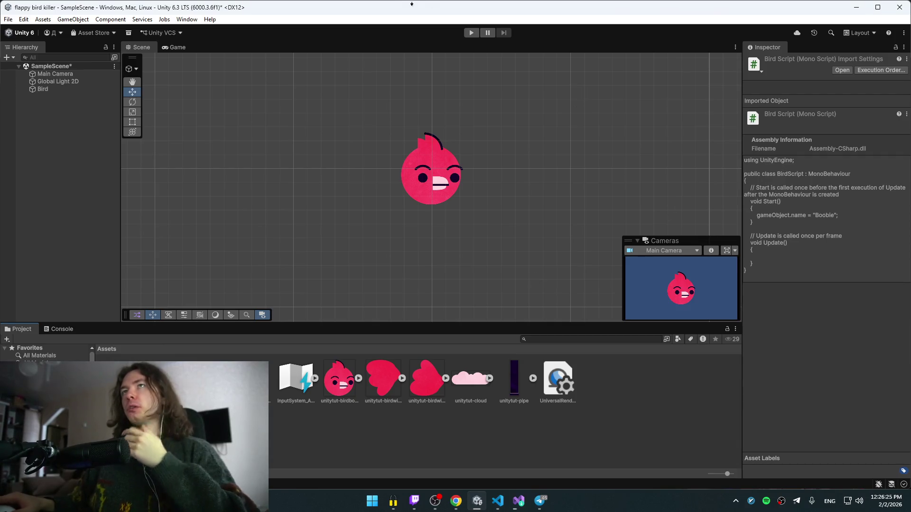
key(alt+Tab)
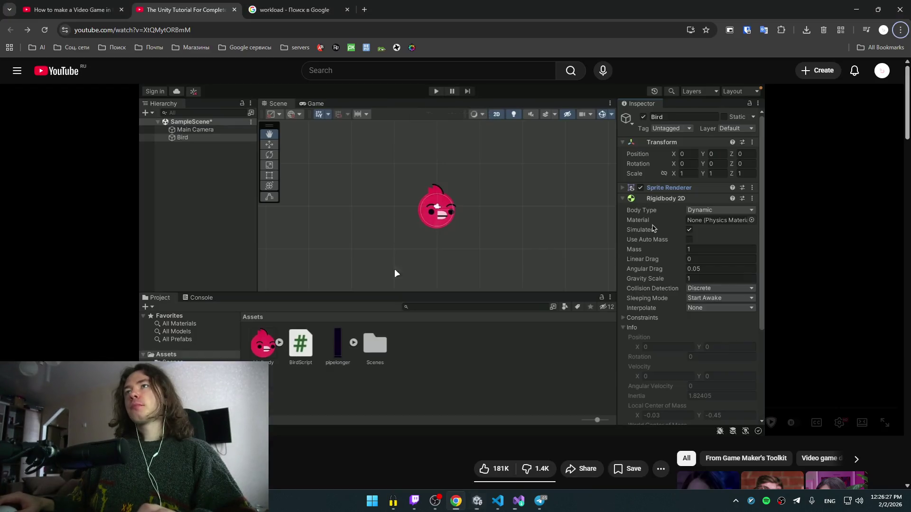
- Play the tutorial to the Bird Script component step, then select the workload search query
click(402, 300)
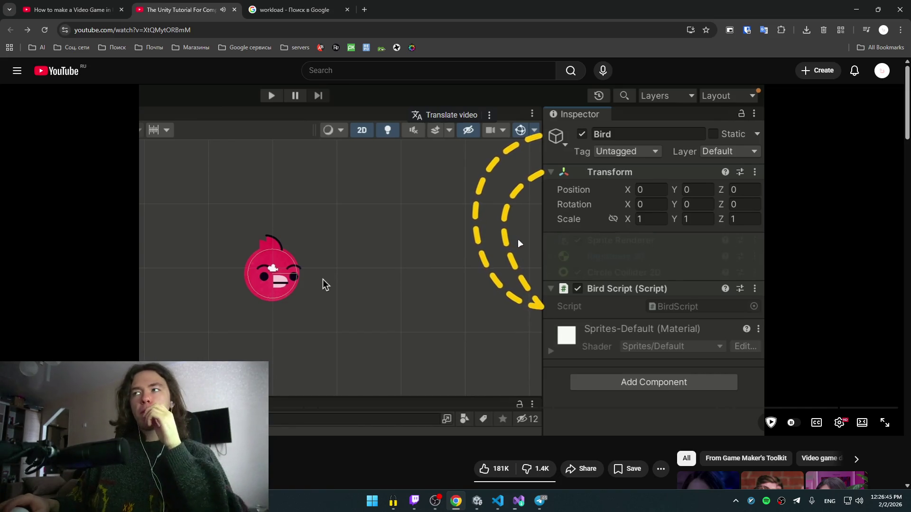
click(322, 280)
click(298, 10)
double_click(125, 82)
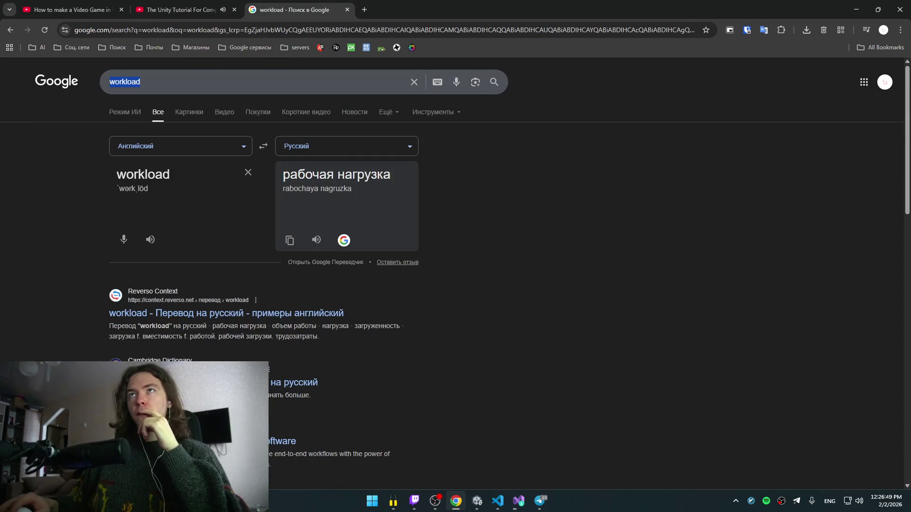
- Change the search to 'tower defence жанр' in Russian layout and run it
key(ctrl+h)
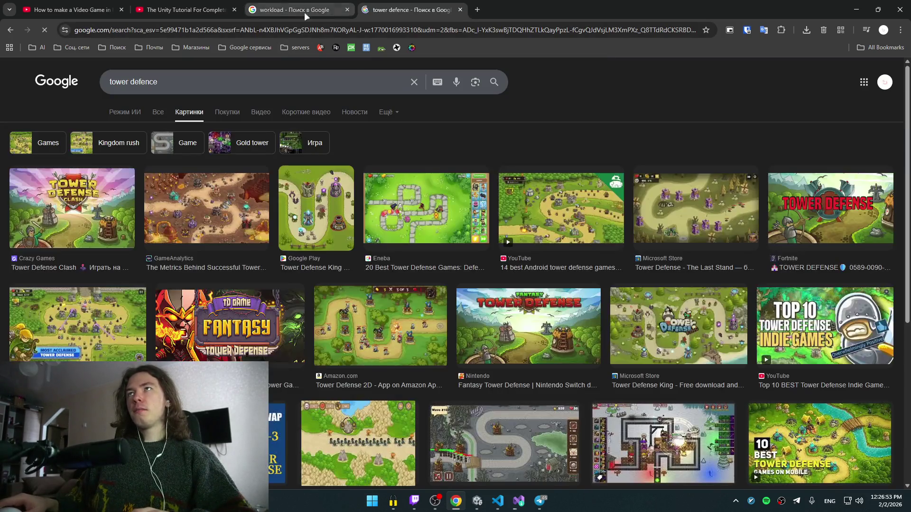
click(236, 78)
text(;f)
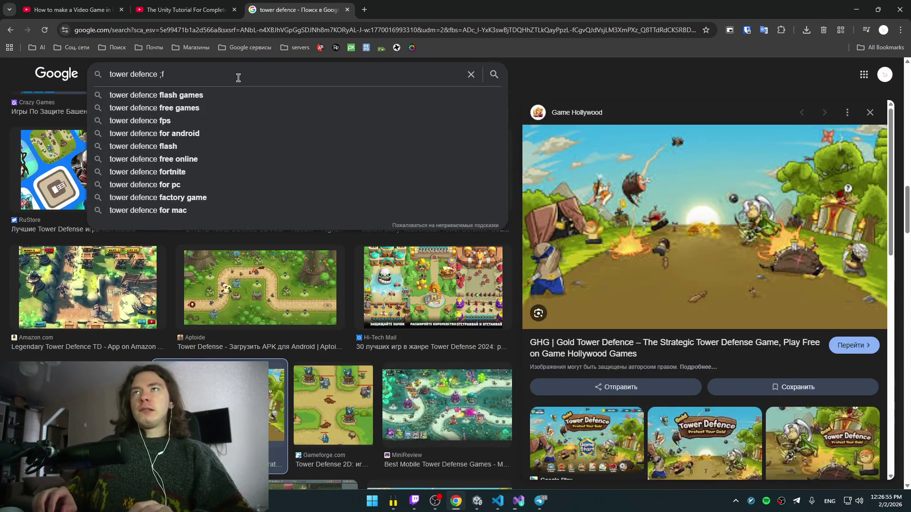
key(BackSpace)
key(alt+shift)
key(BackSpace)
text(жанр)
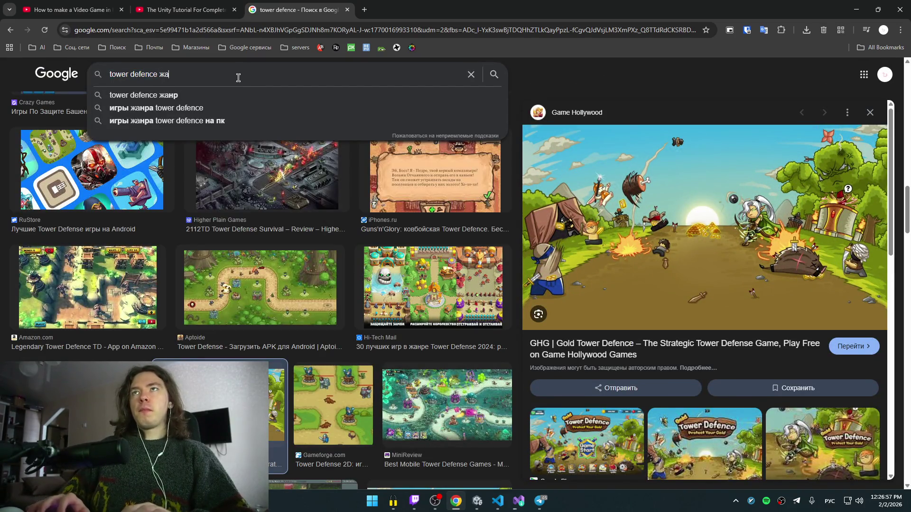
key(Return)
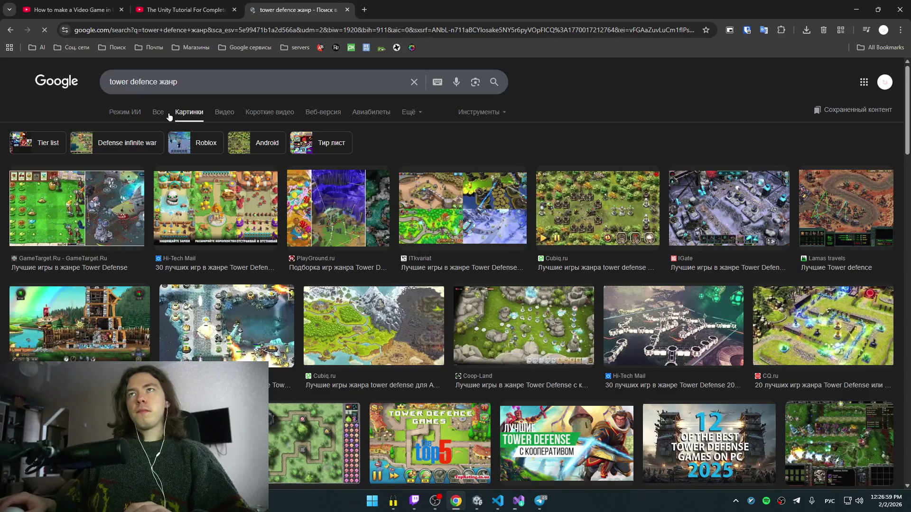
- Read the All results' genre description, opening a blank Google tab beside it
click(158, 112)
scroll(249, 266, down, 3)
scroll(250, 258, down, 2)
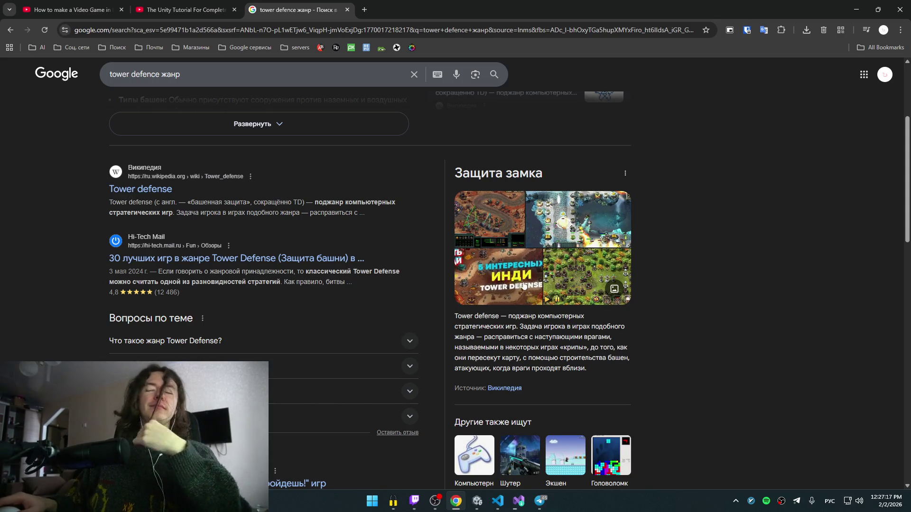
middle_click(49, 79)
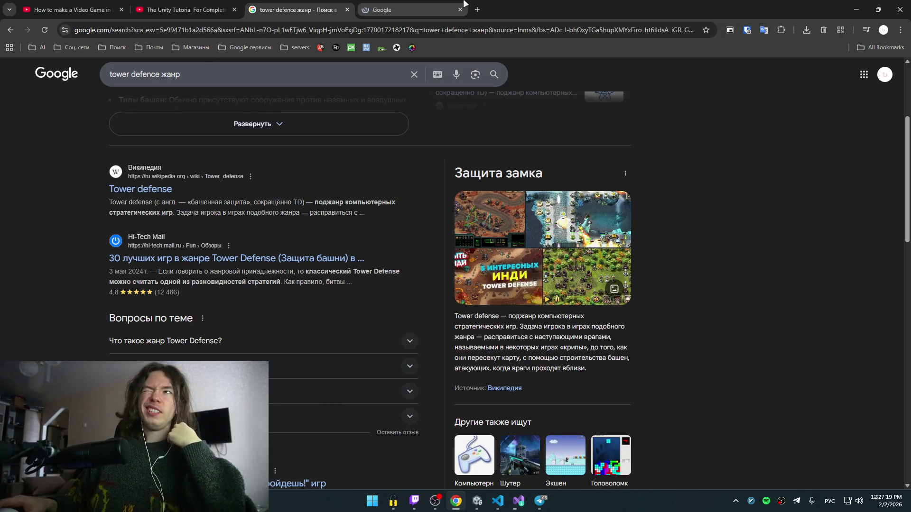
click(429, 6)
click(306, 5)
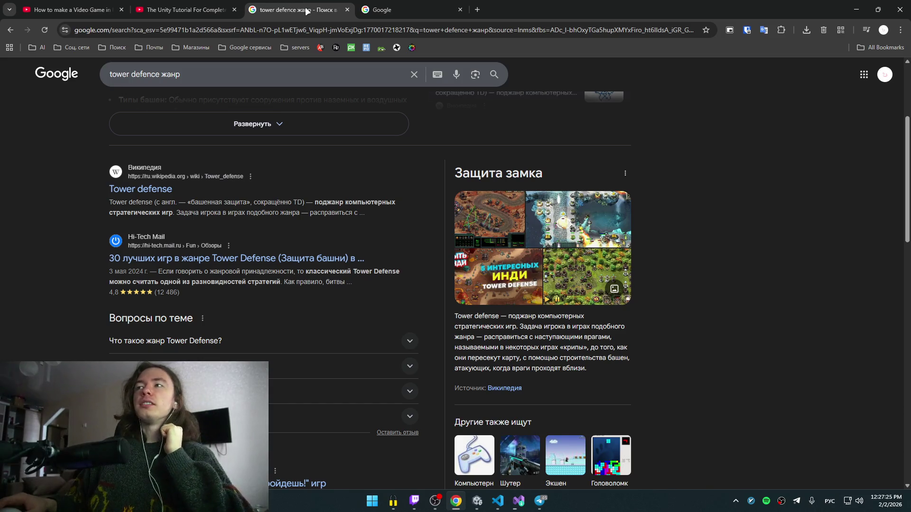
- Return to the tutorial, resume it, and minimize the Visual Studio Installer
click(202, 4)
click(434, 197)
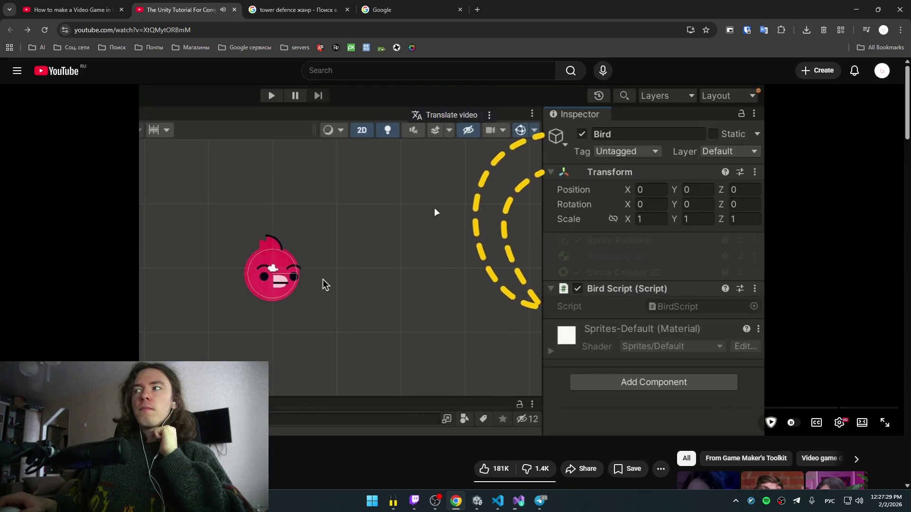
click(389, 10)
click(185, 9)
click(271, 180)
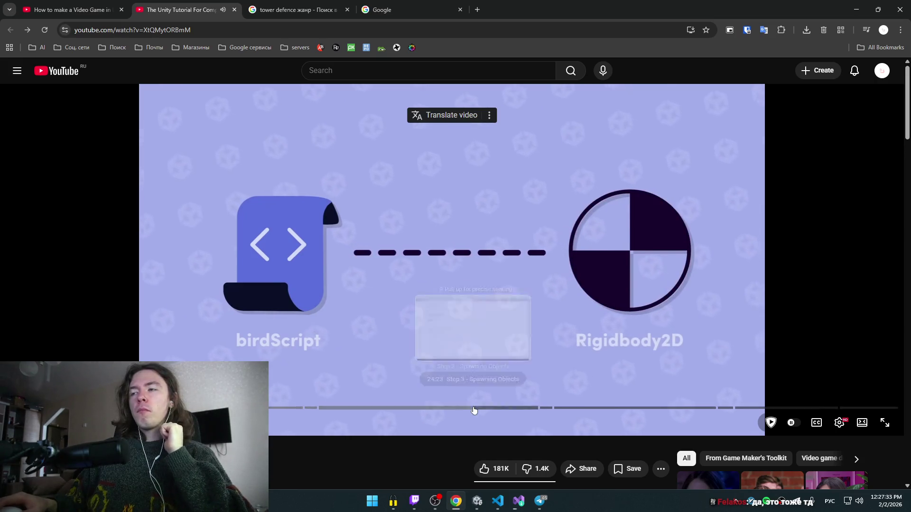
click(518, 502)
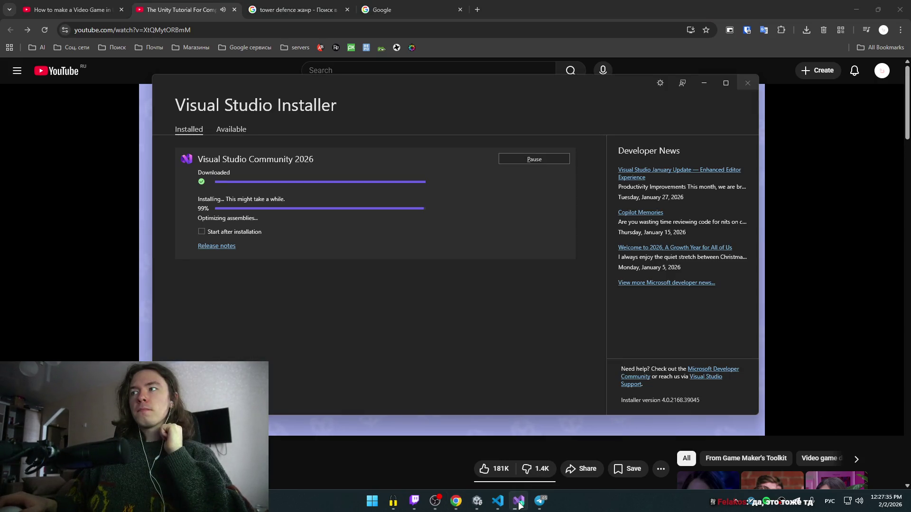
click(518, 501)
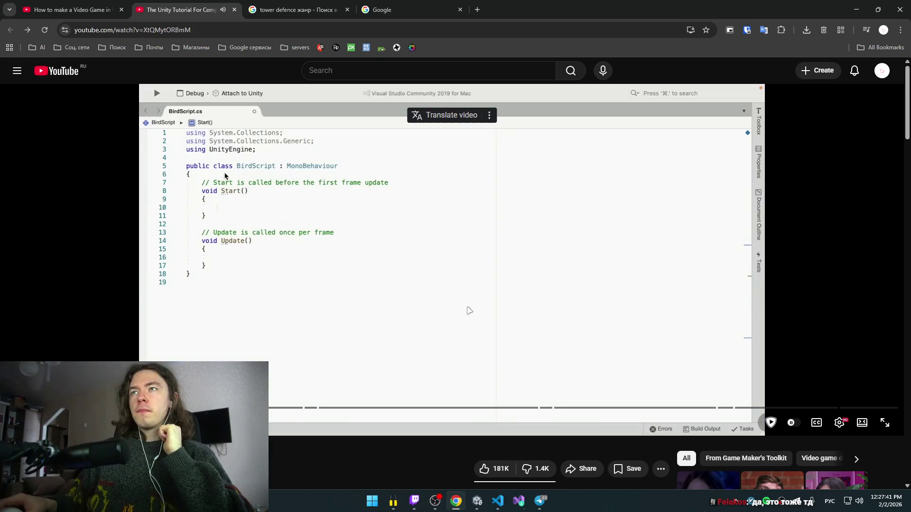
- Rewind to the Rigidbody 2D info, then play on to BirdScript.cs with empty Start and Update
click(464, 313)
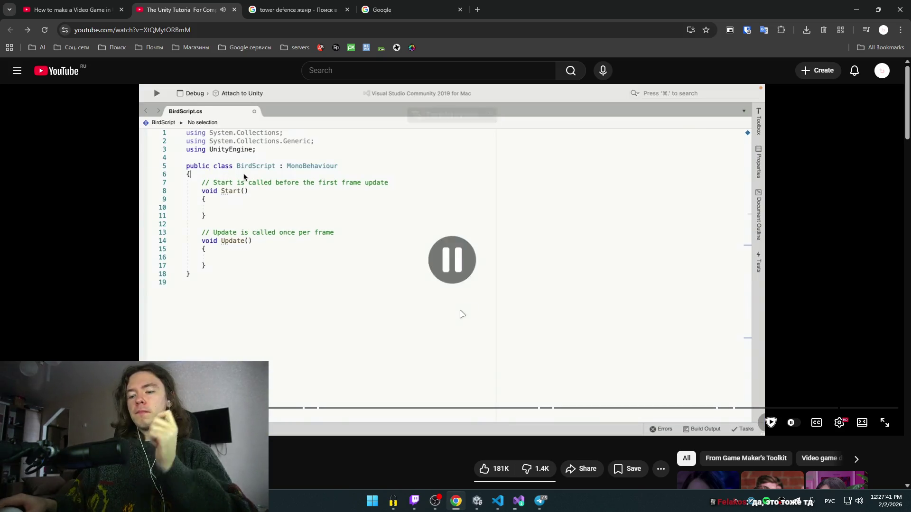
key(j)
key(j)
key(k)
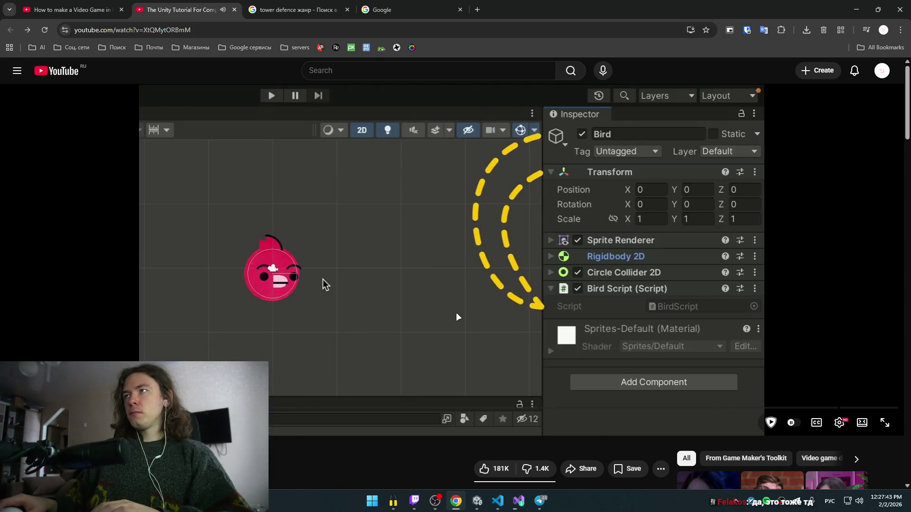
key(j)
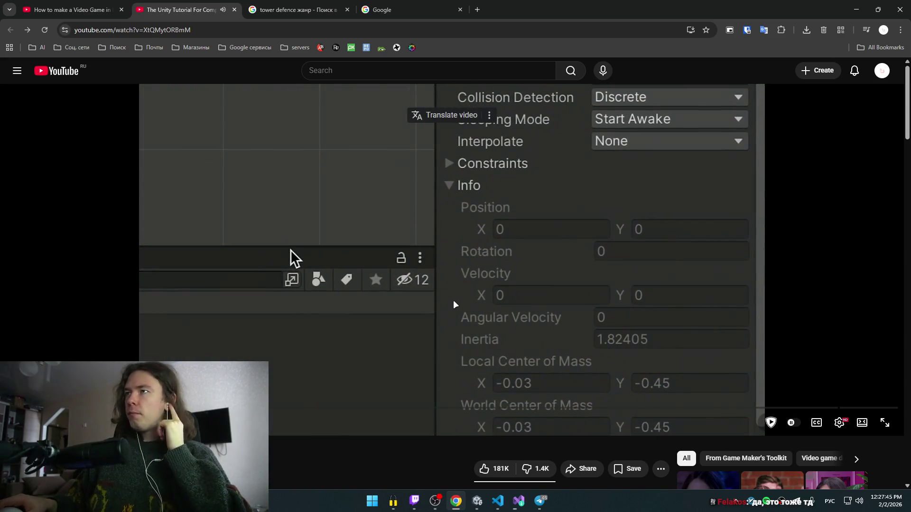
key(Left)
key(Left)
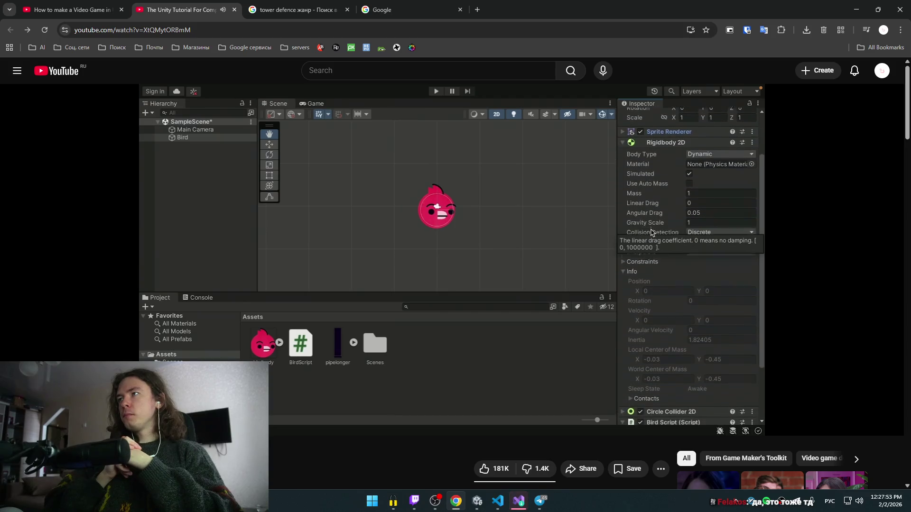
key(space)
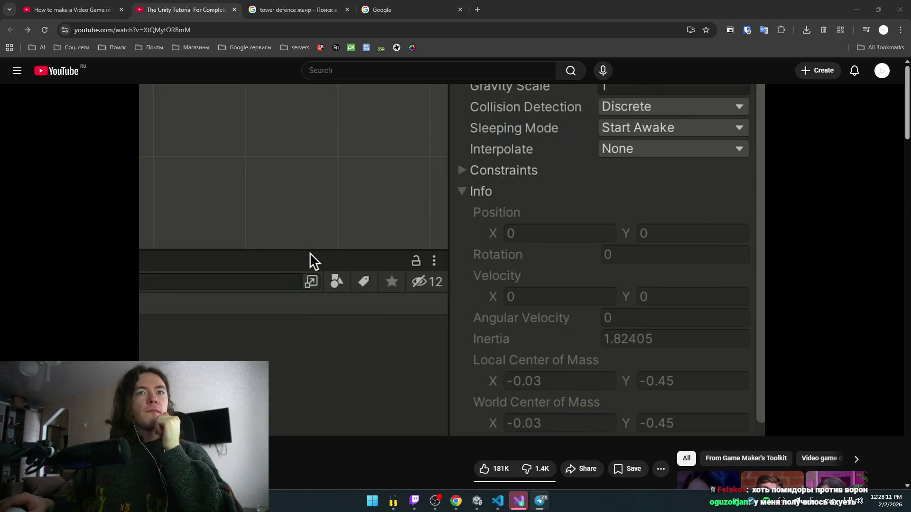
click(238, 244)
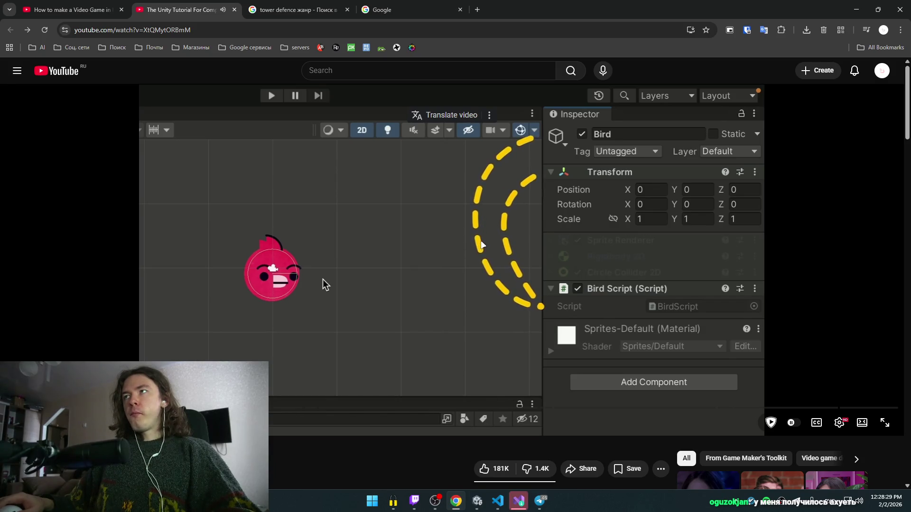
click(323, 280)
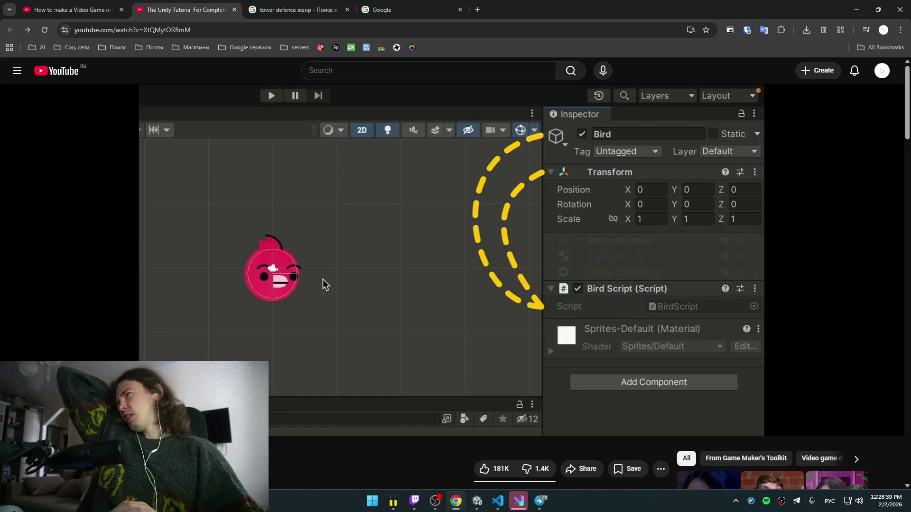
click(489, 242)
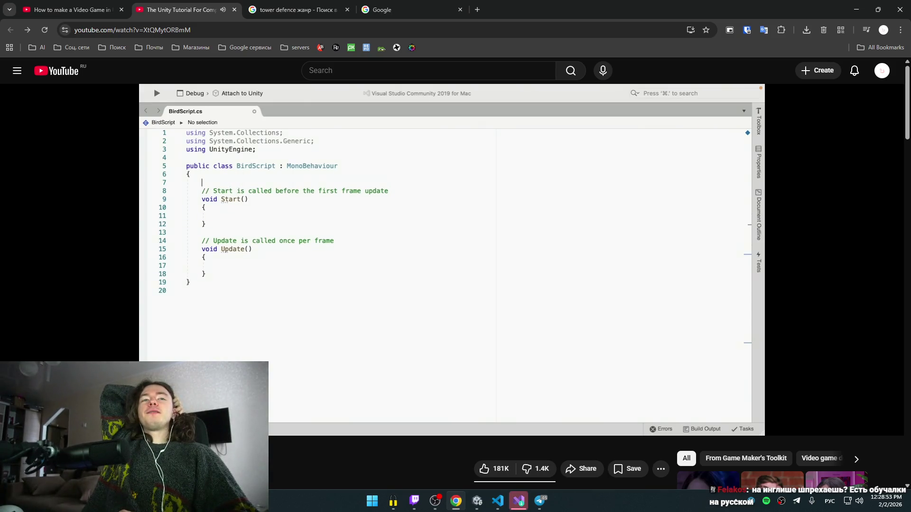
- Pause and resume on the BirdScript code as the public Rigidbody2D line is typed
click(489, 243)
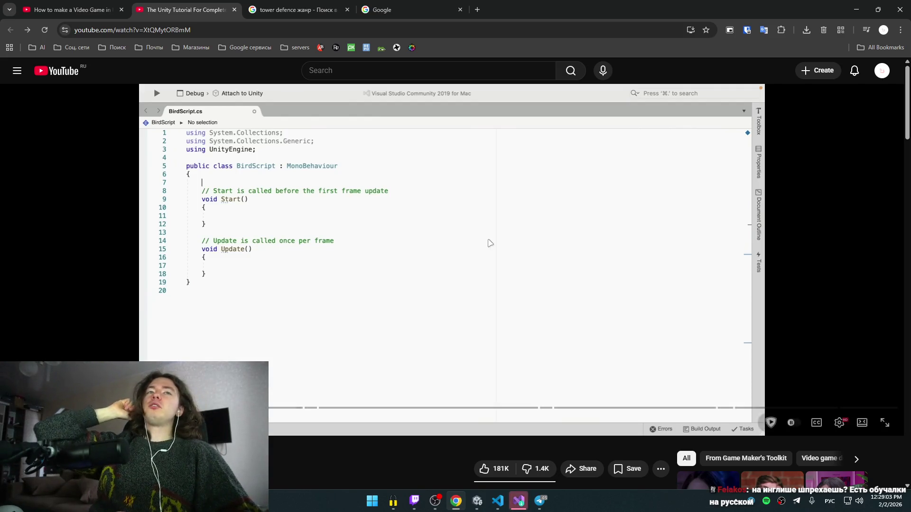
click(490, 243)
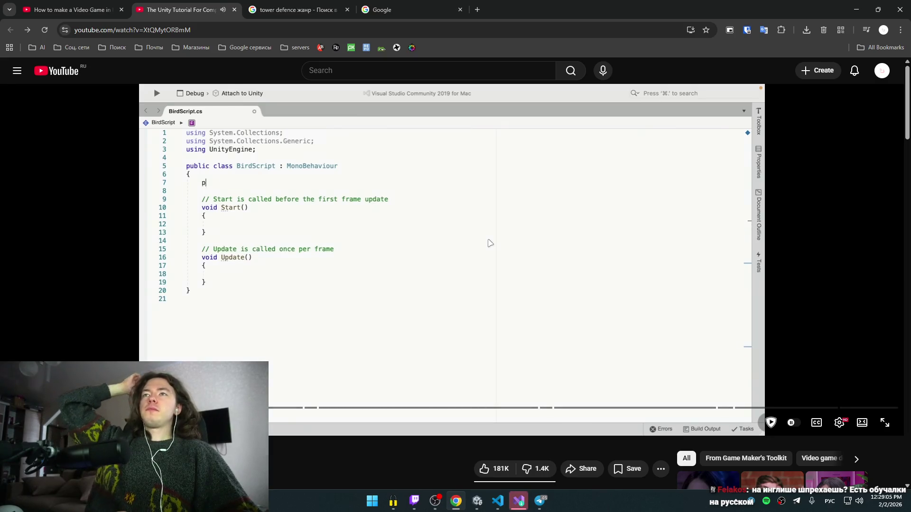
click(490, 244)
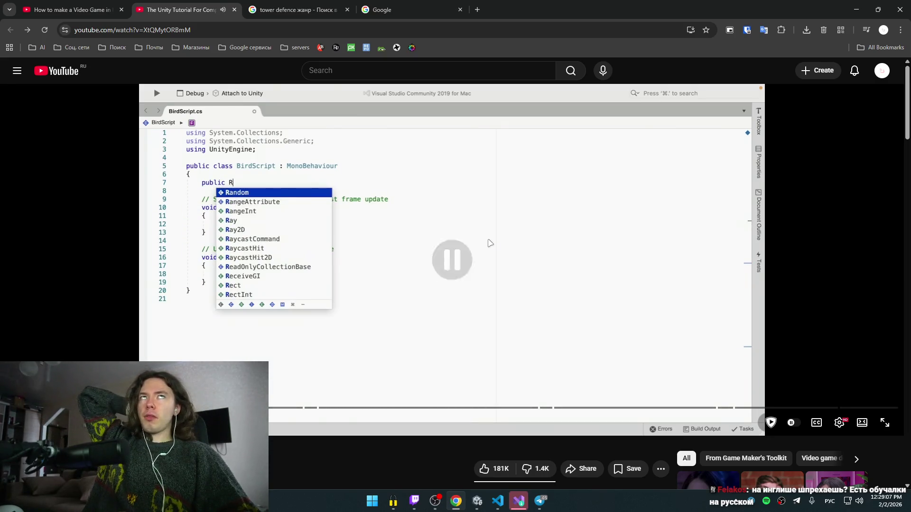
click(490, 244)
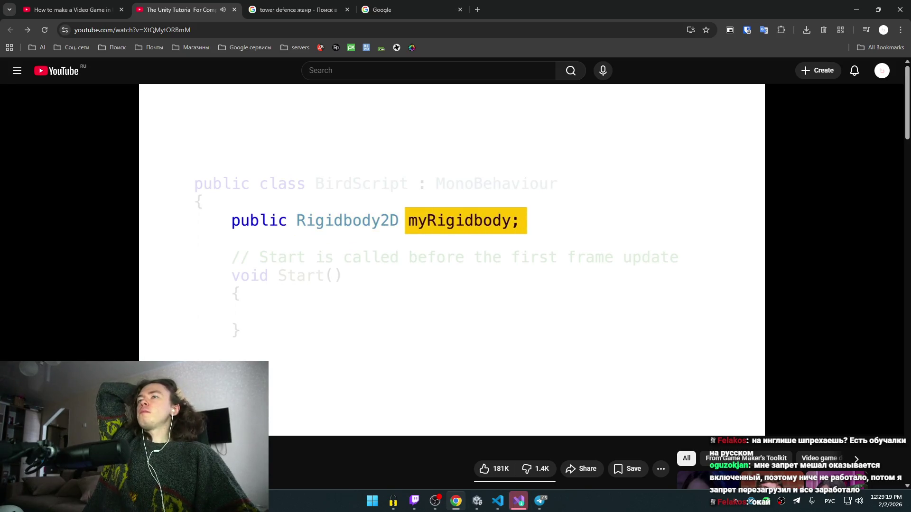
- Rewind and pause on the finished myRigidbody declaration, then bring the installer forward
key(Left)
key(Left)
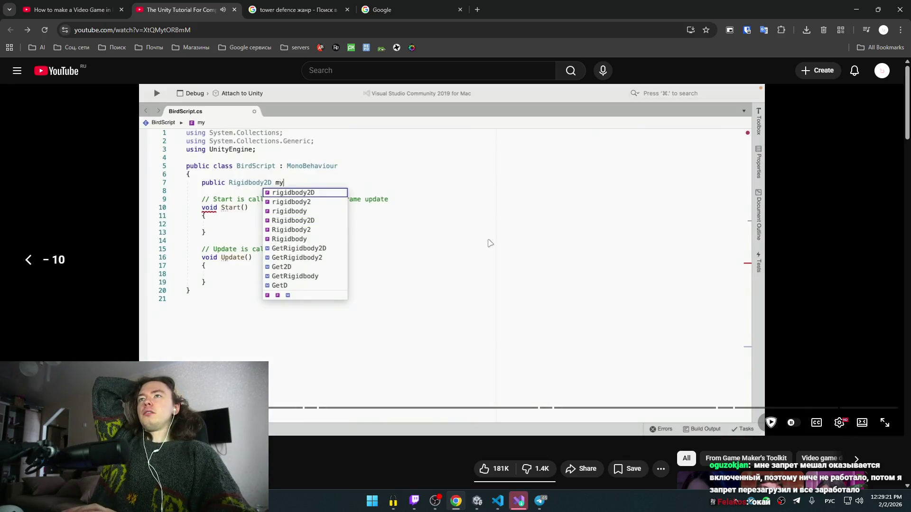
key(space)
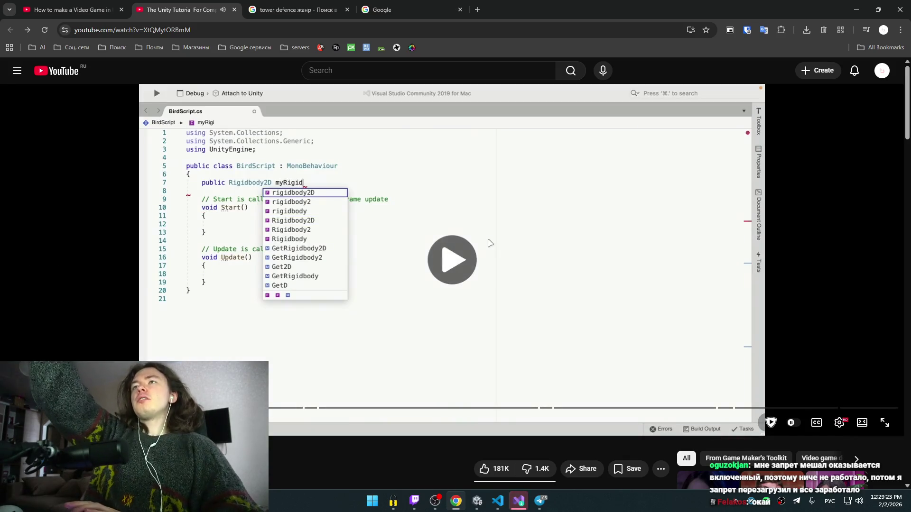
key(space)
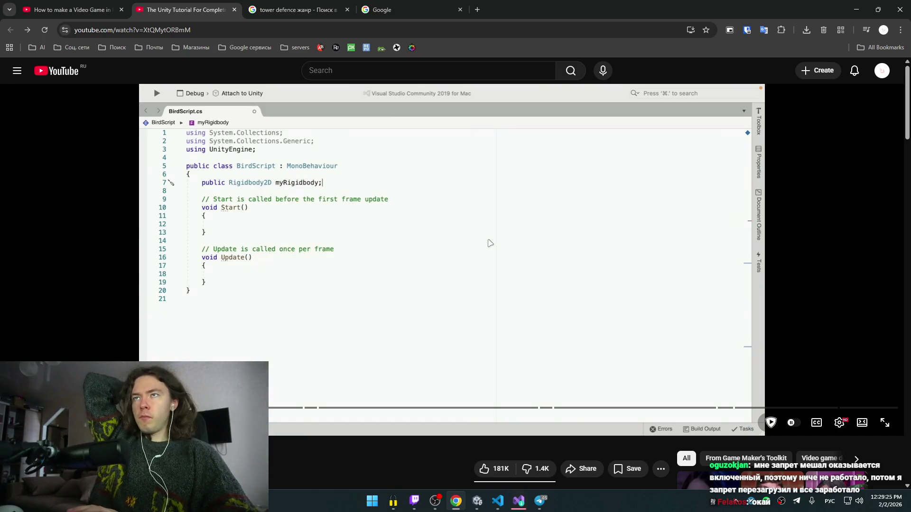
key(space)
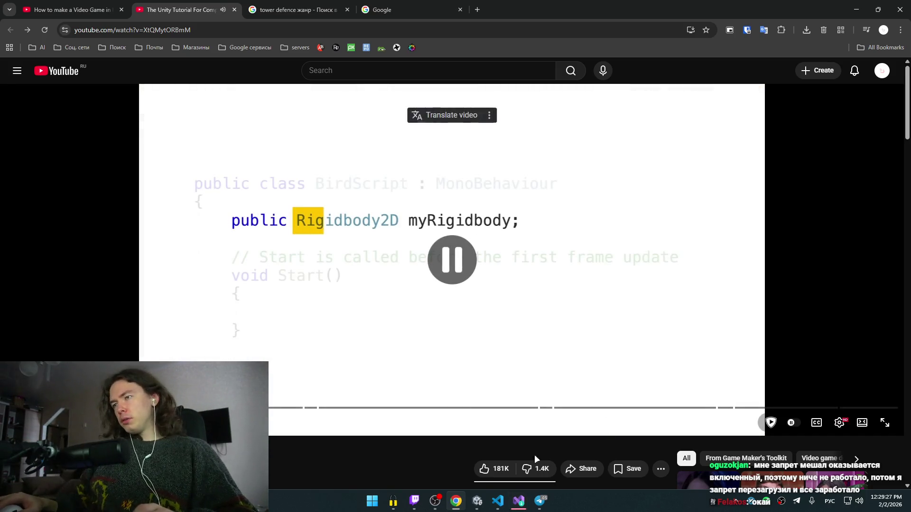
click(519, 500)
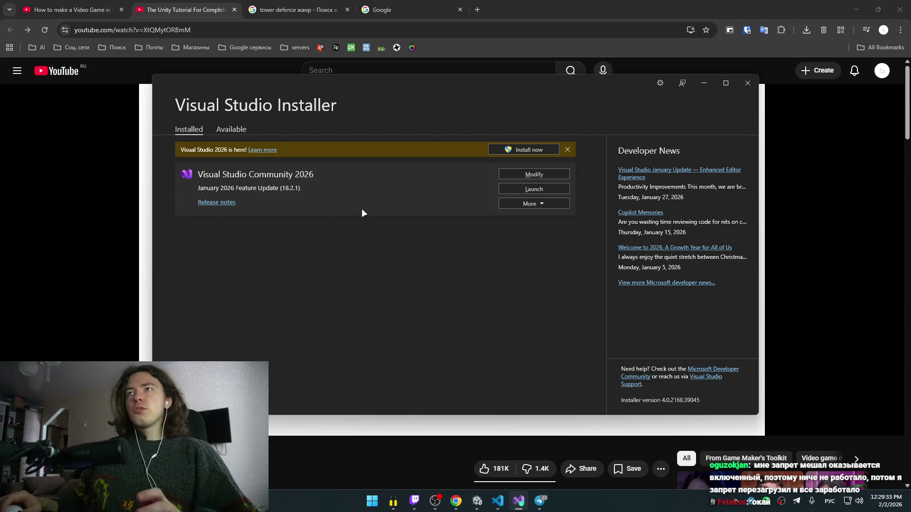
- Launch Visual Studio Installer from Start search and begin a fresh Community 2026 install
key(super)
text(visual Studio Installer)
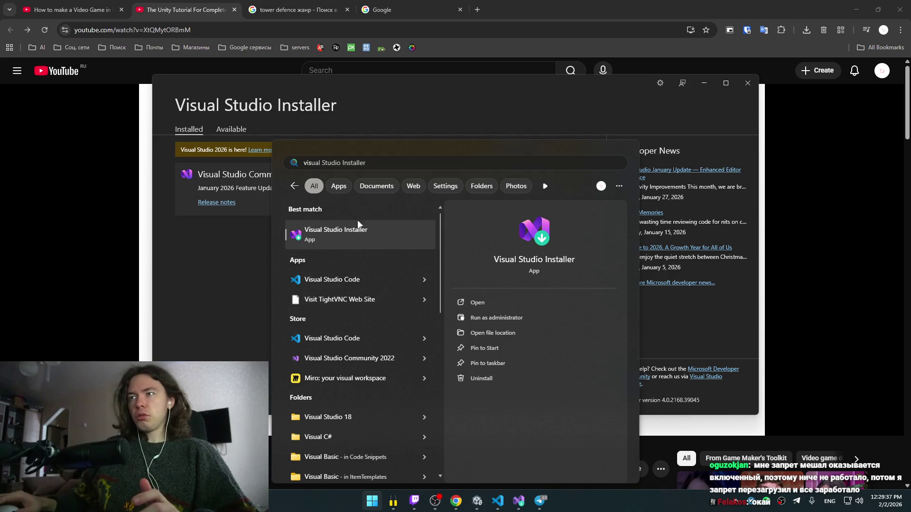
key(Return)
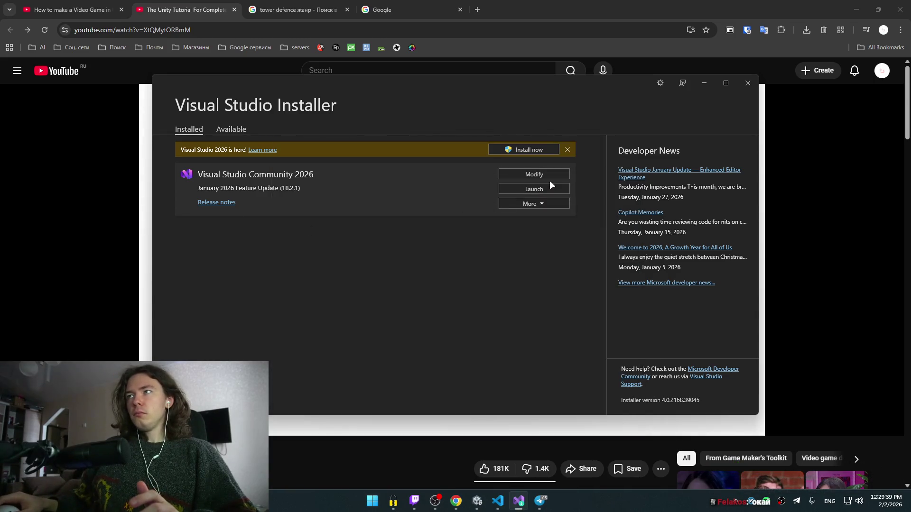
click(526, 149)
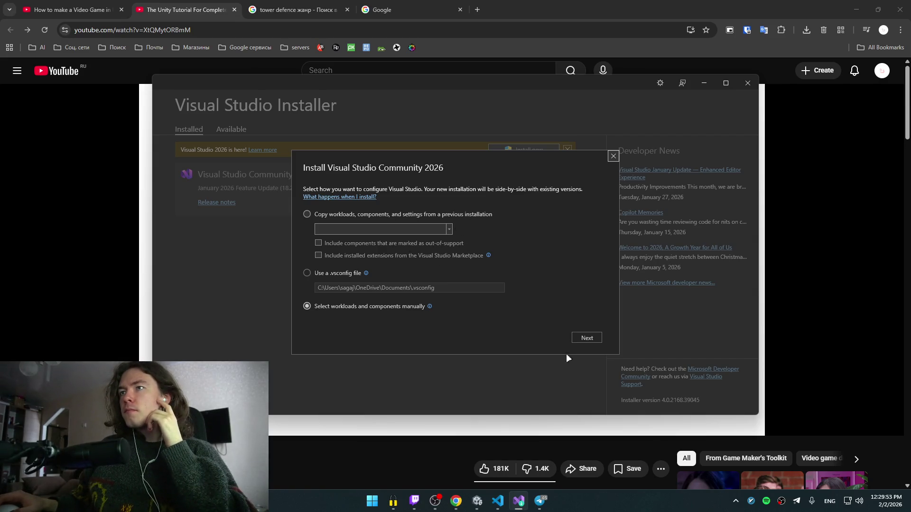
- Choose workloads manually and tick Game development with Unity (3.57 GB)
click(587, 338)
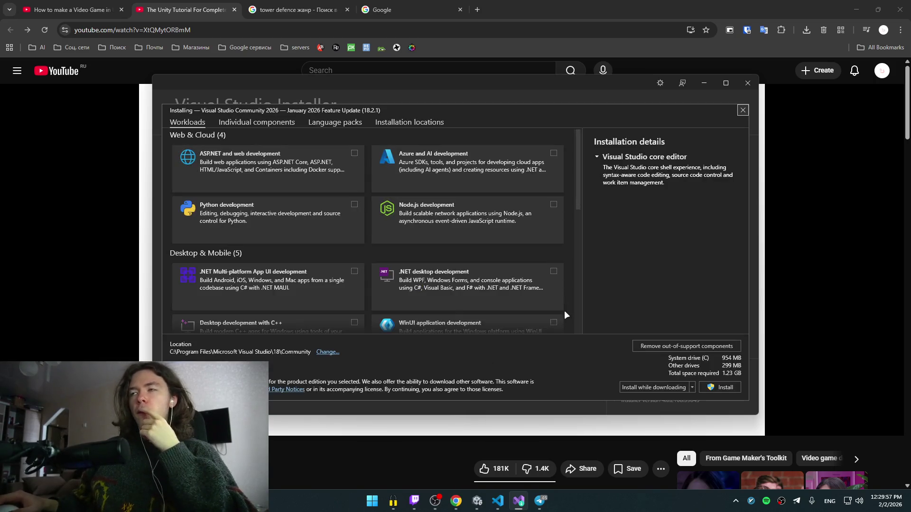
scroll(305, 215, down, 5)
scroll(312, 224, up, 5)
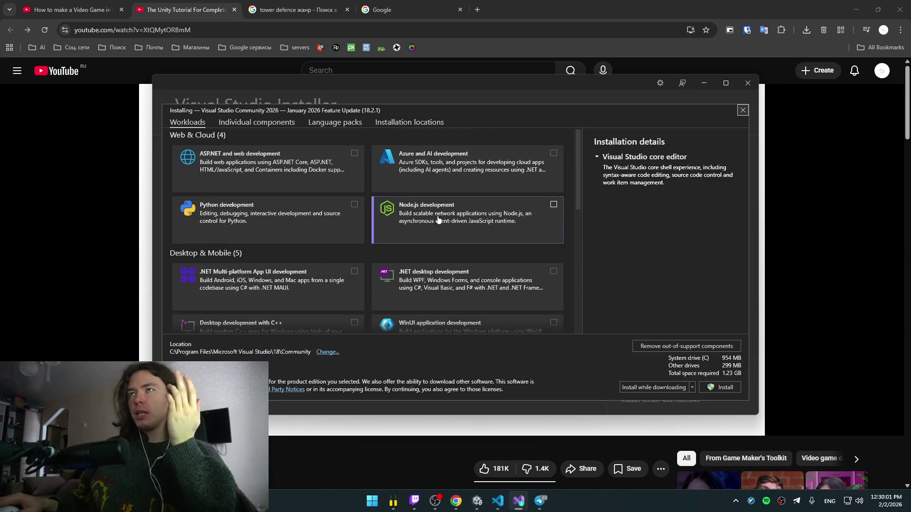
scroll(429, 223, down, 1)
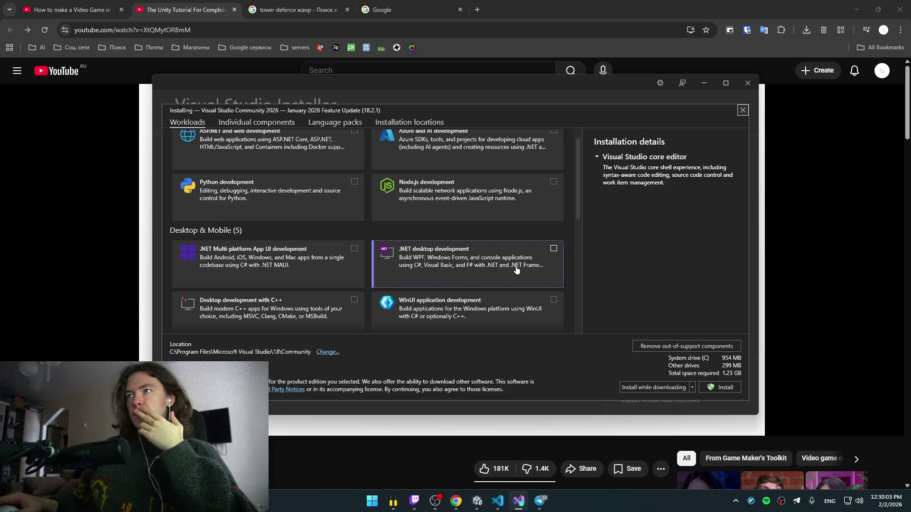
scroll(545, 270, down, 1)
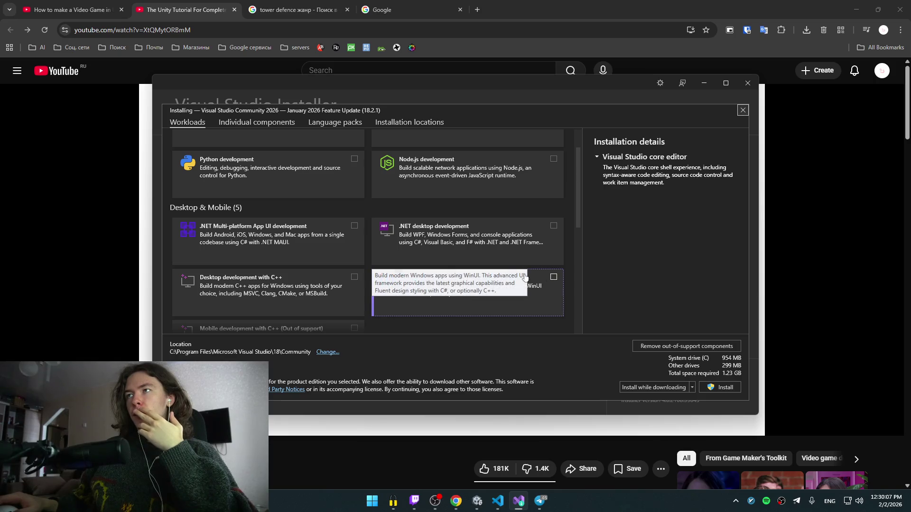
scroll(394, 224, down, 5)
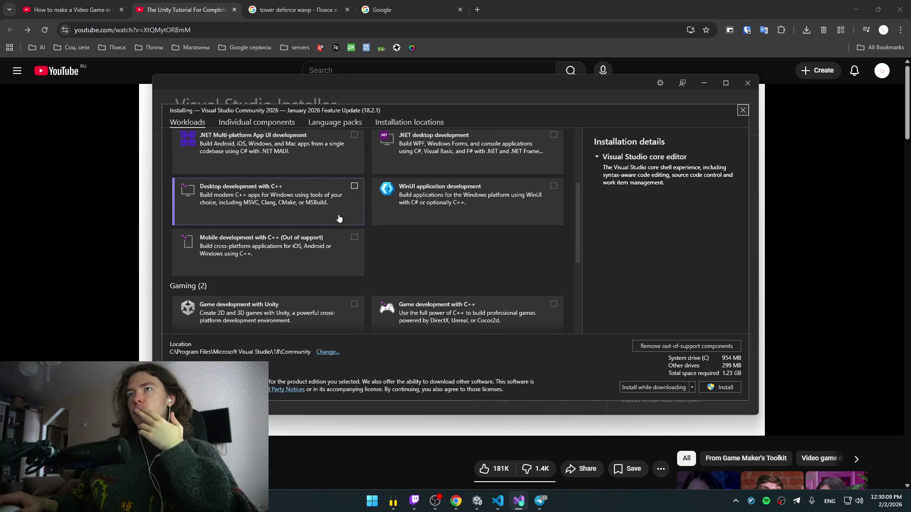
scroll(425, 228, down, 4)
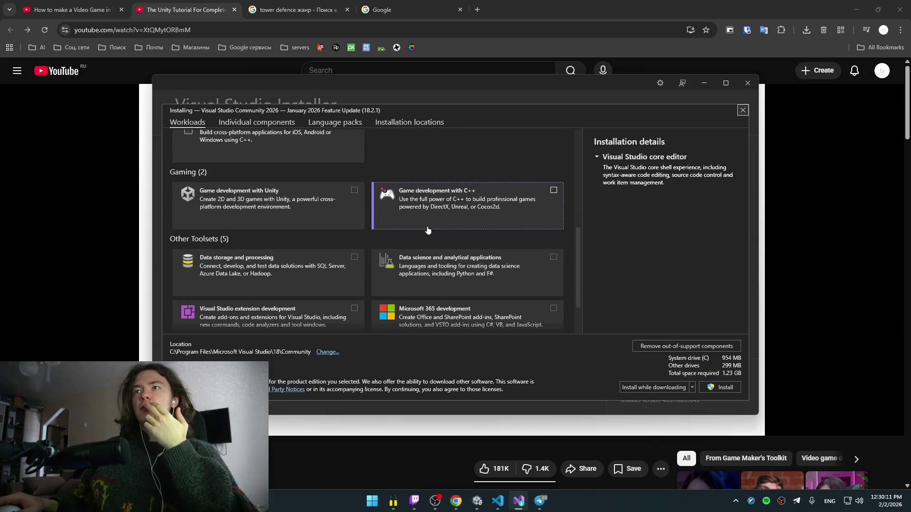
click(356, 192)
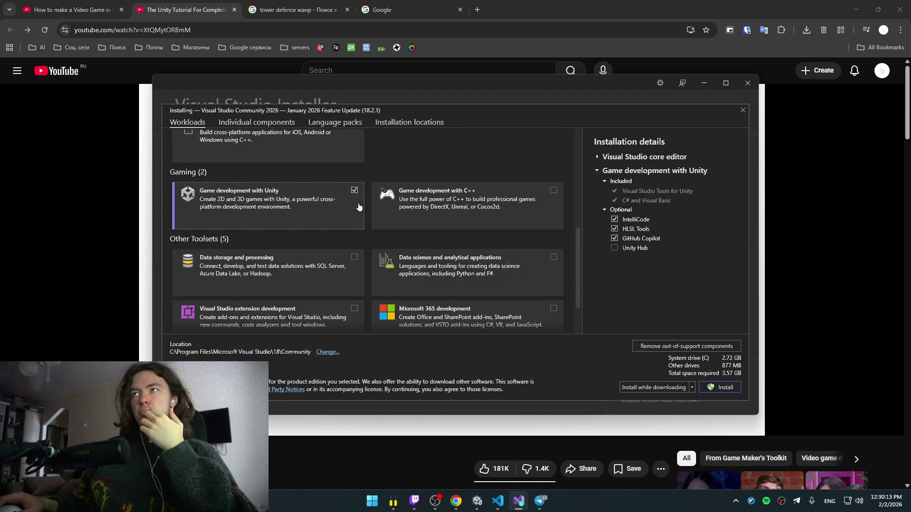
- Keep the Unity workload ticked and show the installation locations under C:\Program Files
scroll(443, 284, down, 3)
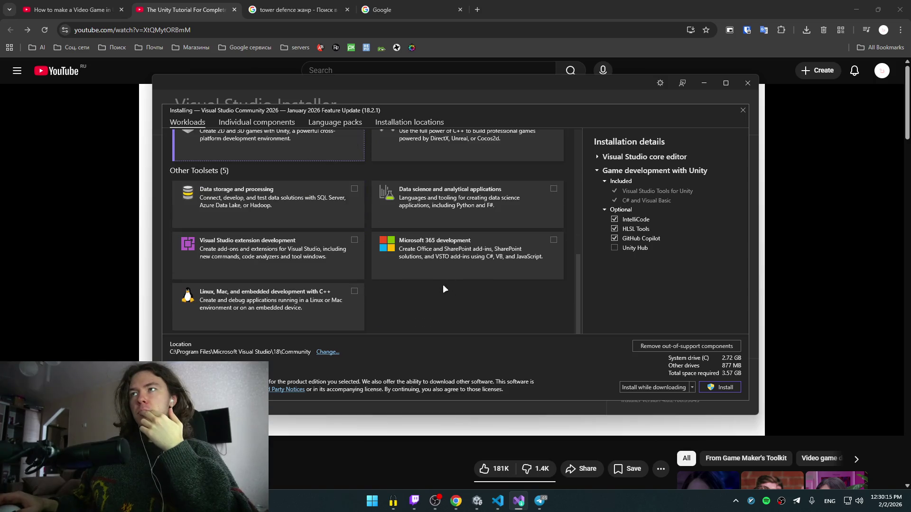
scroll(404, 293, up, 5)
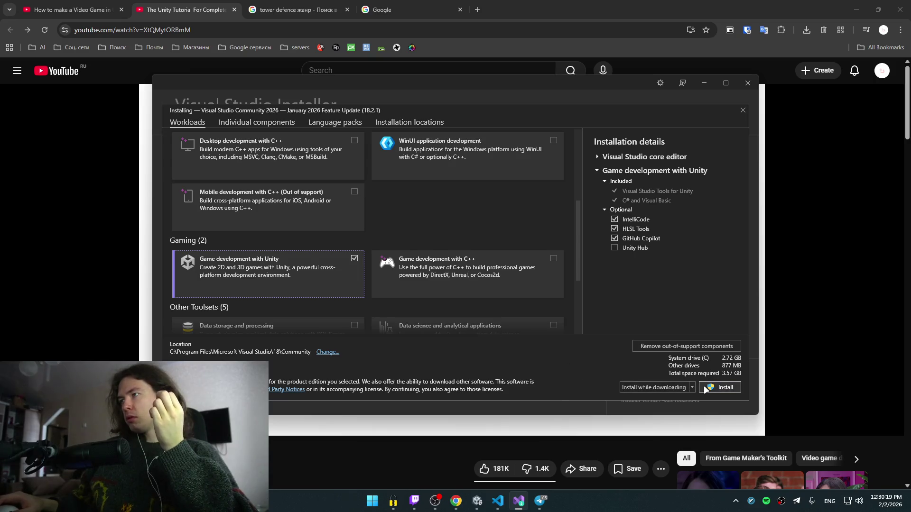
click(353, 259)
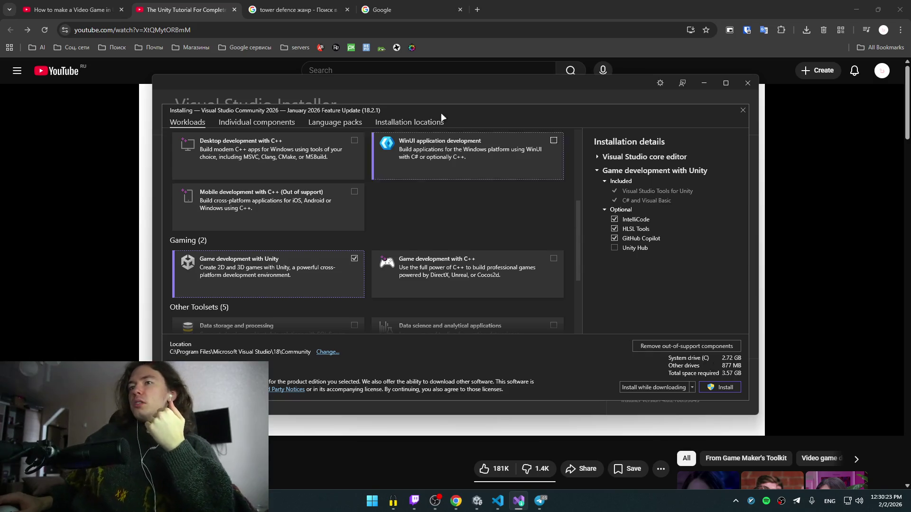
click(322, 353)
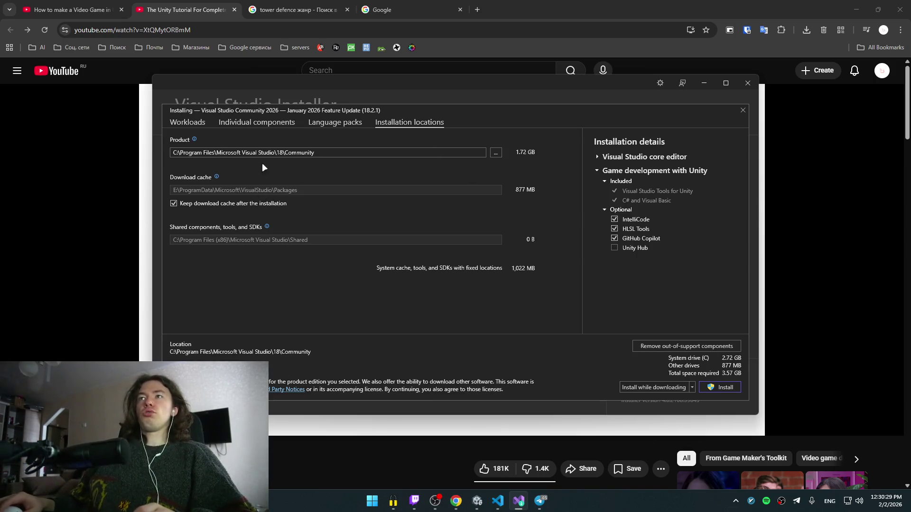
click(372, 506)
- Browse File Explorer to E:\Programs\Microsoft Visual Studio\18\Community
click(534, 469)
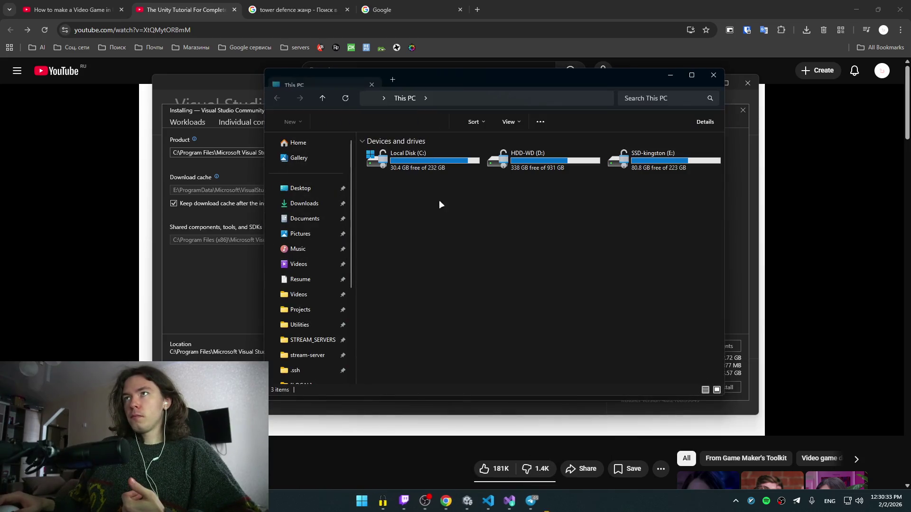
click(645, 166)
double_click(645, 166)
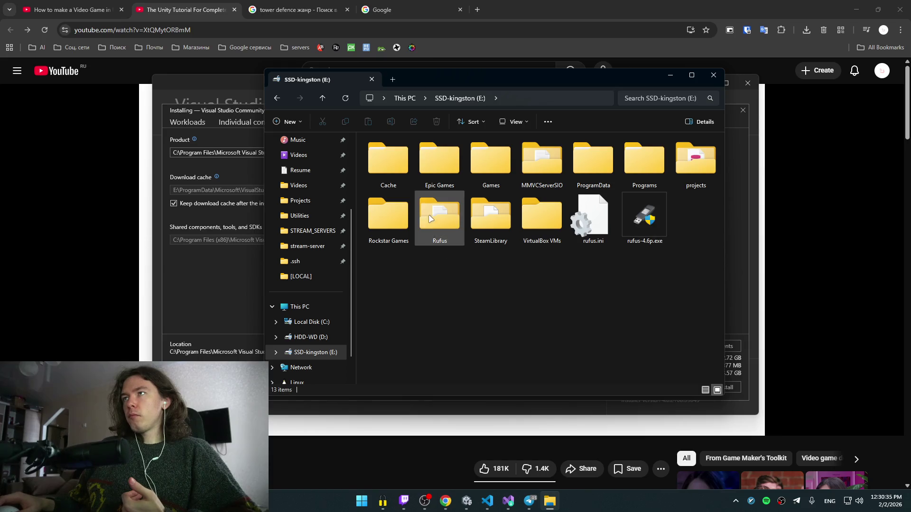
double_click(633, 169)
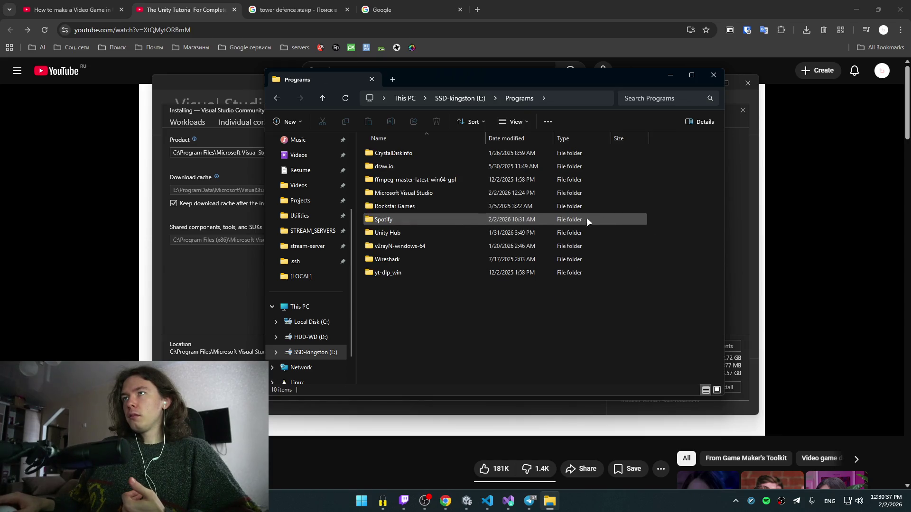
double_click(408, 193)
double_click(400, 155)
double_click(400, 155)
mouse_move(444, 89)
mouse_down()
mouse_move(572, 167)
mouse_move(556, 169)
mouse_up()
- Change the installer's Product path to E:\Programs\Microsoft Visual Studio\18\Community
click(284, 170)
click(216, 152)
key(BackSpace)
key(BackSpace)
key(BackSpace)
key(Home)
key(Delete)
text(E)
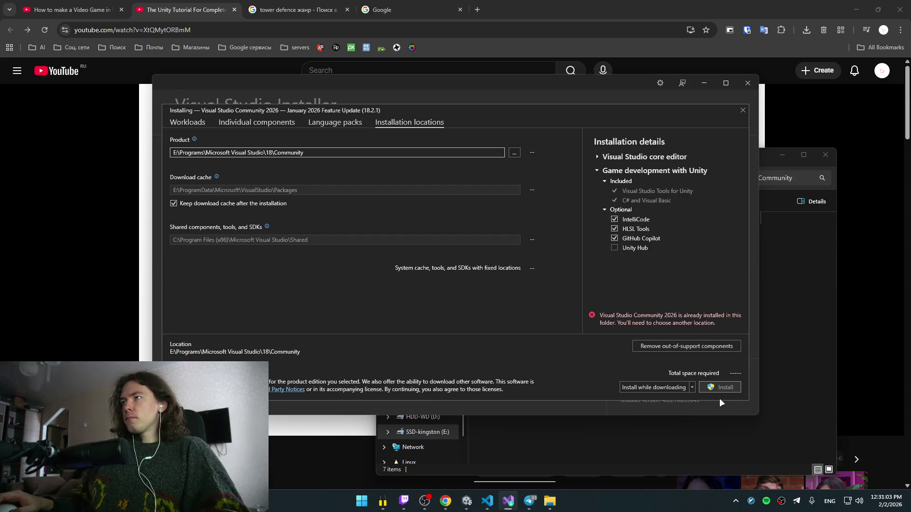
- Review the new install's components, language packs and locations, then cancel it
click(335, 122)
click(256, 123)
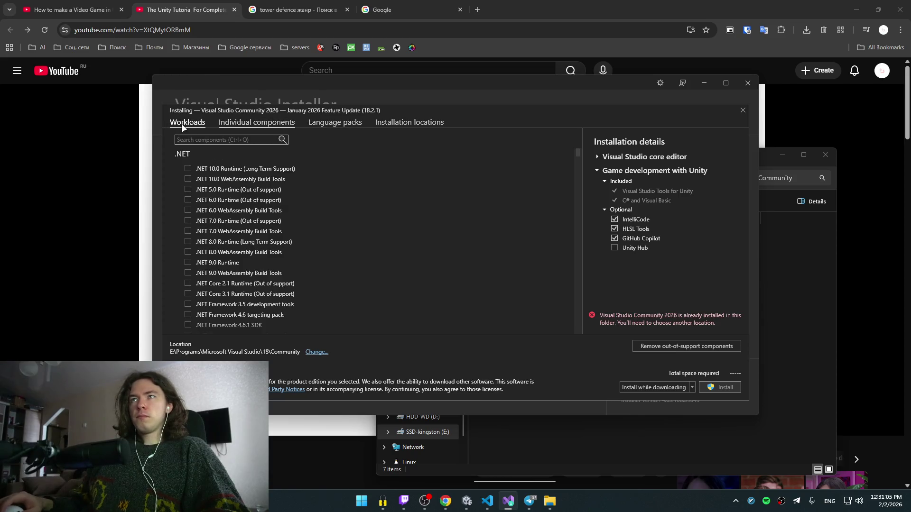
click(184, 123)
click(256, 122)
click(335, 122)
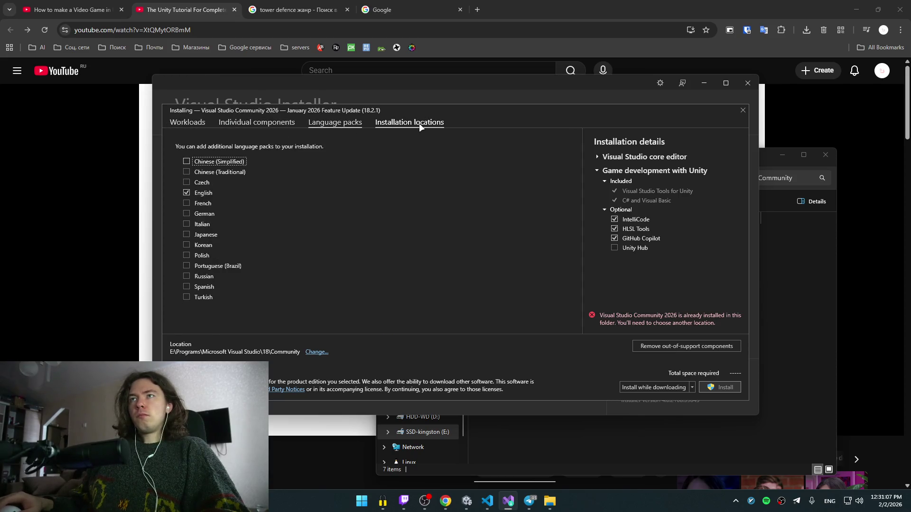
click(418, 125)
click(181, 127)
click(742, 110)
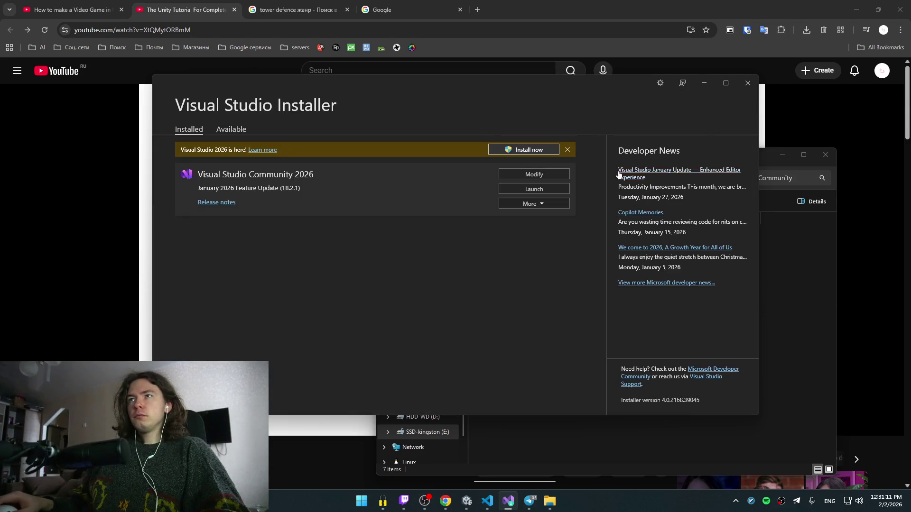
- Modify the existing Community 2026 install to add Game development with Unity
click(534, 175)
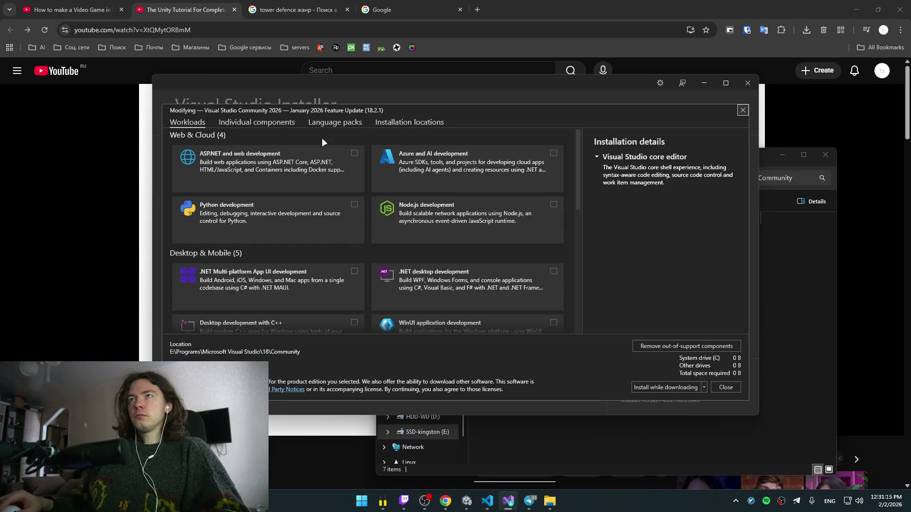
scroll(301, 220, down, 6)
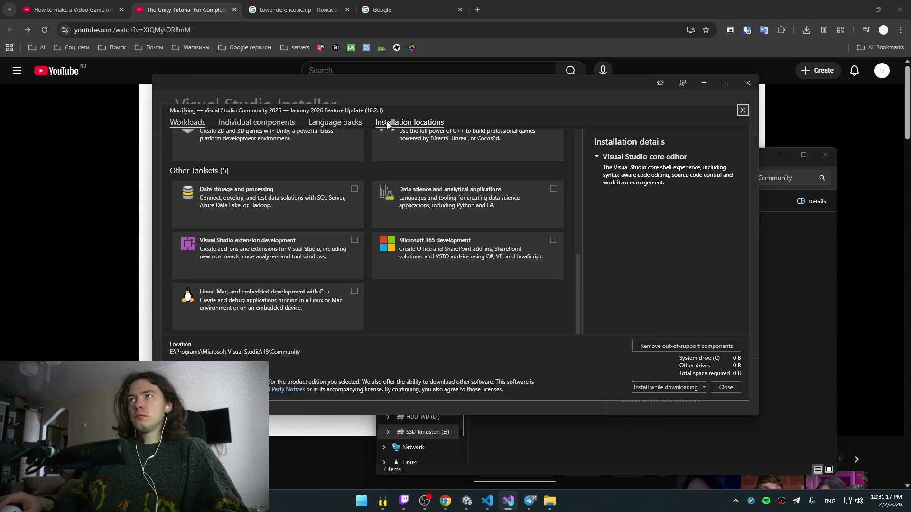
click(387, 124)
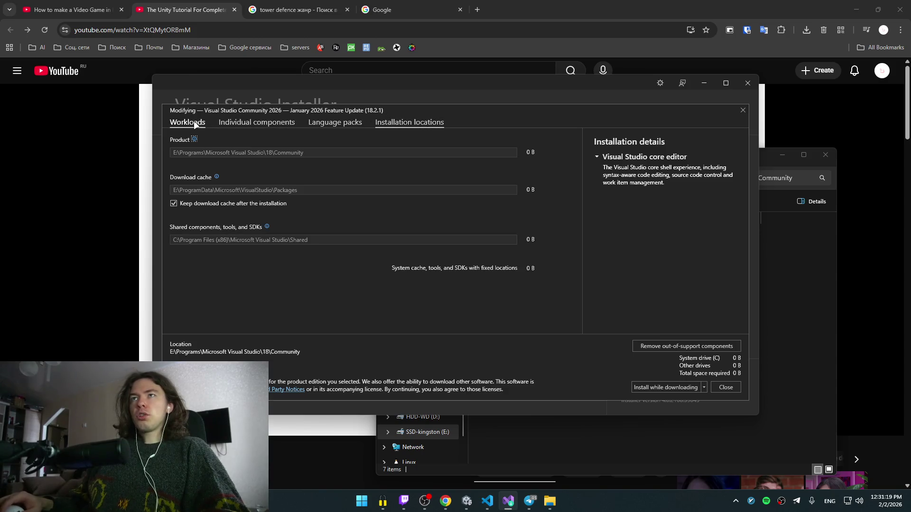
click(196, 124)
scroll(368, 233, down, 5)
click(354, 258)
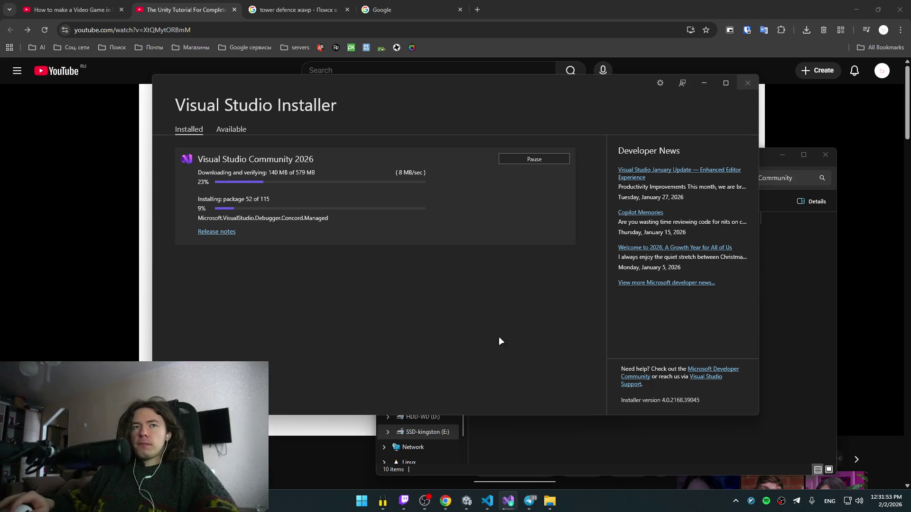
- Replay the tutorial to check 'public Rigidbody2D myRigidbody;', then return to BirdScript.cs
click(476, 26)
click(429, 258)
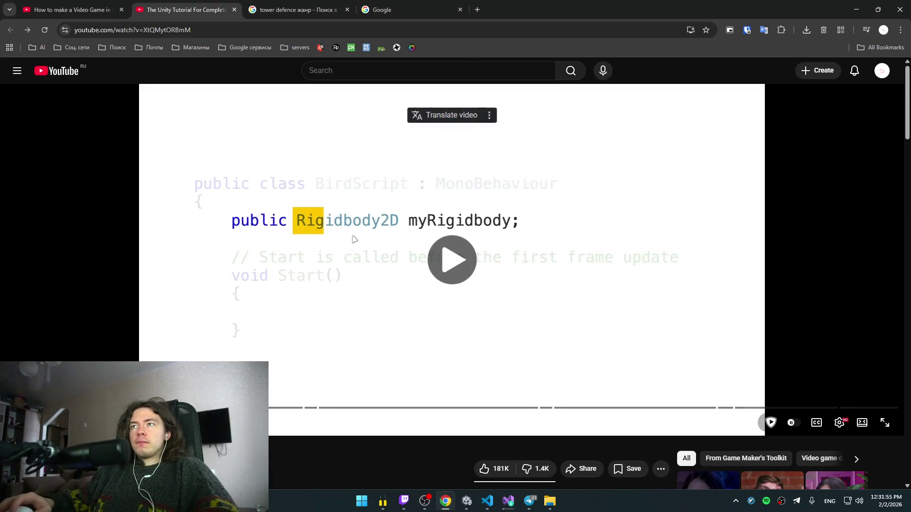
click(439, 287)
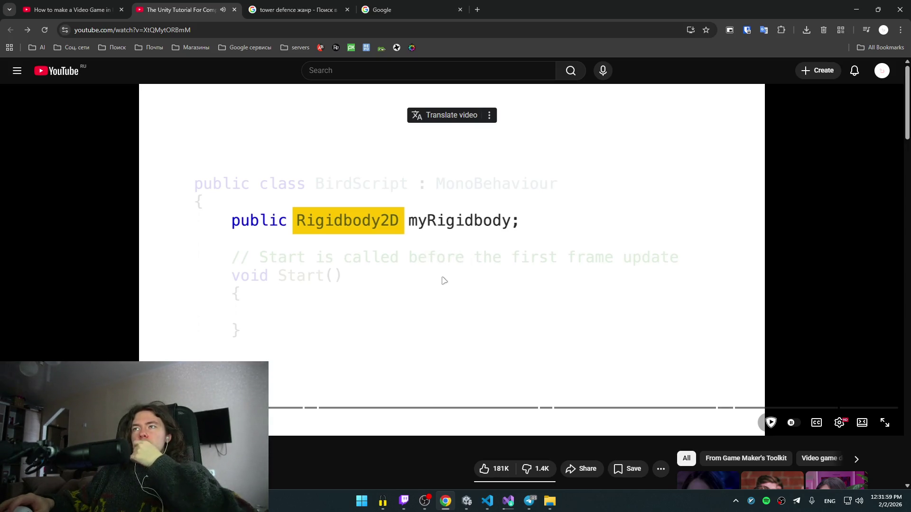
click(494, 504)
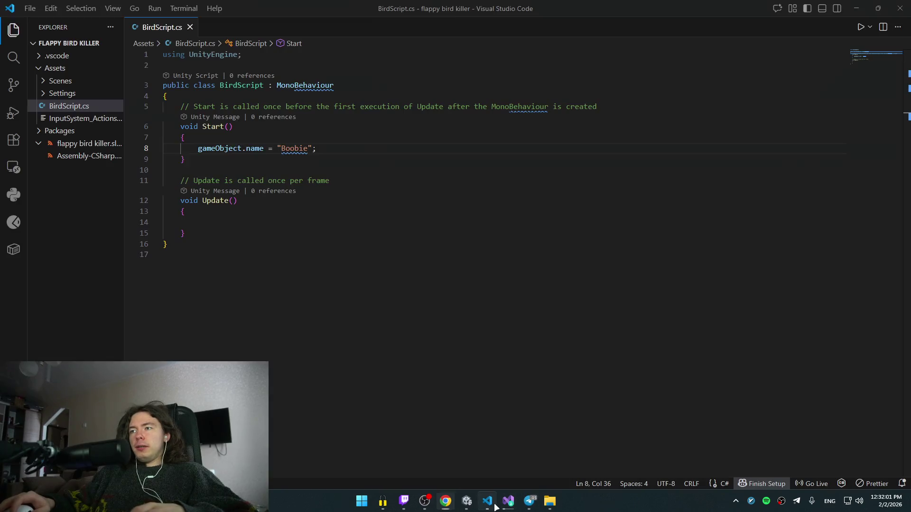
- Add a 'public Rigidbody2D rigidbody' field at the top of BirdScript's class body
click(347, 96)
key(Return)
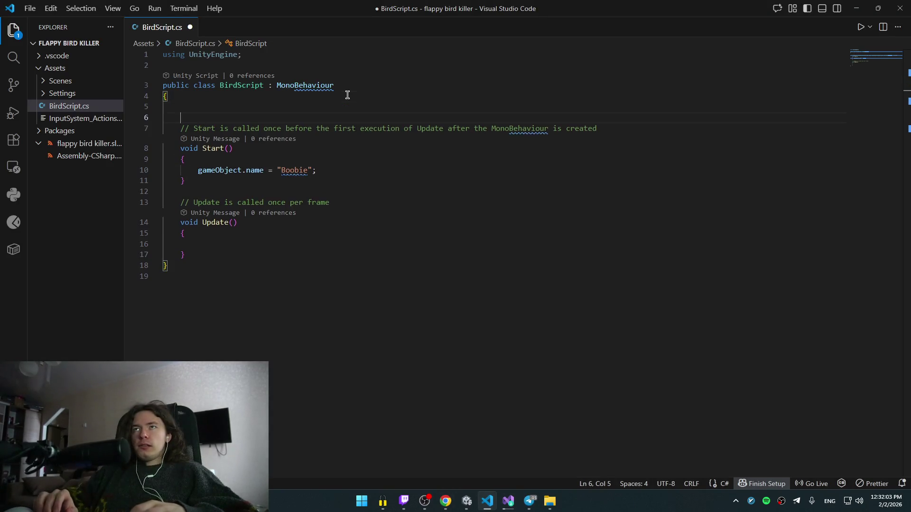
text(pu)
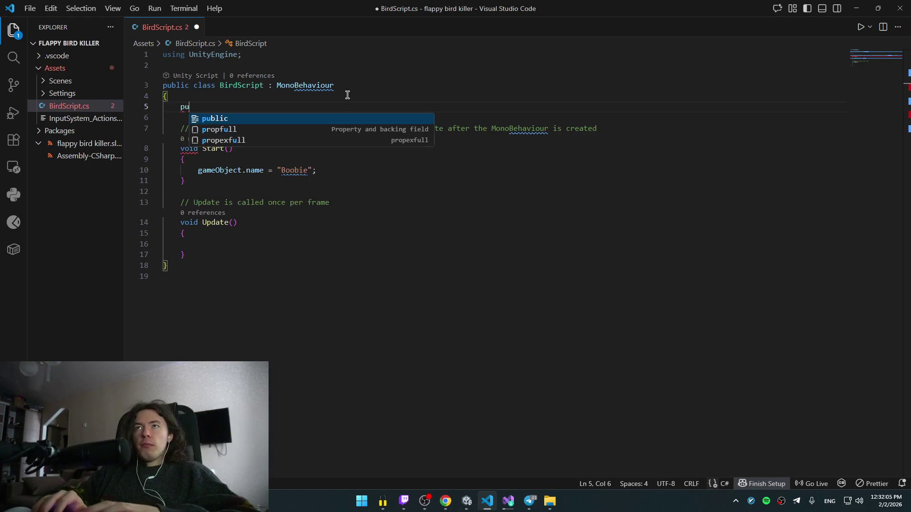
text(blic R)
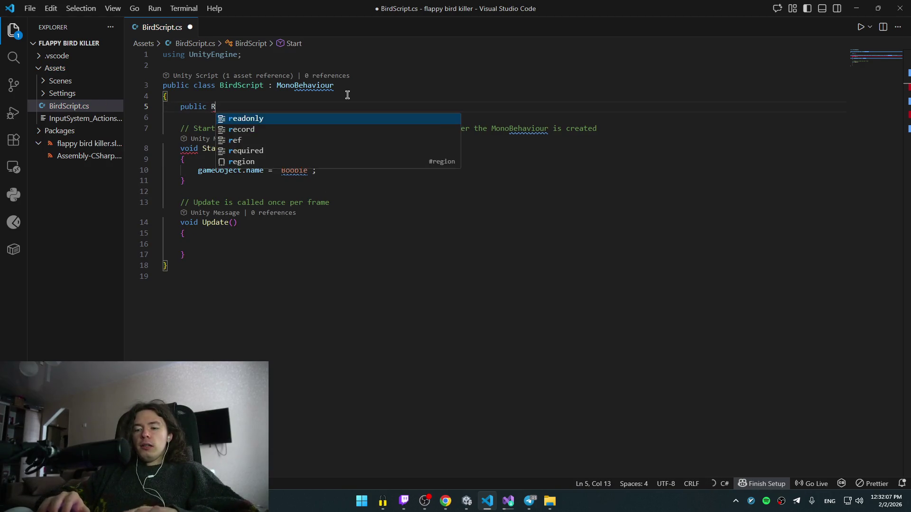
text(igi)
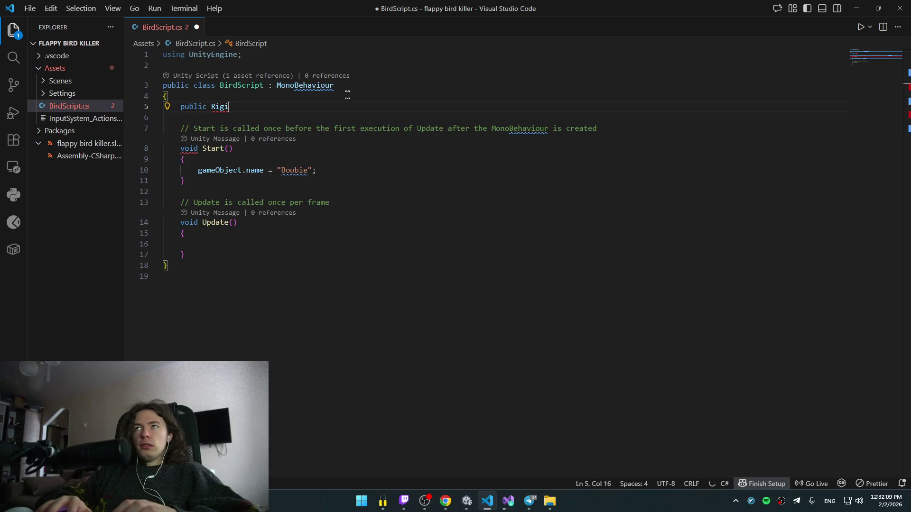
key(alt+Tab)
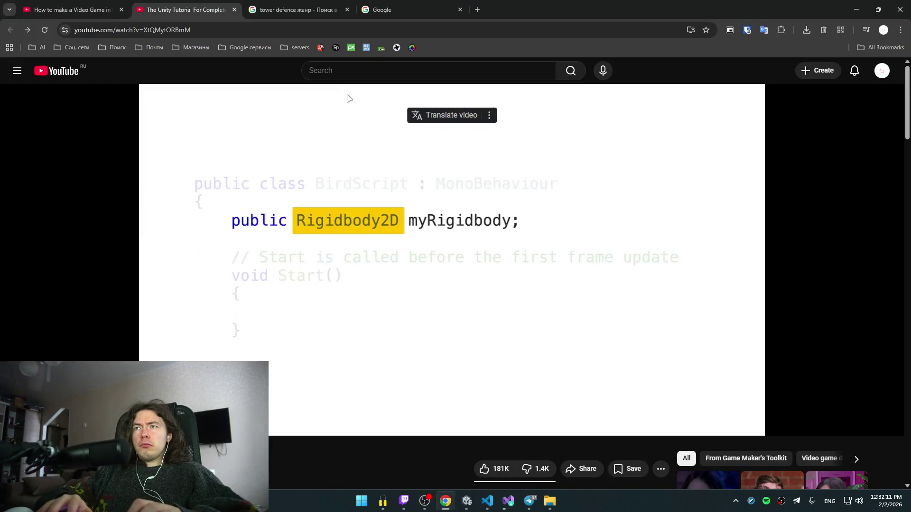
key(alt+Tab)
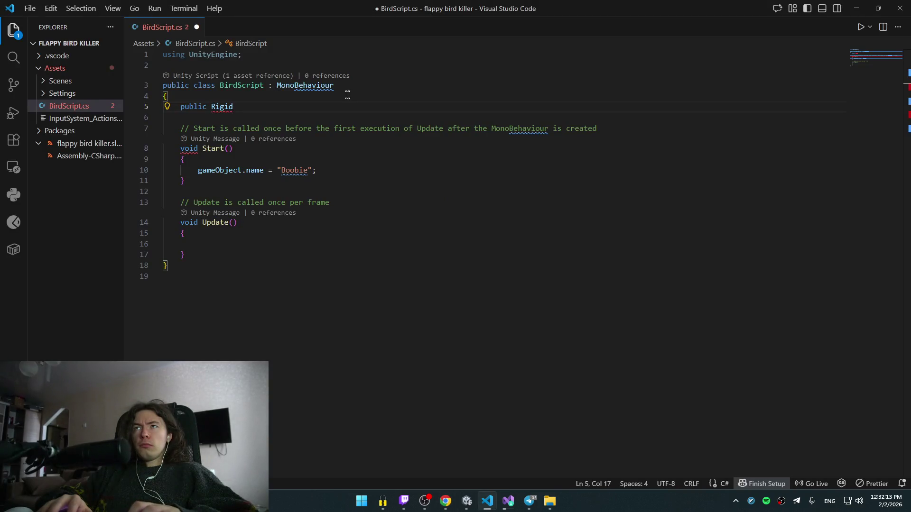
key(alt+Tab)
key(alt+Tab)
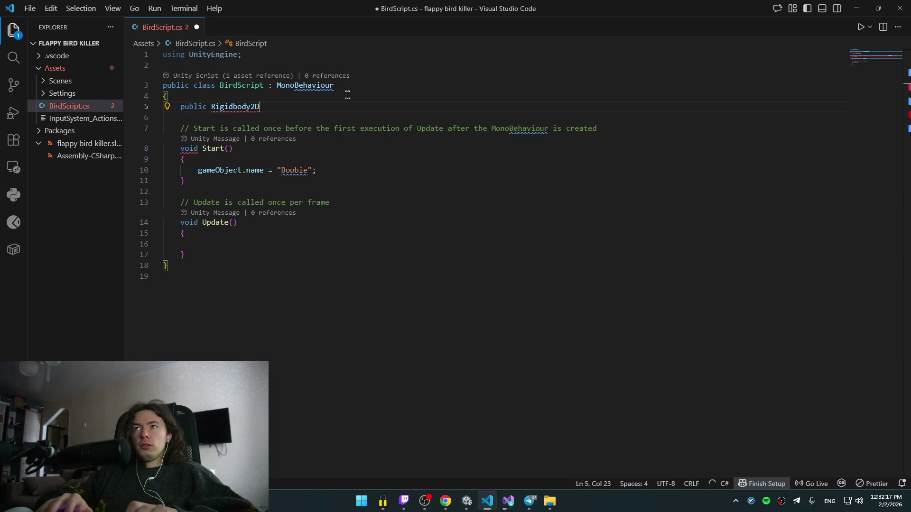
text(rigidbody2D;)
key(Return)
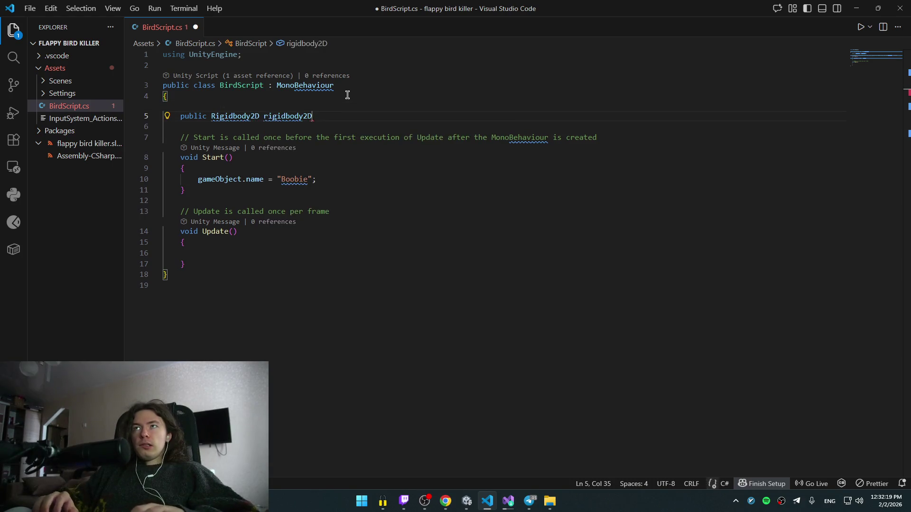
- Compare the new field with the tutorial video, save BirdScript.cs, and switch to Unity
key(alt+Tab)
click(438, 124)
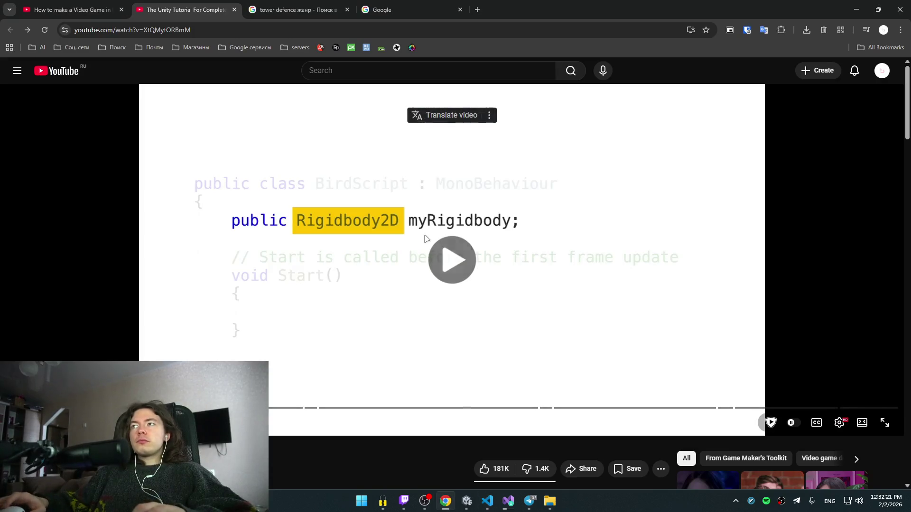
key(alt+Tab)
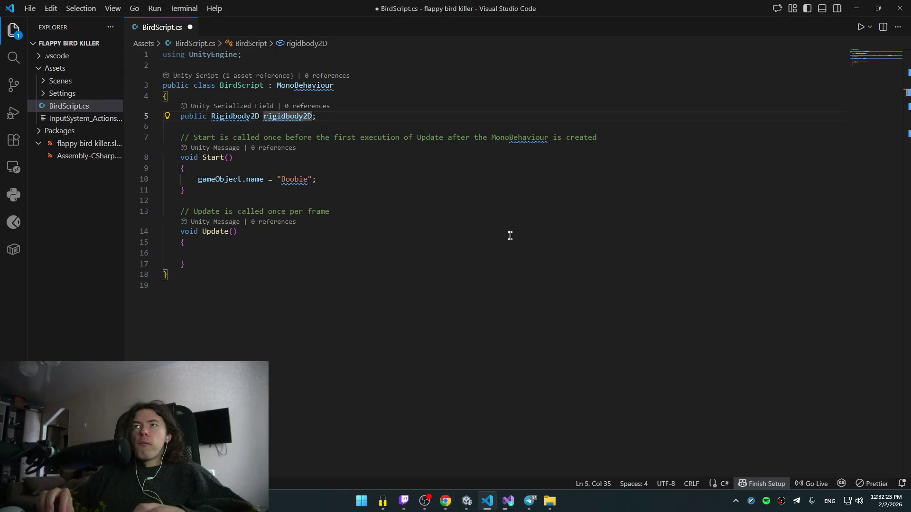
key(alt+Tab)
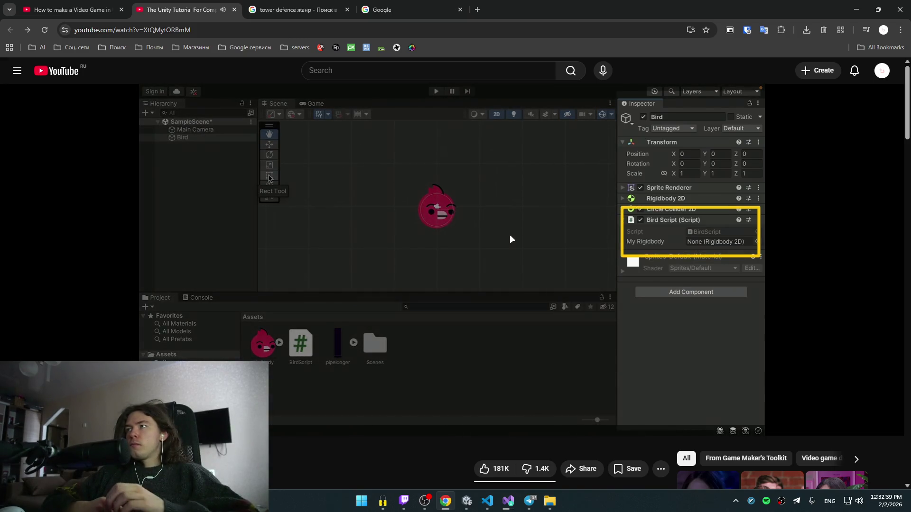
click(510, 234)
key(alt+Tab)
key(ctrl+s)
click(427, 189)
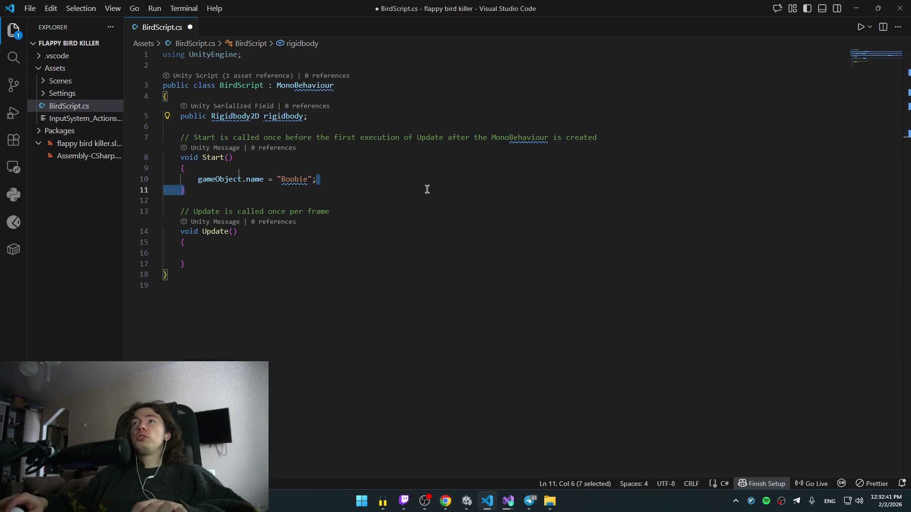
click(474, 501)
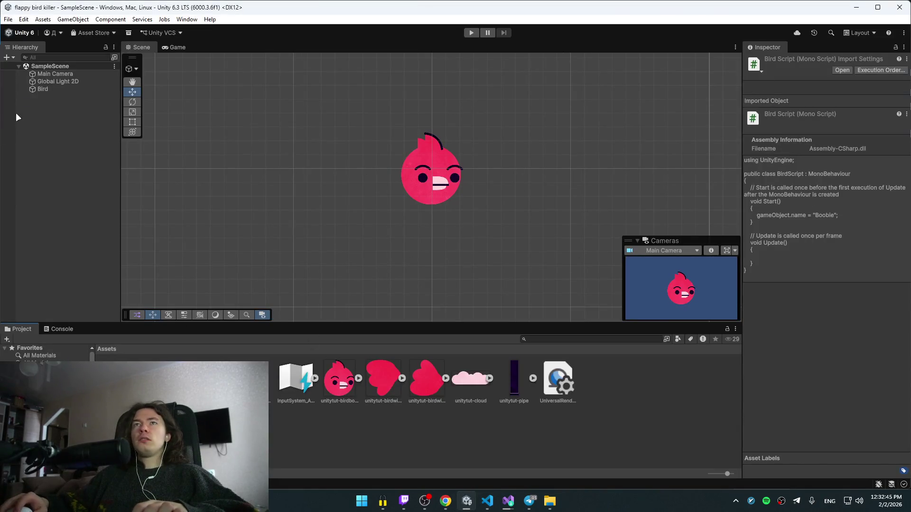
- Select Bird to see Bird Script's empty Rigidbody field, rewinding the tutorial to compare
click(39, 89)
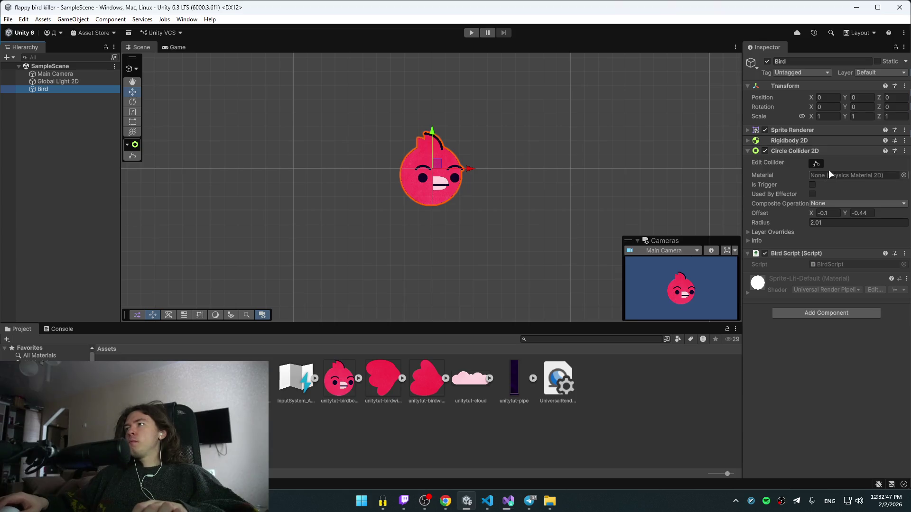
key(alt+Tab)
key(alt+Tab)
key(alt+Tab)
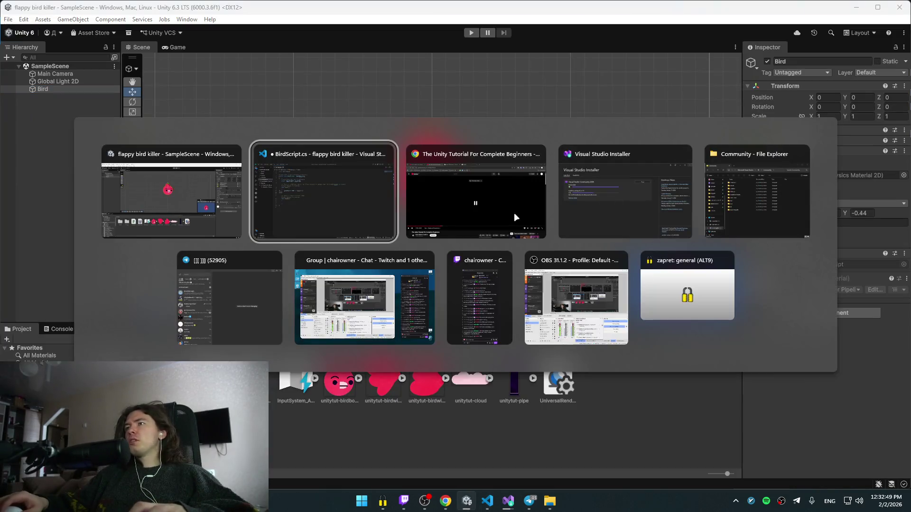
click(506, 194)
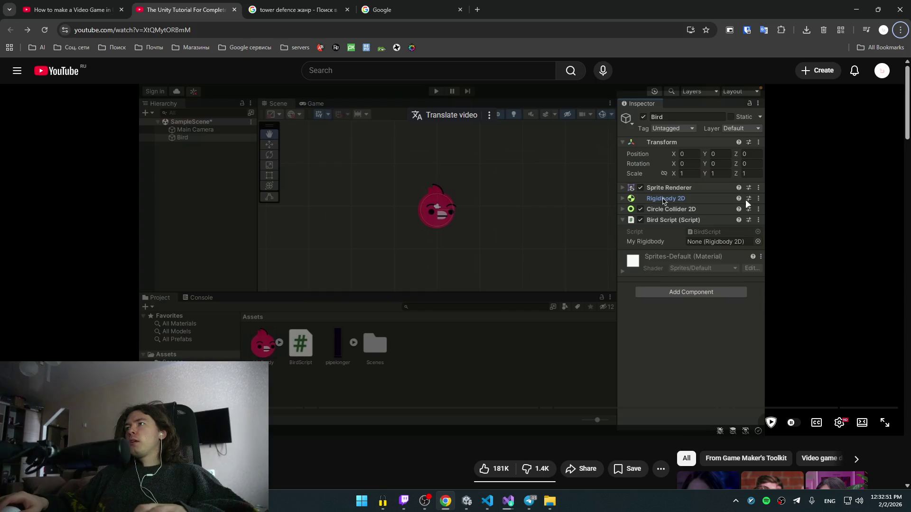
key(space)
key(Left)
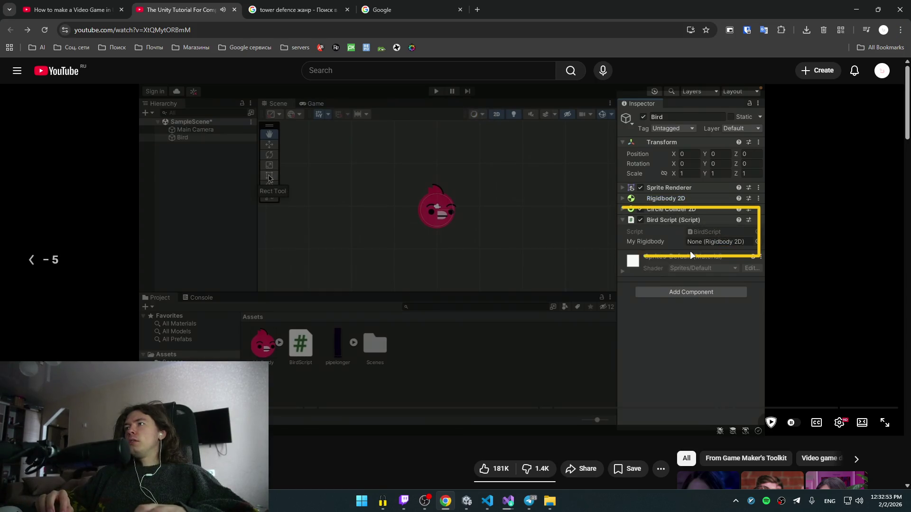
key(space)
key(alt+Tab)
key(alt+Tab)
key(Left)
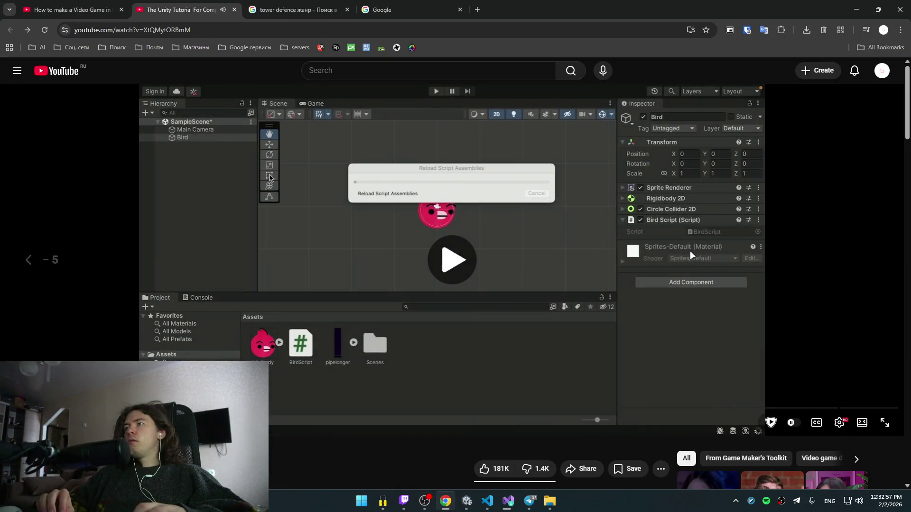
key(space)
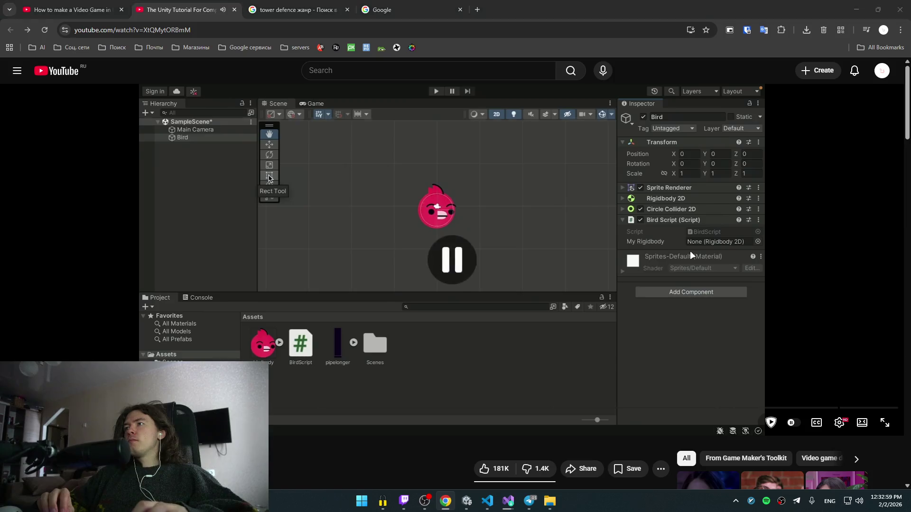
key(alt+Tab)
key(alt+Tab)
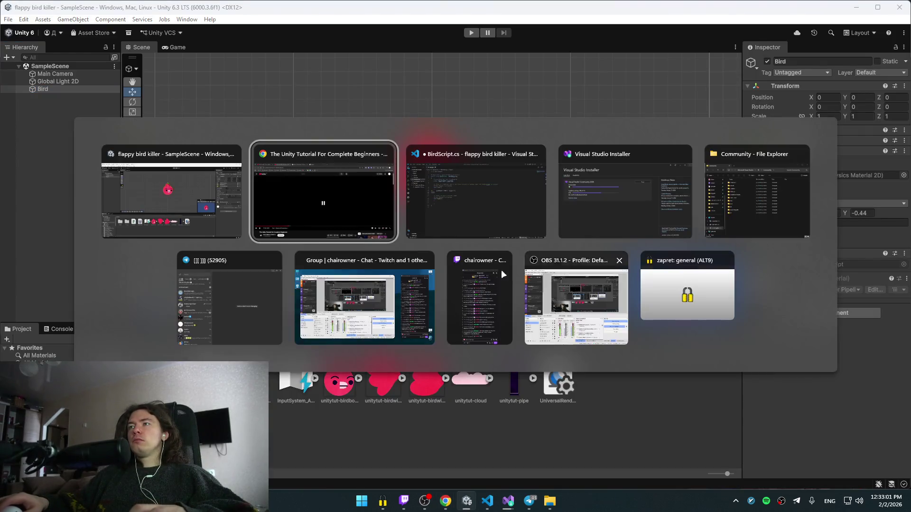
click(477, 193)
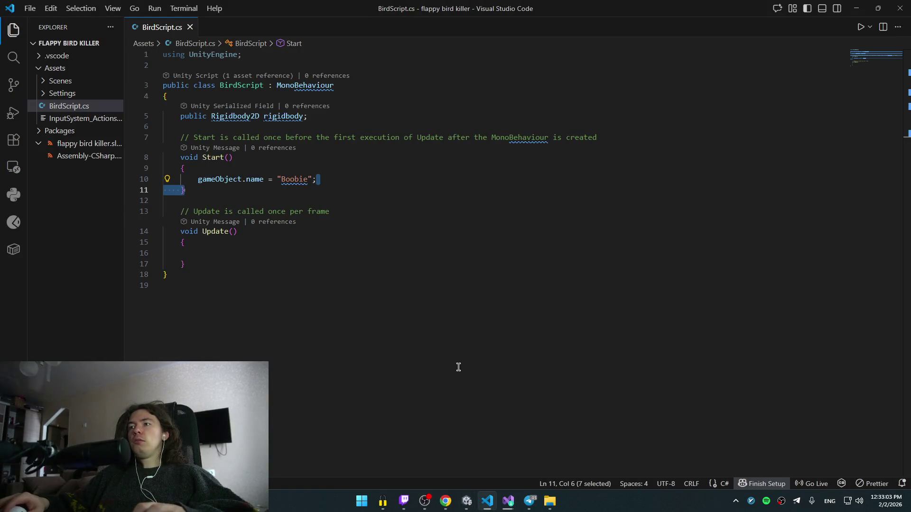
click(468, 504)
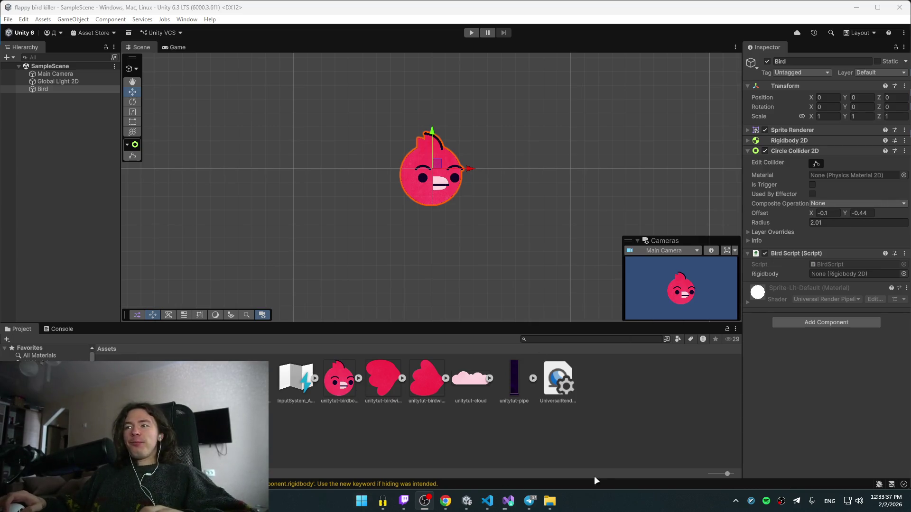
- Drag the Bird's Rigidbody 2D component into Bird Script's Rigidbody field
mouse_move(549, 506)
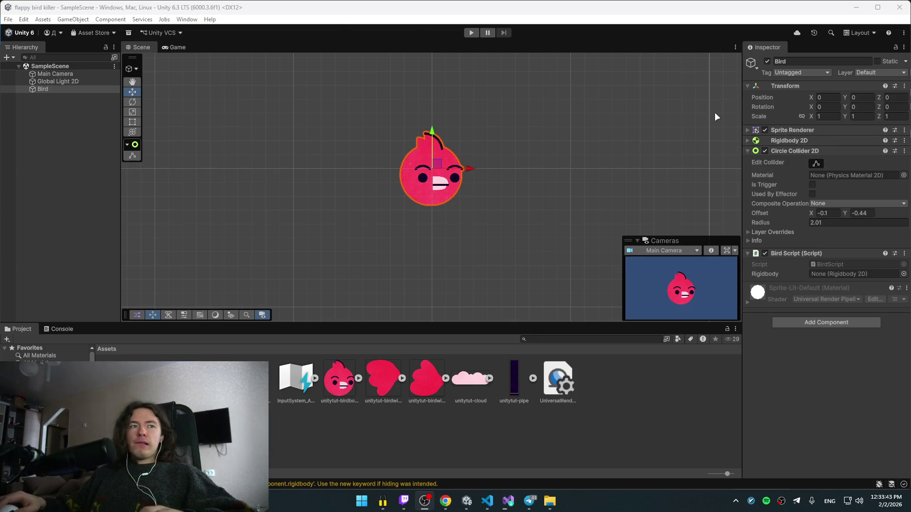
drag(789, 140, 823, 145)
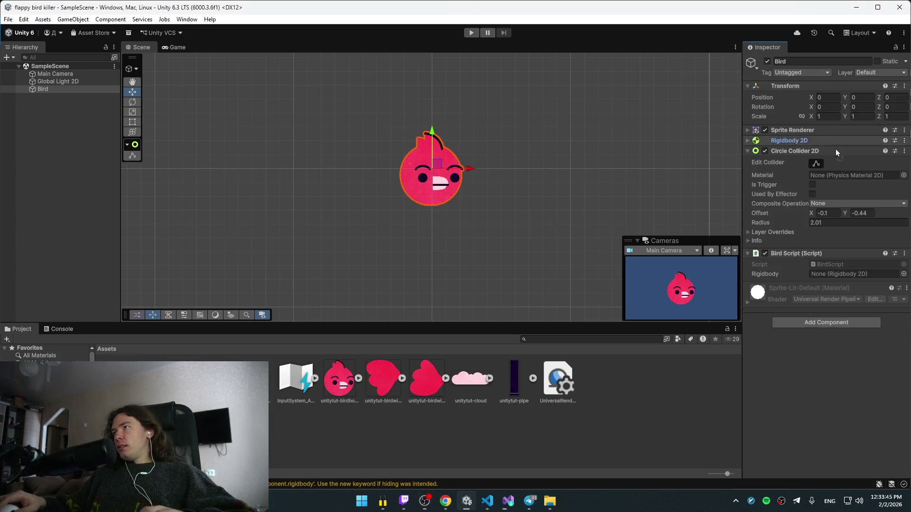
drag(844, 275, 844, 275)
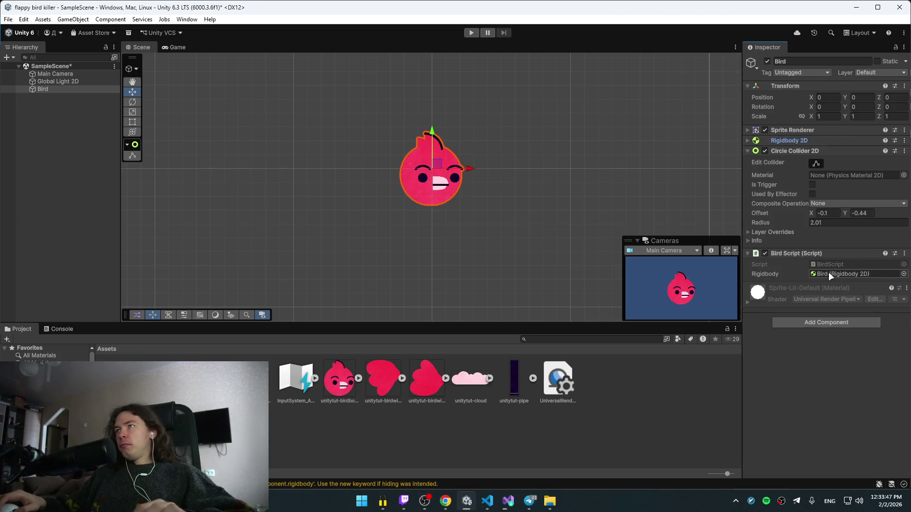
click(489, 502)
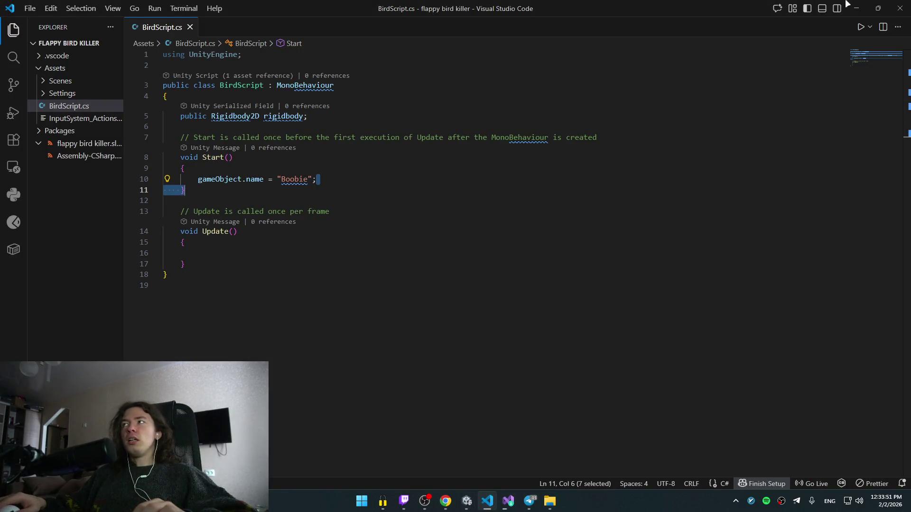
key(alt+Tab)
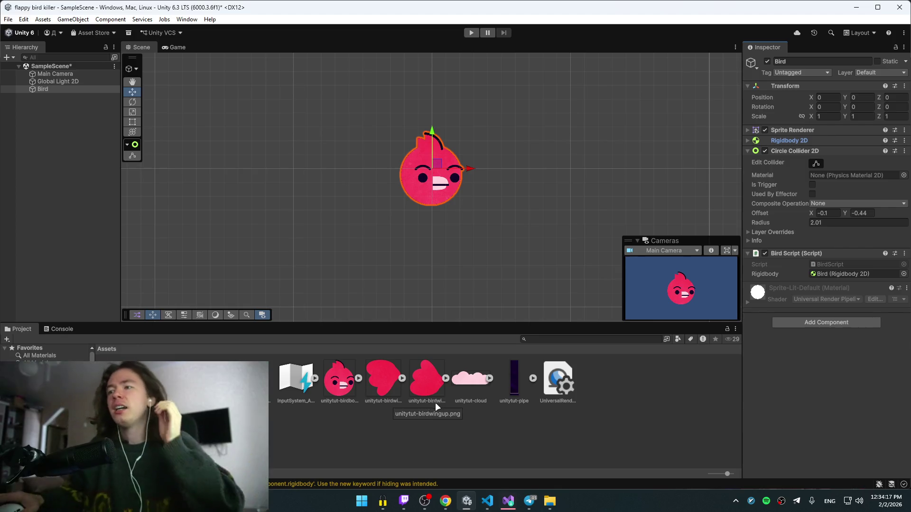
click(492, 498)
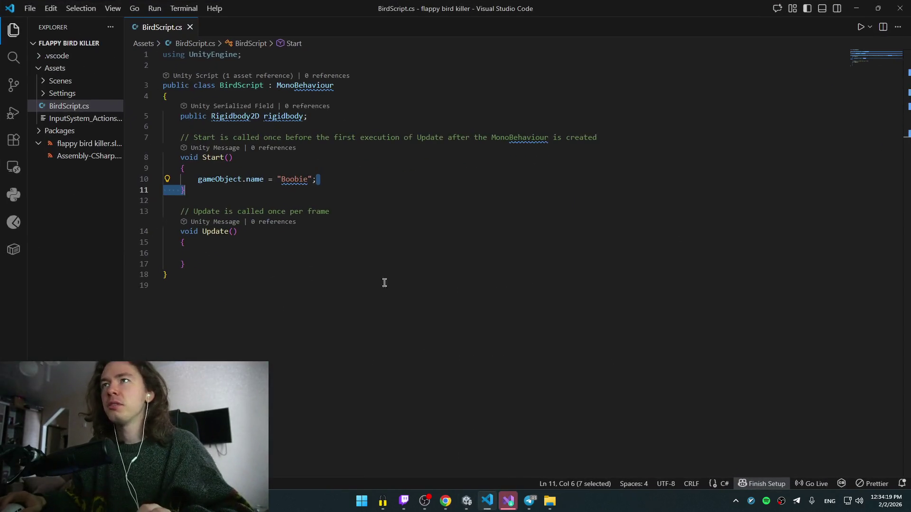
- Prefix the Rigidbody2D field name with 'my' and save BirdScript.cs
click(317, 114)
key(ctrl+Left)
key(ctrl+Left)
text(my)
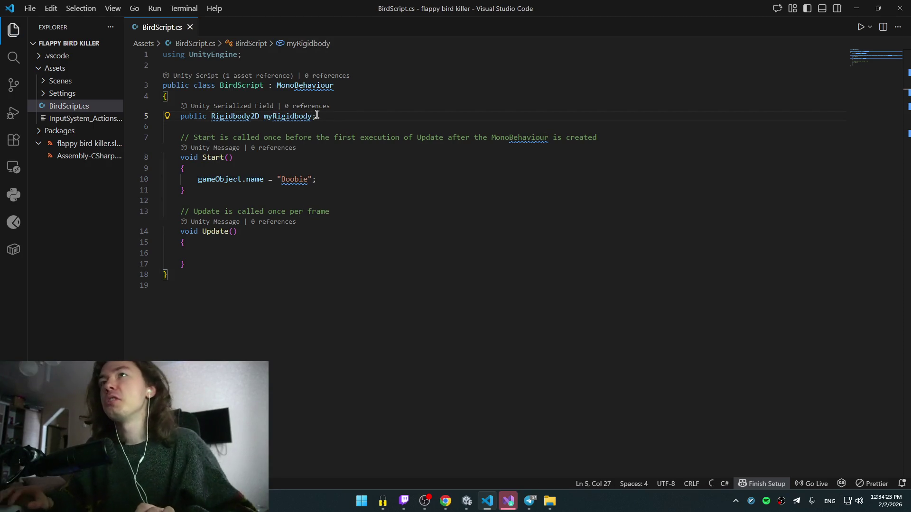
key(ctrl+s)
- Check Unity and Visual Studio Installer, then minimise the code editor window
key(alt+Tab)
key(alt+Tab)
key(alt+Tab)
key(alt+Tab)
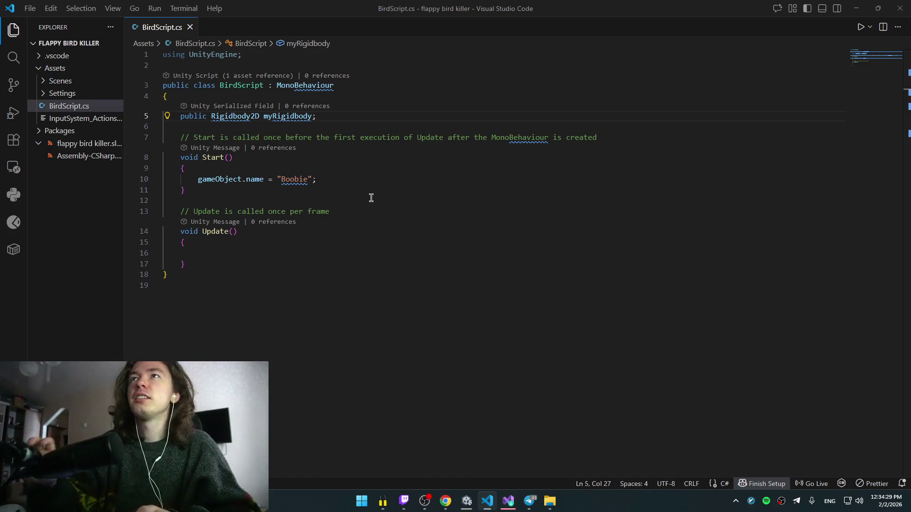
click(504, 505)
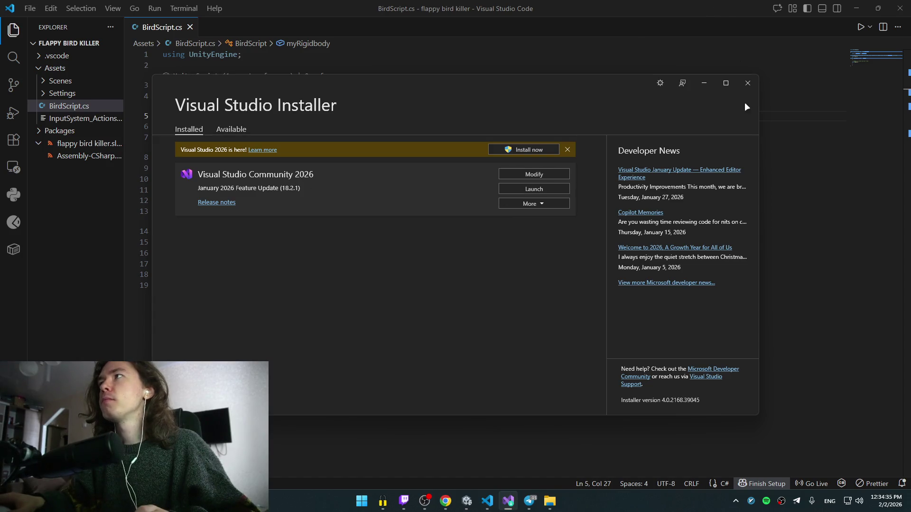
click(855, 7)
click(487, 501)
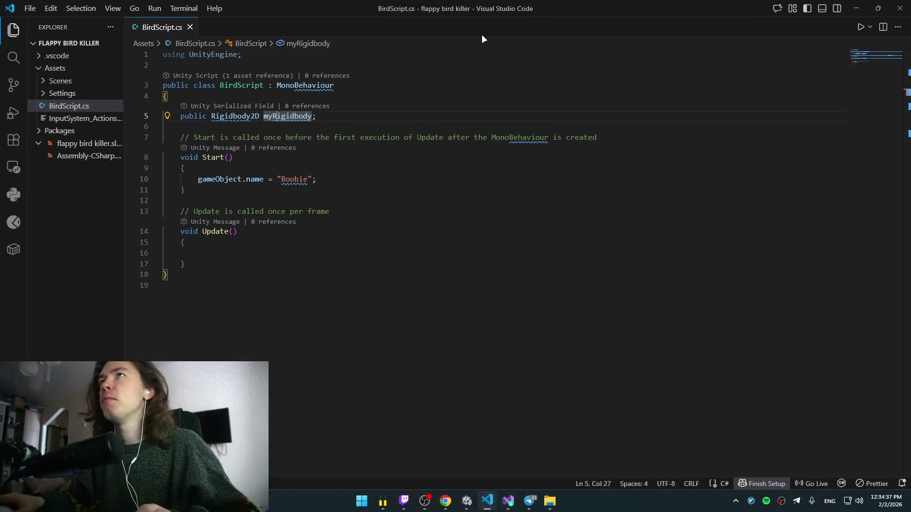
click(854, 6)
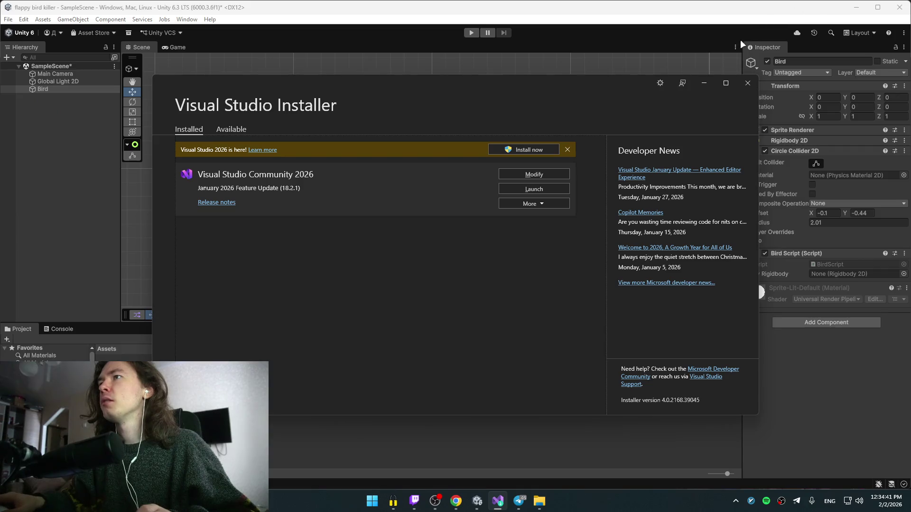
- Minimise the Unity editor and the browser to clear the desktop
click(510, 8)
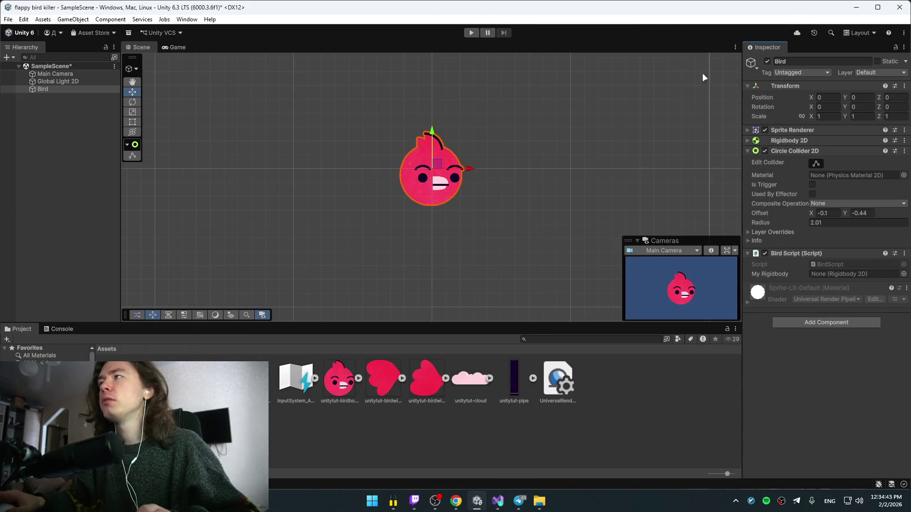
click(849, 9)
click(836, 19)
click(857, 10)
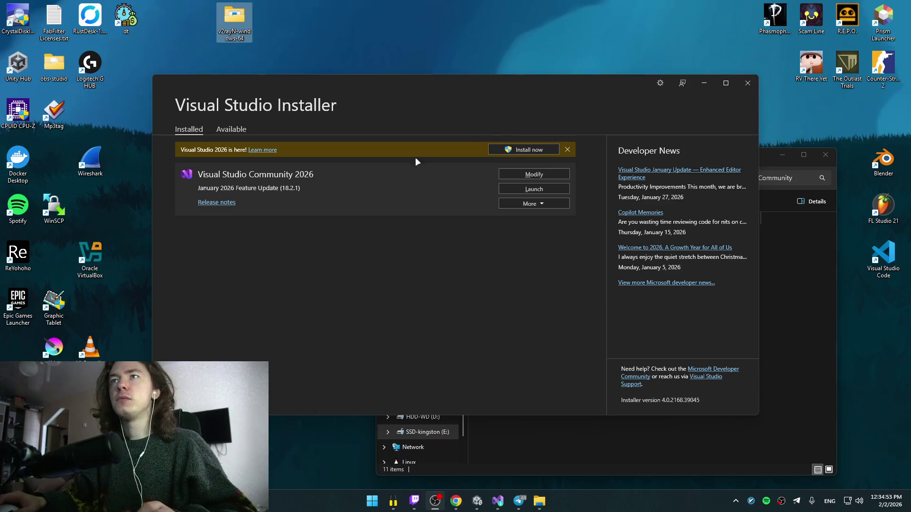
- Launch the Visual Studio app from a Start search for 'visual Studio'
key(super)
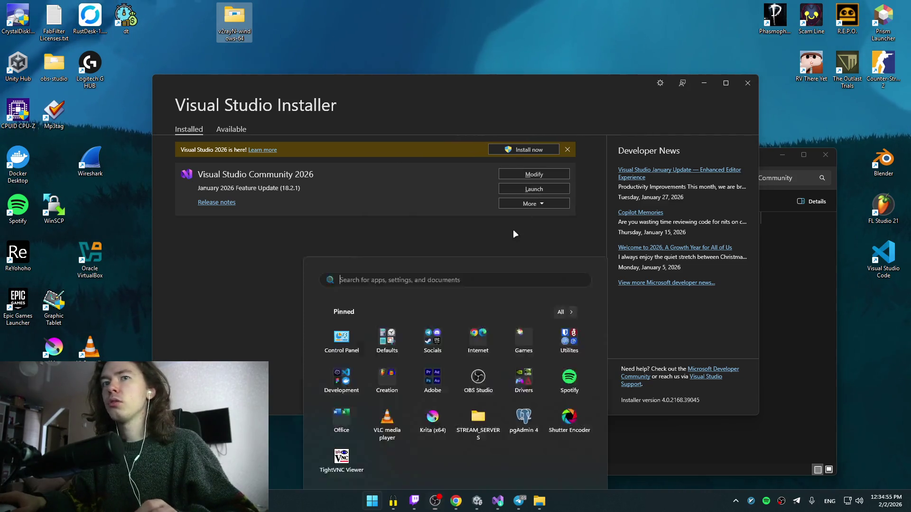
text(visual Studio Installer)
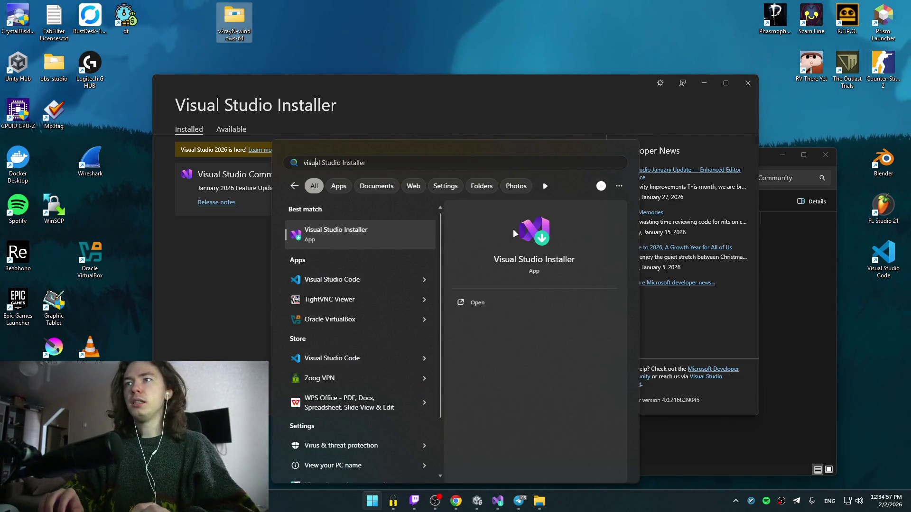
key(Down)
key(Down)
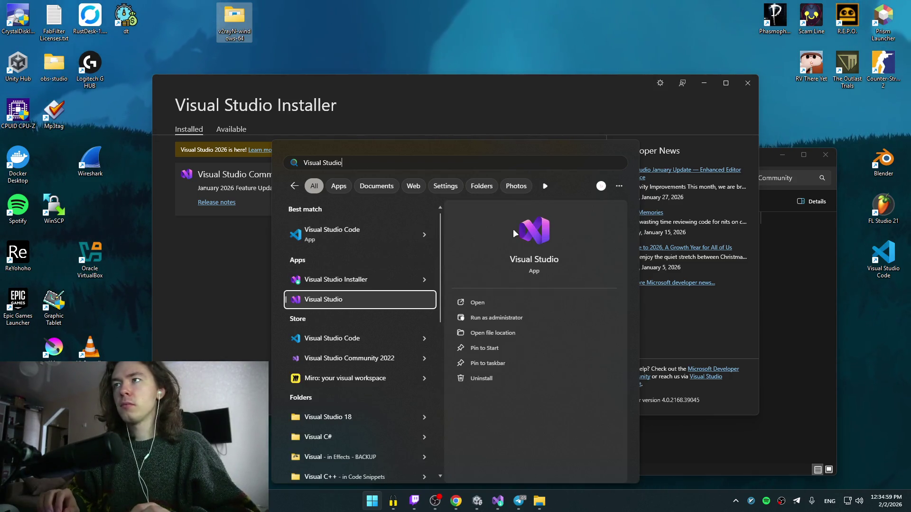
key(Down)
key(Down)
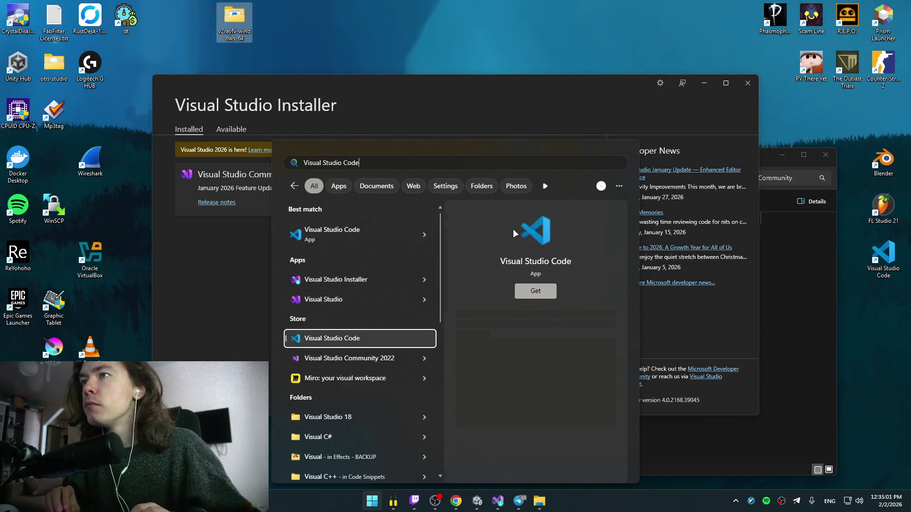
key(Up)
key(Up)
key(Return)
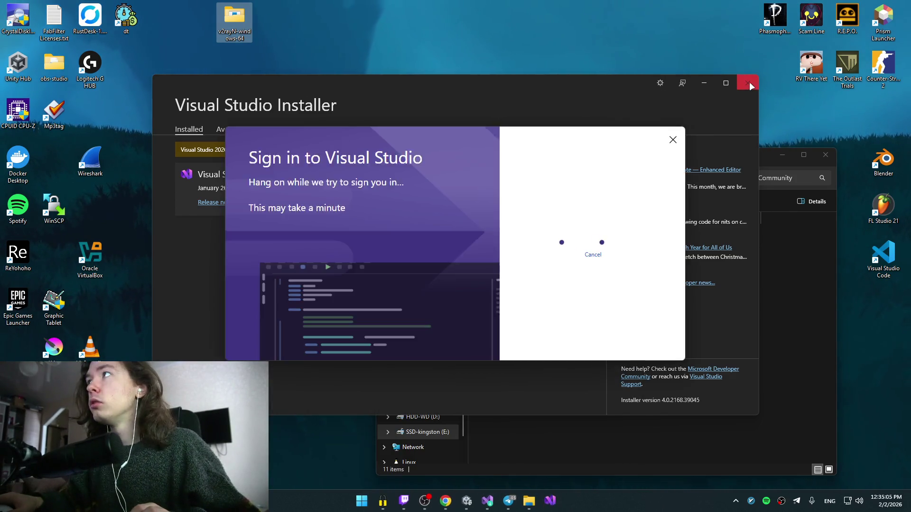
- Close the installer, skip the Copilot offer, and start Visual Studio with Visual C# development settings
click(748, 83)
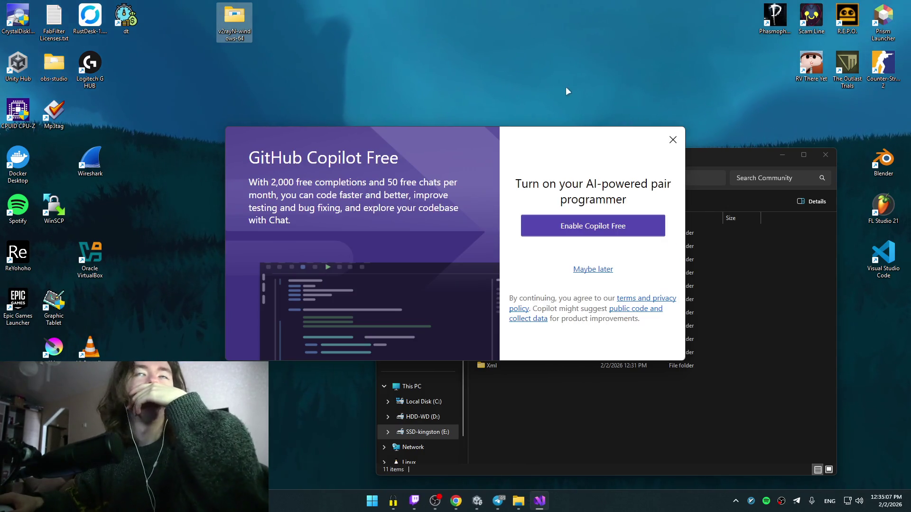
click(602, 270)
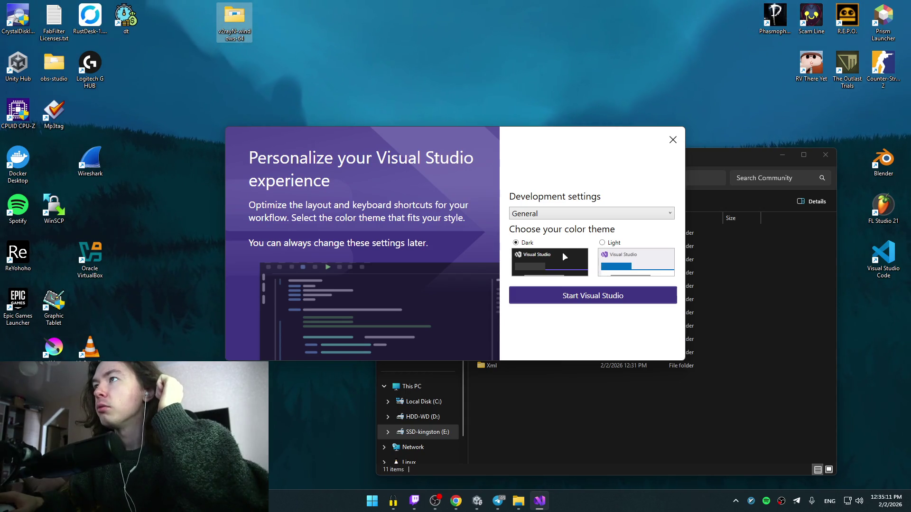
click(551, 215)
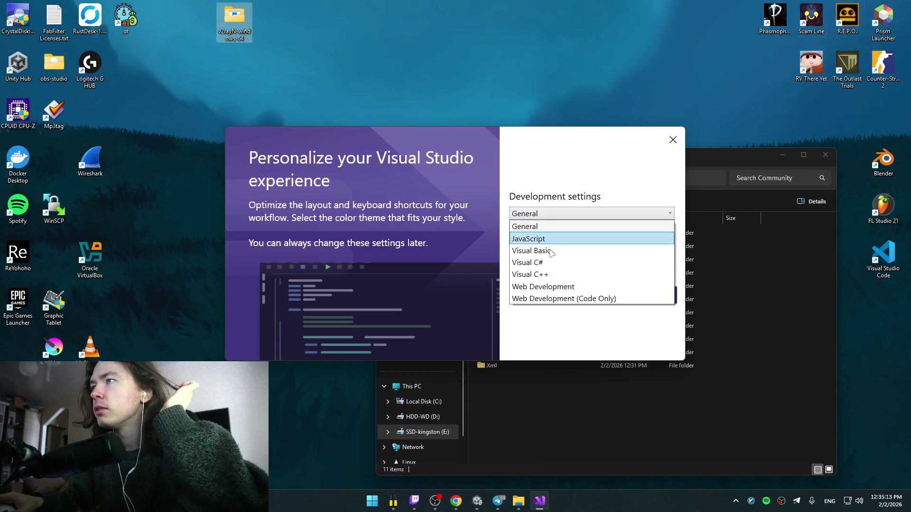
click(550, 263)
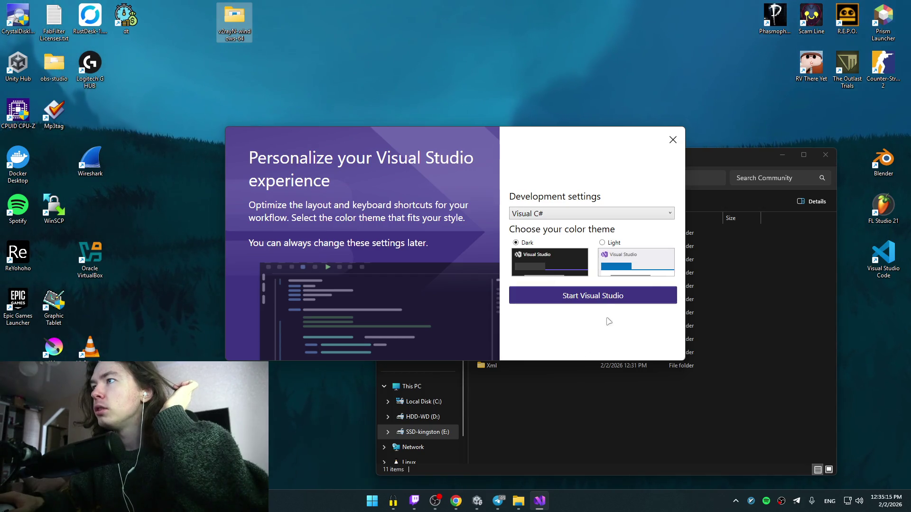
click(550, 218)
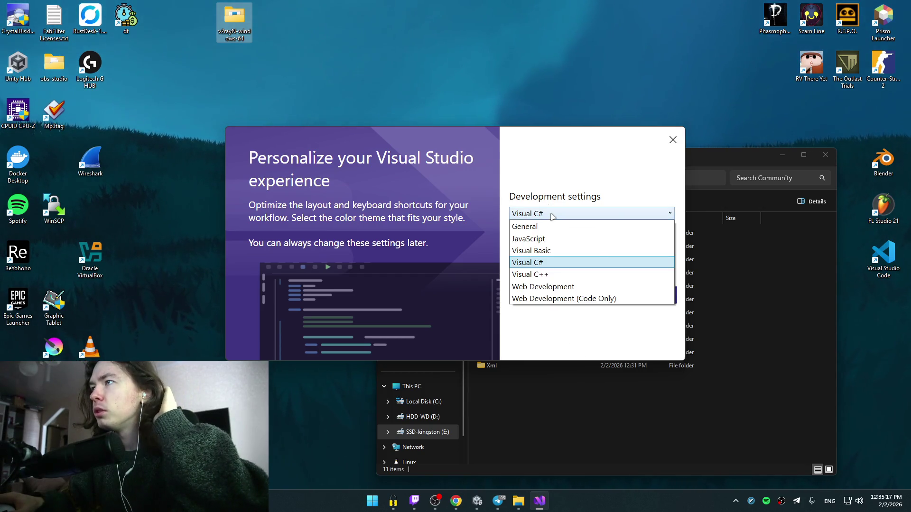
click(553, 216)
click(603, 299)
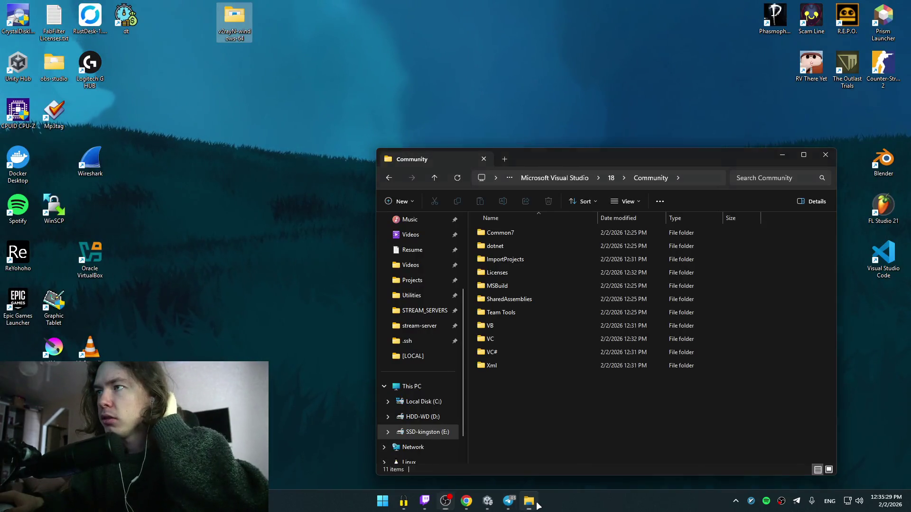
- Close the Visual Studio Get started window and the File Explorer window
click(523, 404)
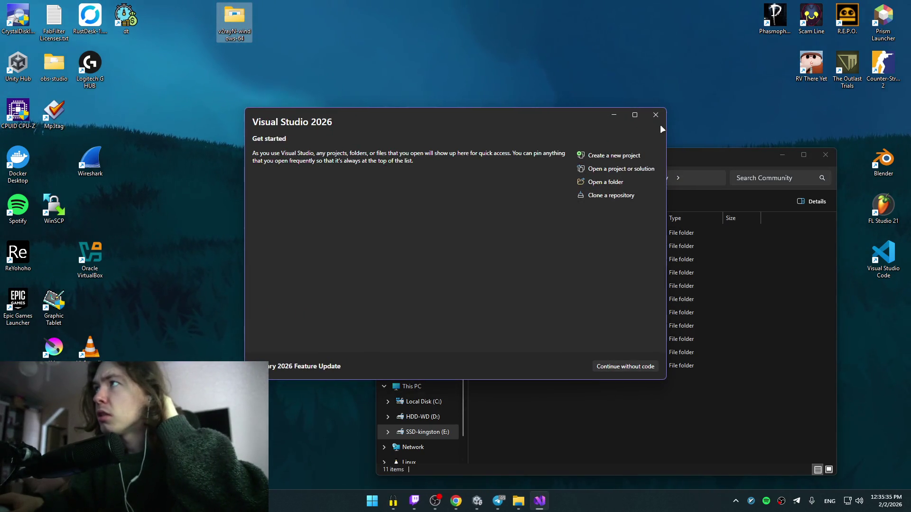
click(659, 115)
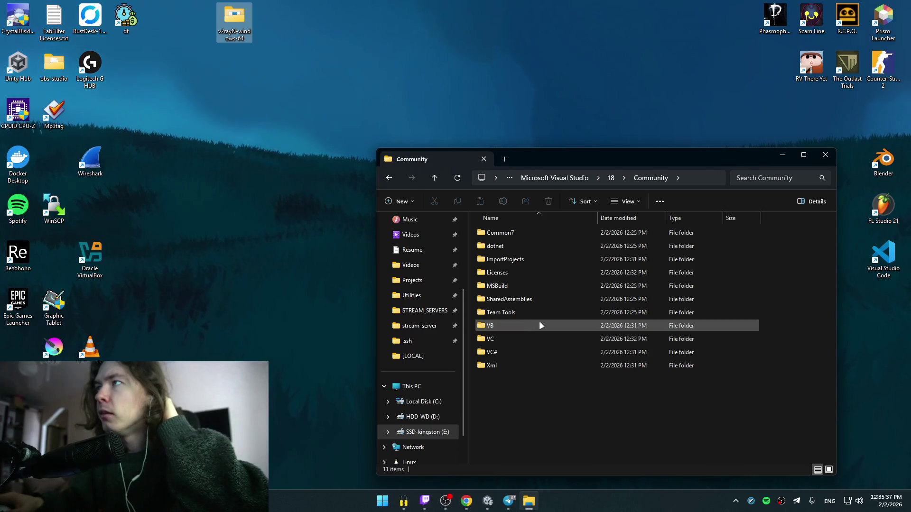
key(alt+F4)
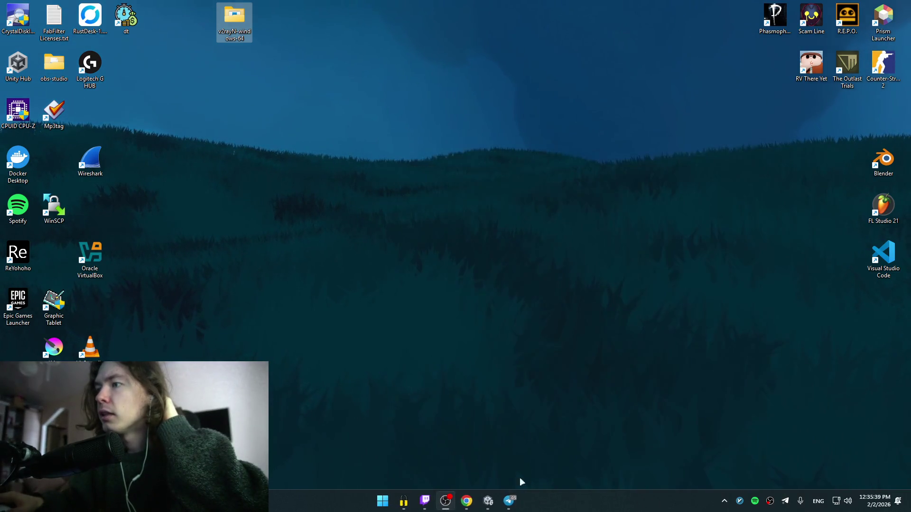
- Open a new File Explorer window and permanently delete the v2rayN desktop folder
key(super)
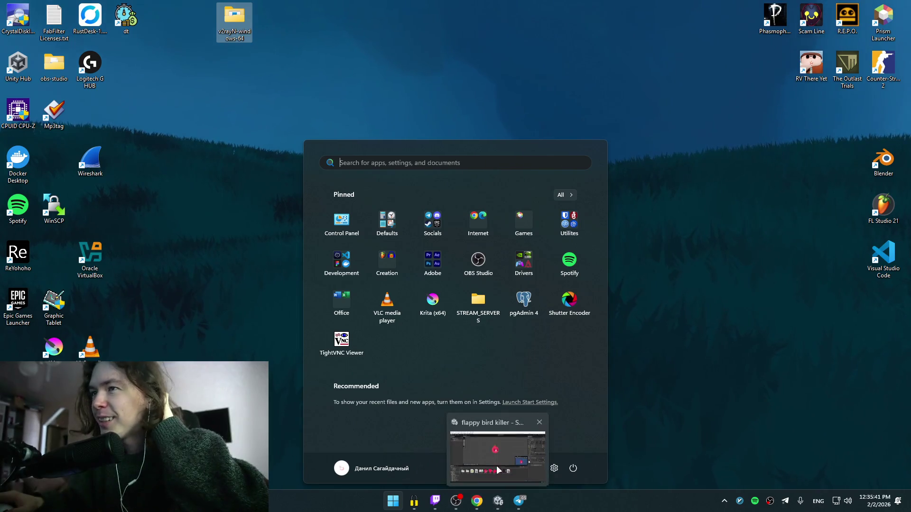
click(535, 469)
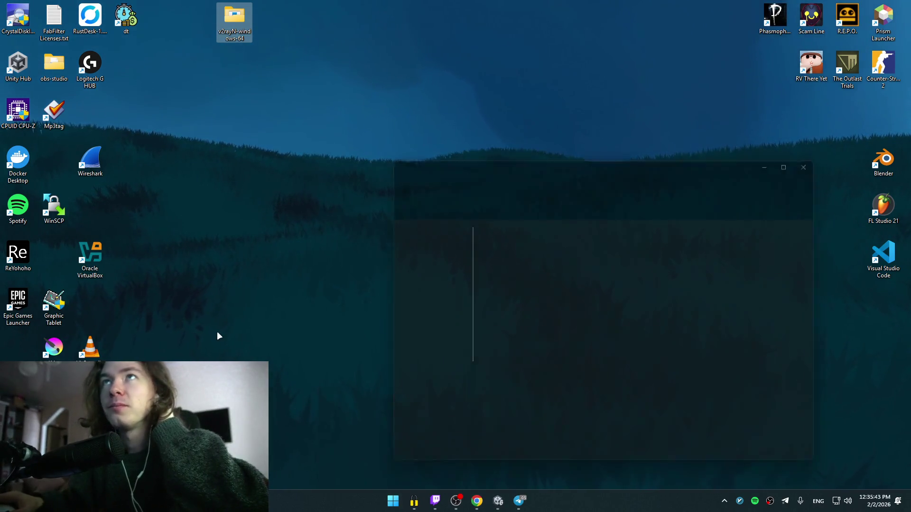
drag(572, 158, 360, 98)
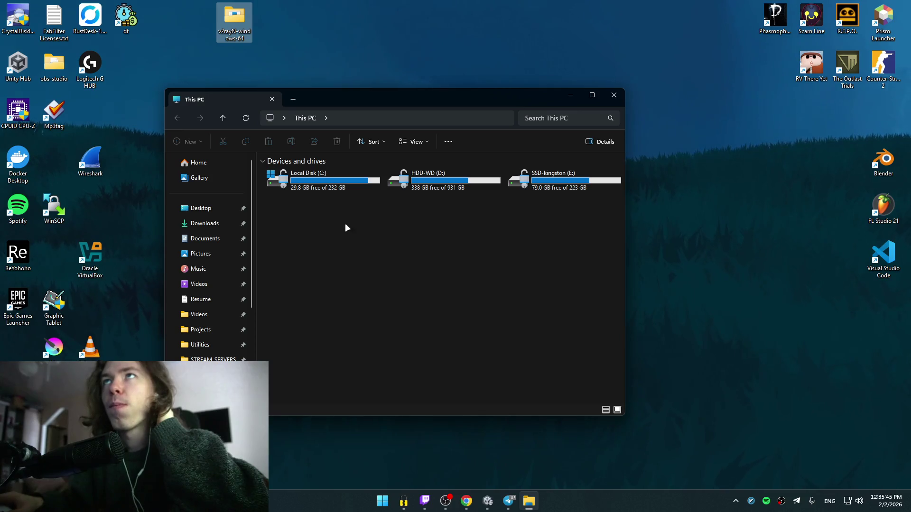
key(shift+Delete)
key(Return)
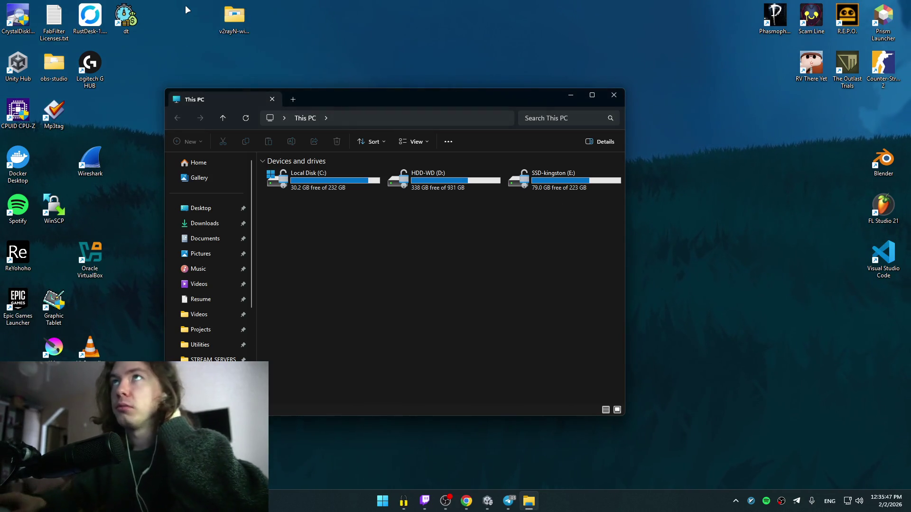
- Browse to E:\projects\Unity\flappy bird killer\flappy bird killer
scroll(209, 351, down, 2)
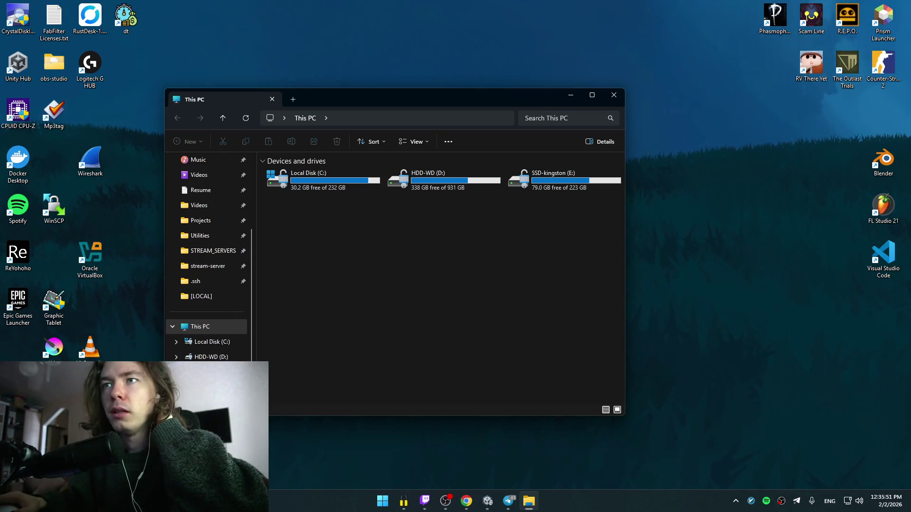
scroll(209, 333, down, 1)
click(211, 342)
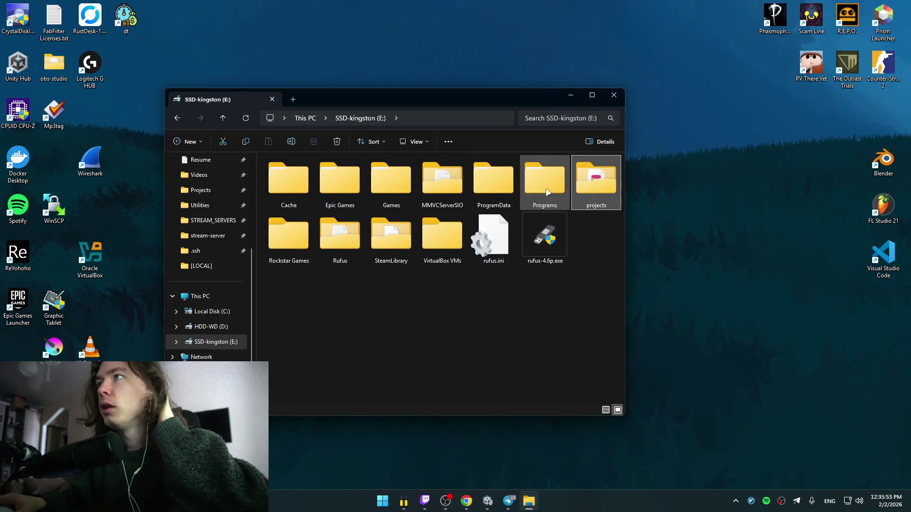
double_click(603, 199)
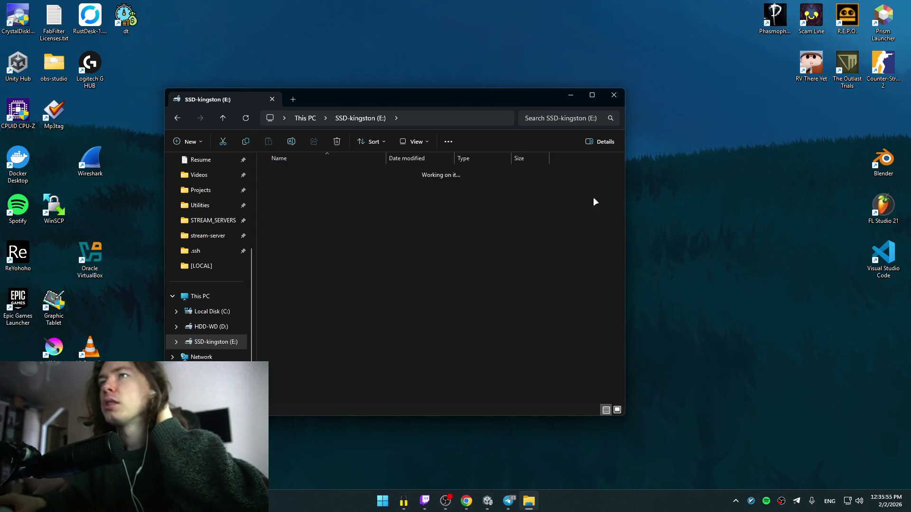
double_click(295, 186)
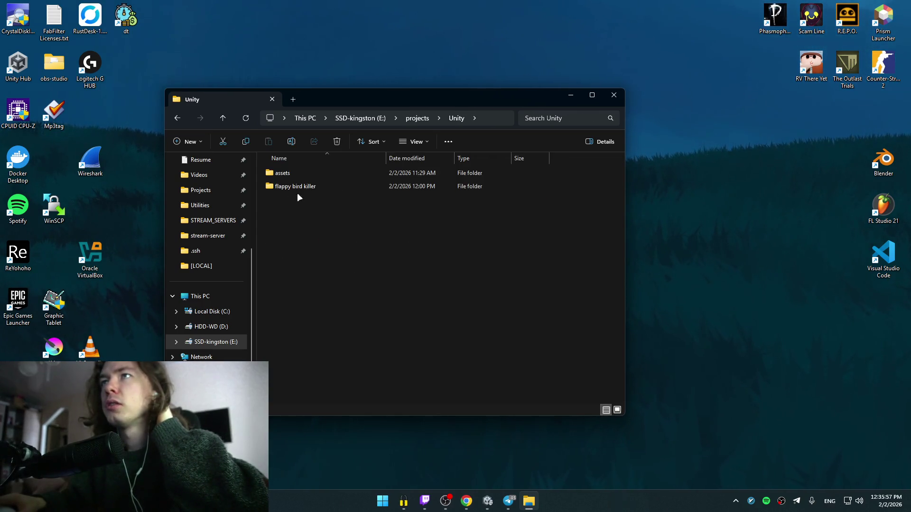
double_click(295, 186)
double_click(296, 186)
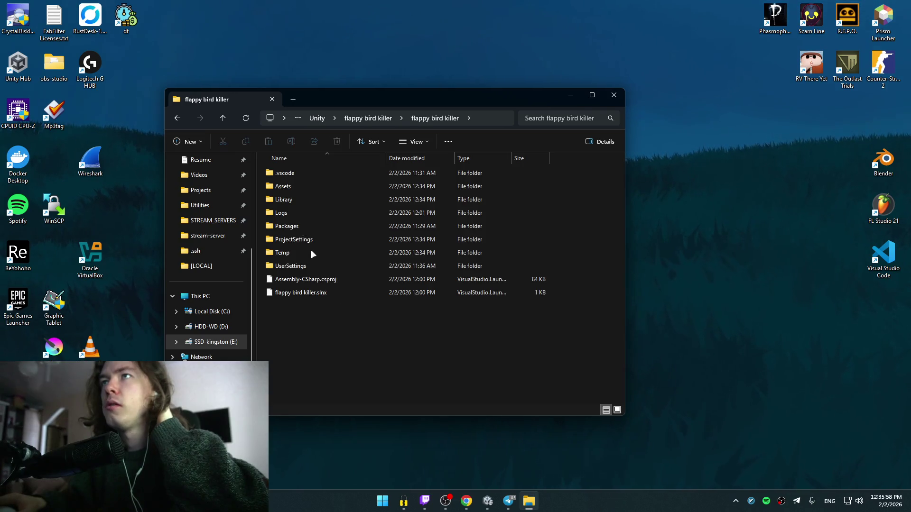
- Choose Open with for Assembly-CSharp.csproj
click(332, 280)
right_click(332, 280)
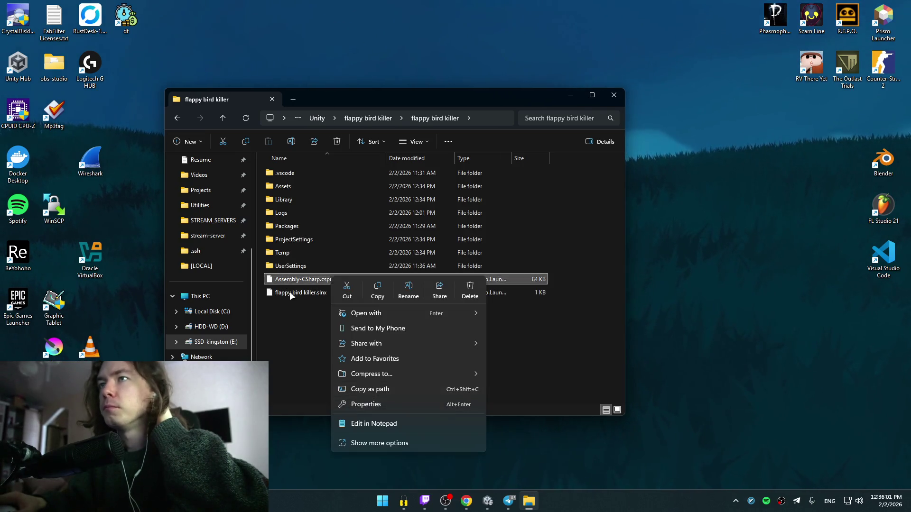
click(304, 312)
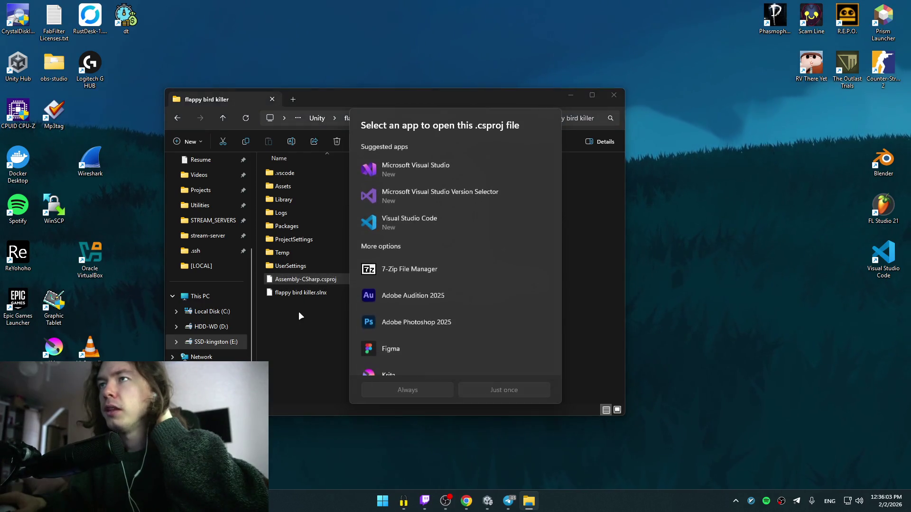
- Open the project in Visual Studio and install the .NET desktop development workload from the installer
double_click(447, 169)
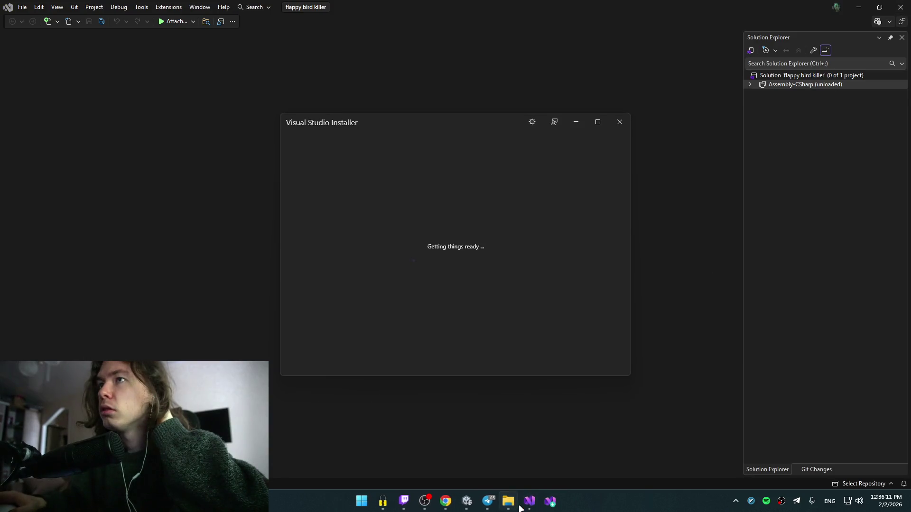
click(511, 508)
click(548, 499)
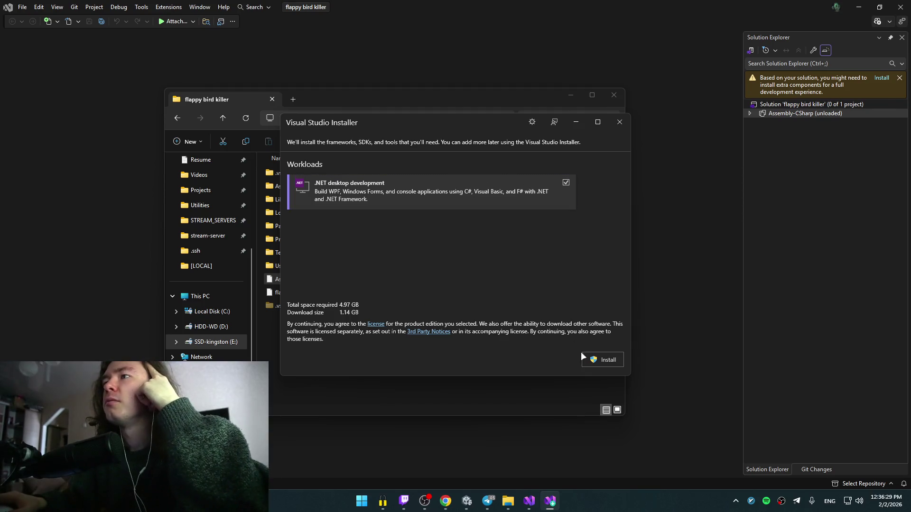
click(605, 360)
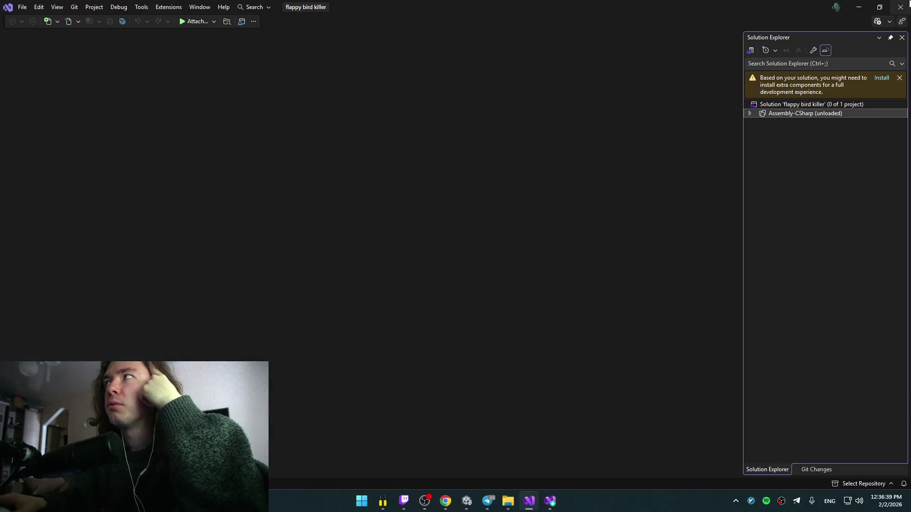
- Close Visual Studio, retry opening Assembly-CSharp.csproj, dismiss the error, and check the installer's download progress
click(900, 7)
click(287, 396)
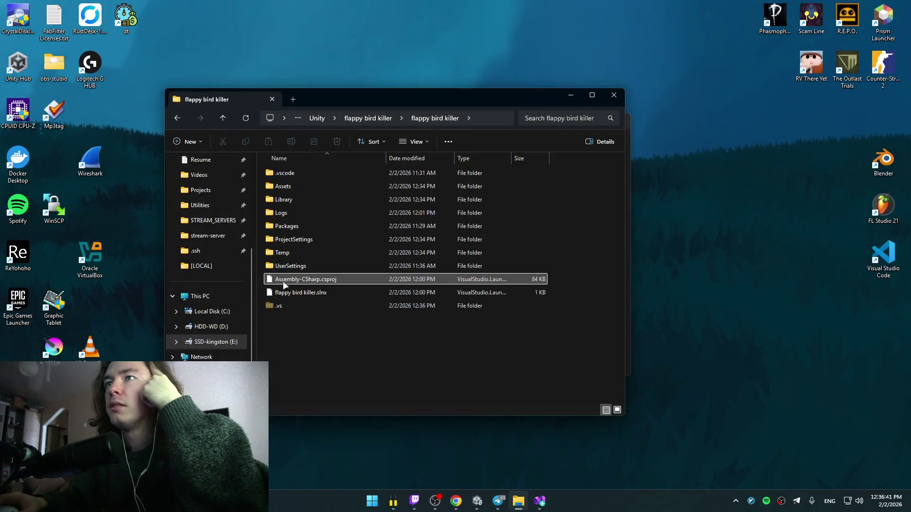
right_click(289, 280)
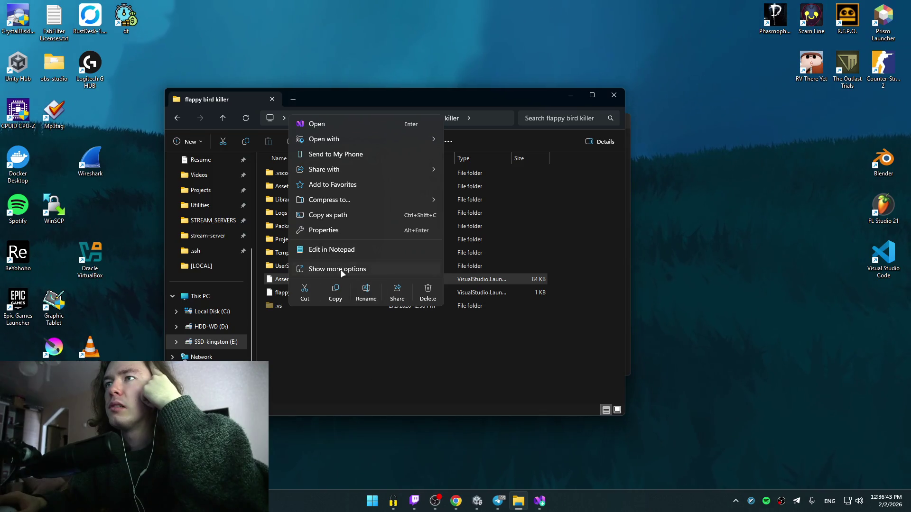
click(279, 280)
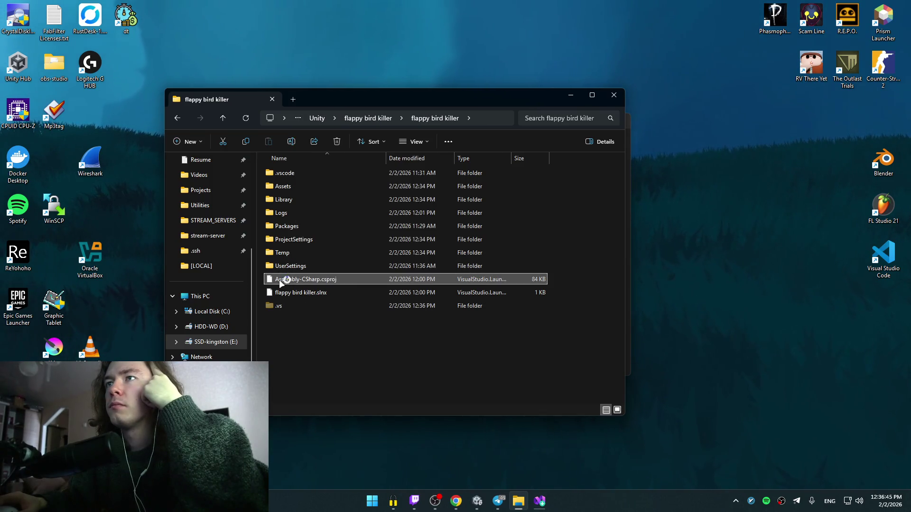
double_click(279, 280)
click(501, 283)
click(537, 509)
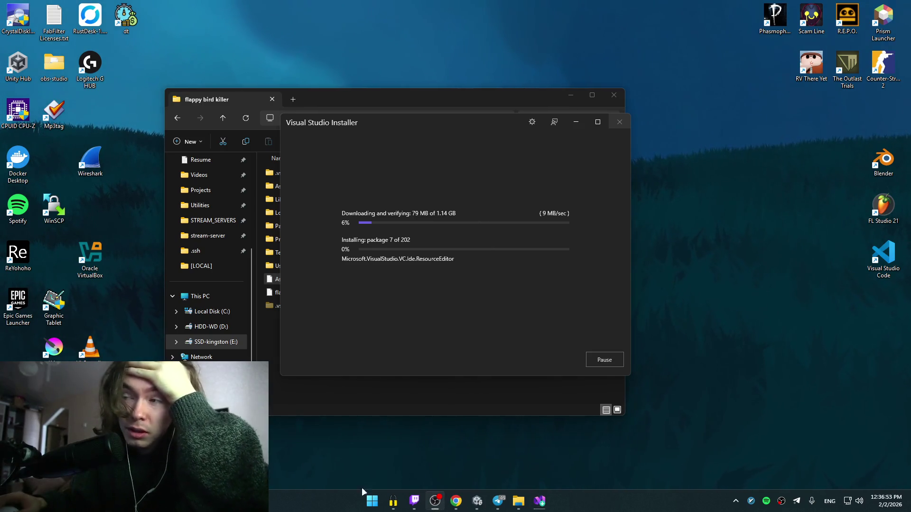
- Watch the tutorial's code step, seeking 5 s back and forward, then pause and open Yandex Translate
click(456, 501)
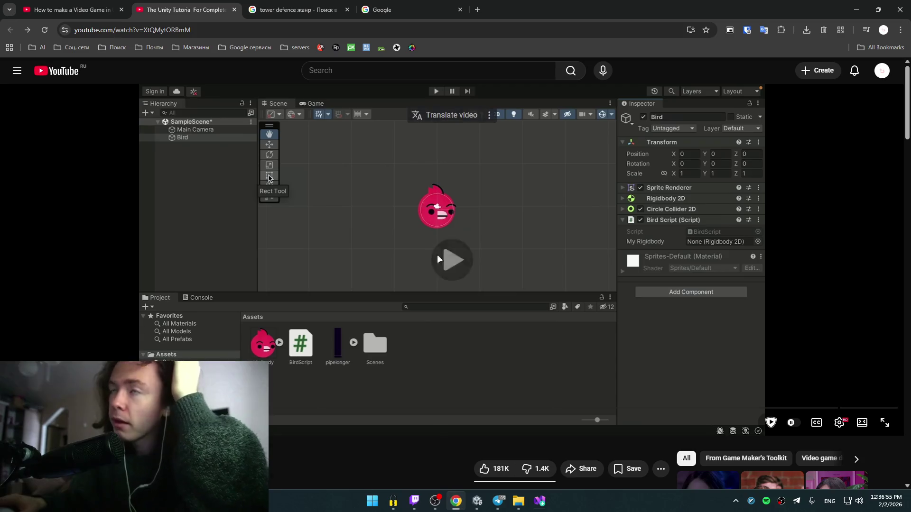
click(442, 246)
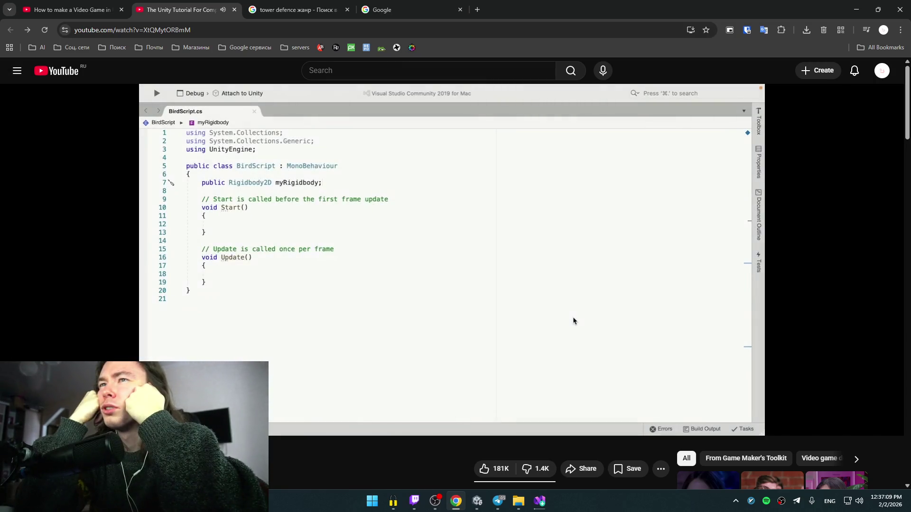
key(Left)
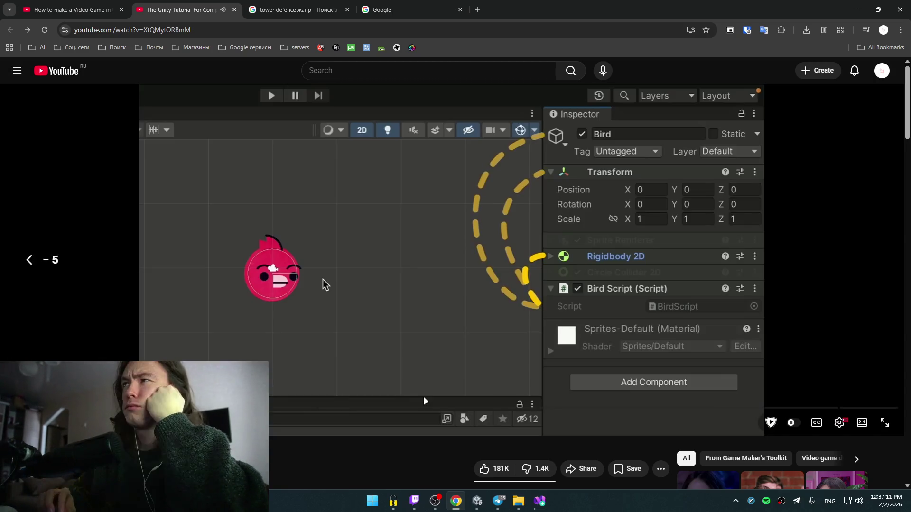
key(Right)
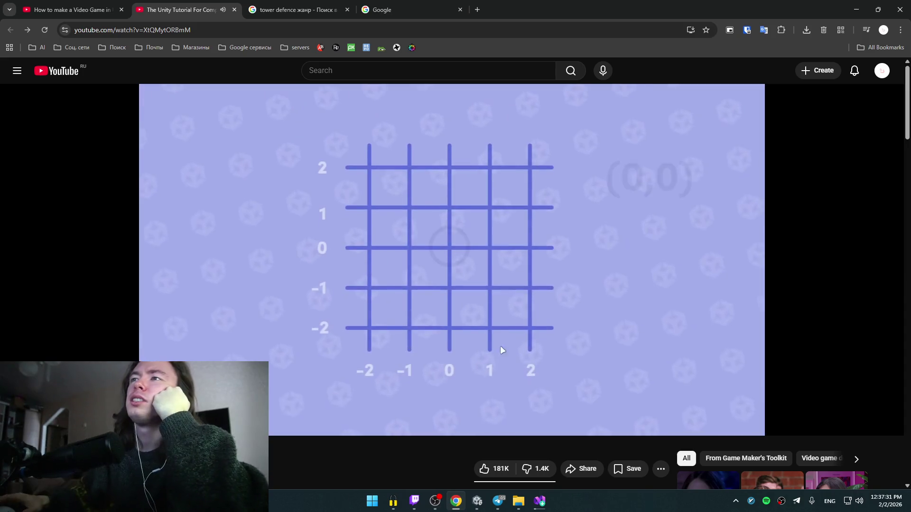
click(677, 246)
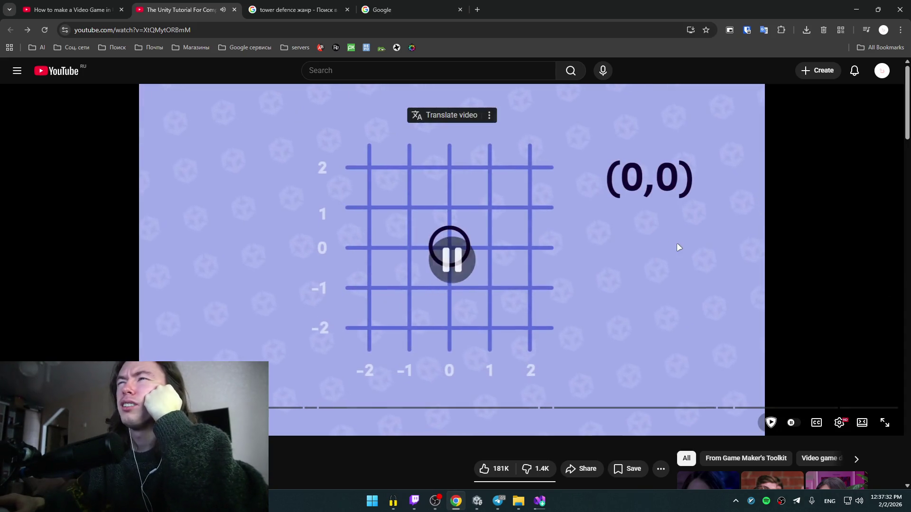
click(320, 47)
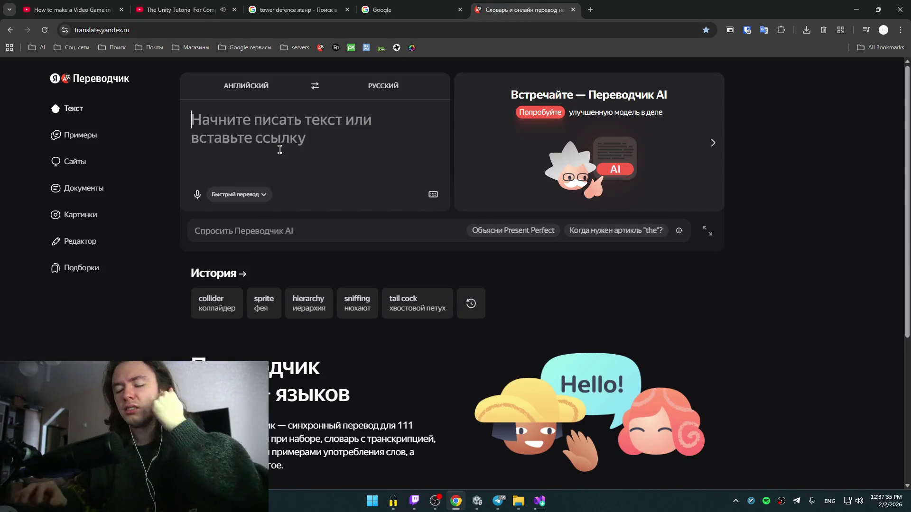
- Translate 'velocity' in Yandex Translate and pause the tutorial on its velocity line
text(velocity)
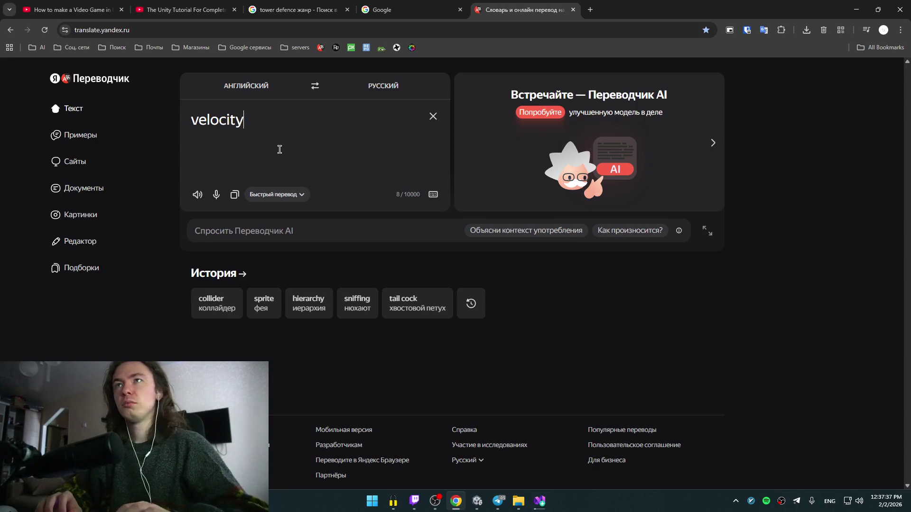
click(182, 10)
click(341, 229)
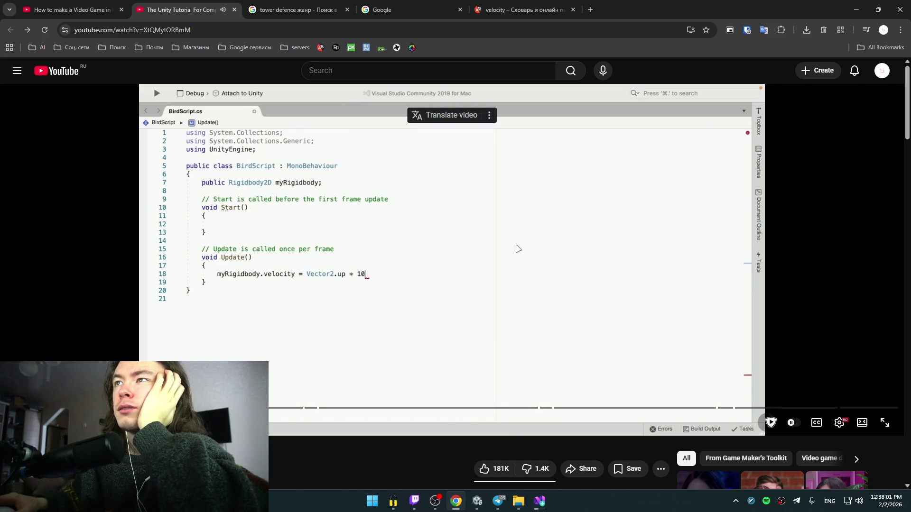
click(518, 248)
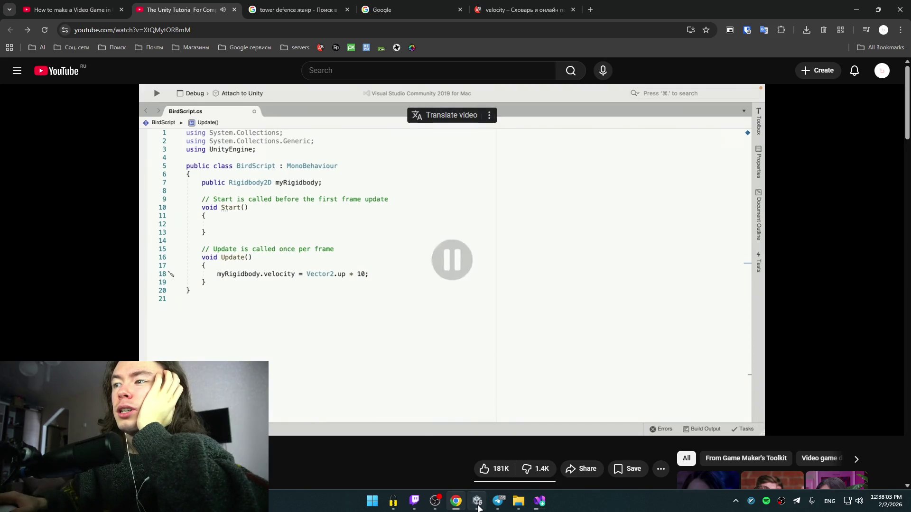
- Minimize the installer and select the BirdScript asset in Unity's Project window
click(540, 502)
click(540, 501)
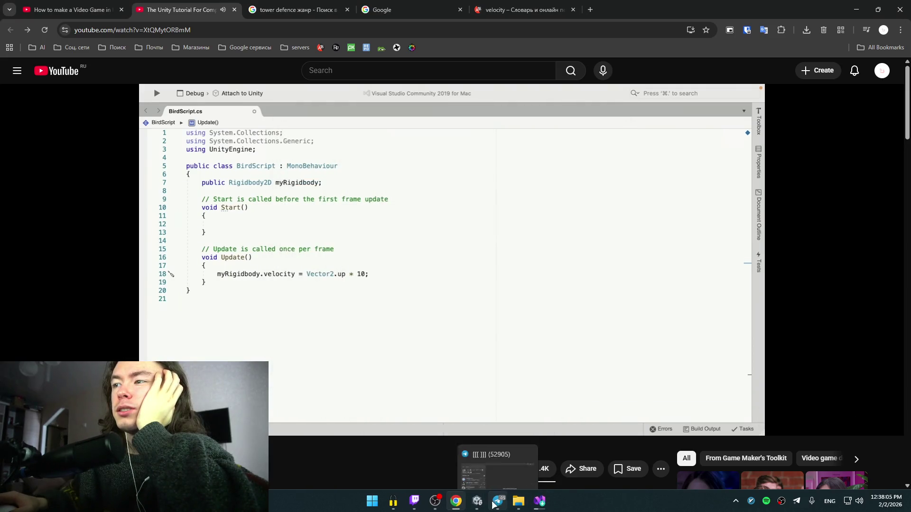
click(477, 502)
click(252, 380)
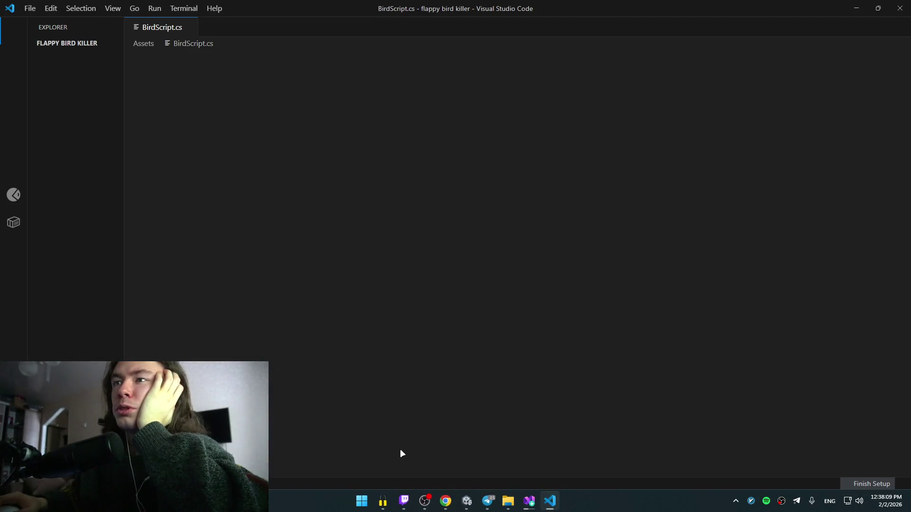
- Close the Telegram chat window from its taskbar preview
mouse_move(445, 501)
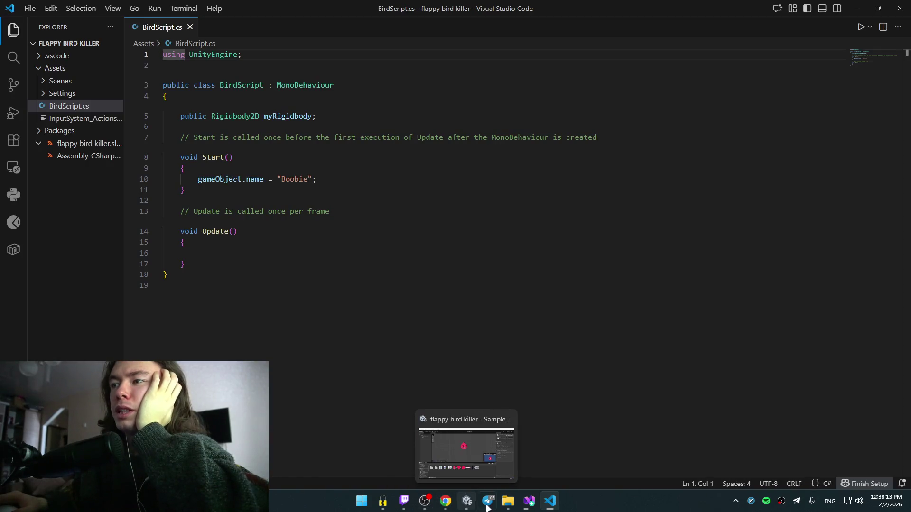
mouse_move(488, 507)
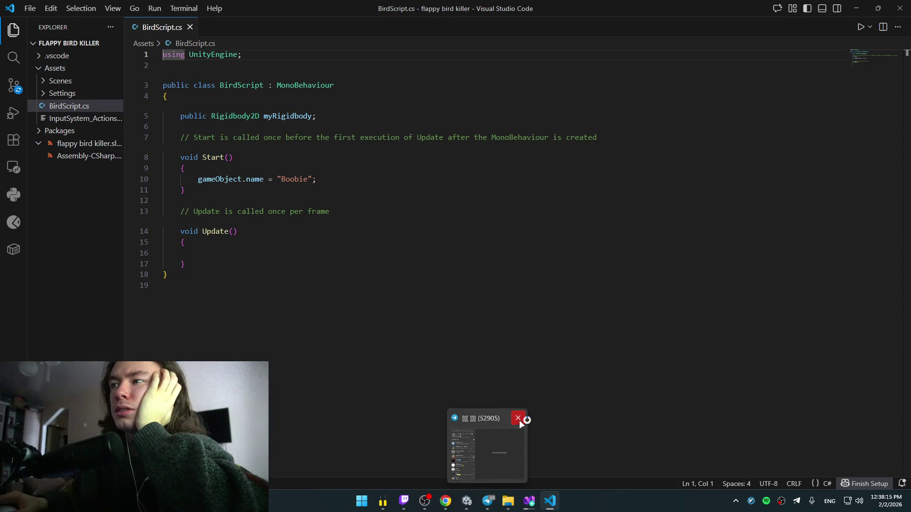
click(519, 419)
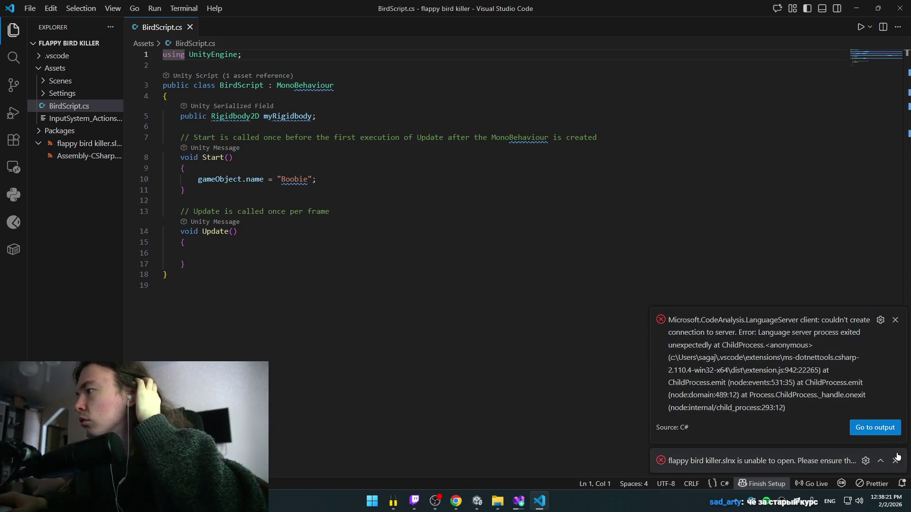
- Dismiss the language-server error toast and reopen VS Code's Accounts menu
click(895, 320)
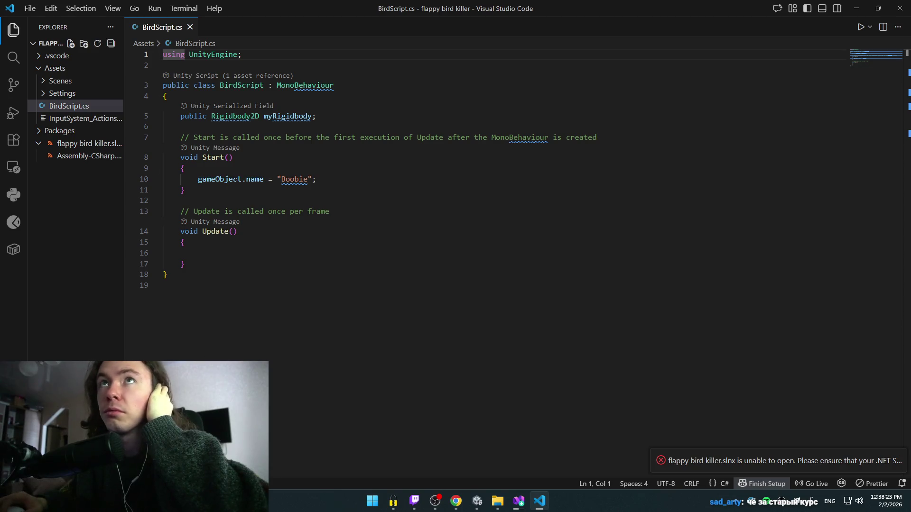
click(14, 456)
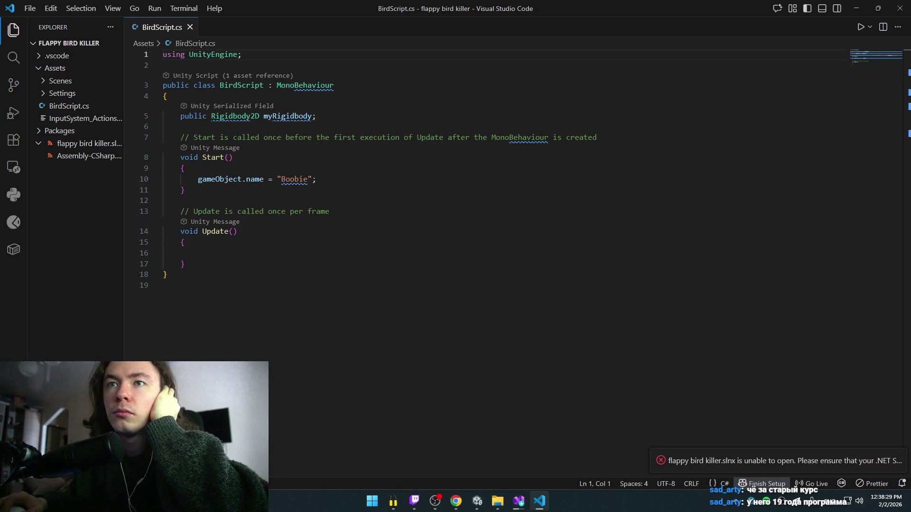
key(Escape)
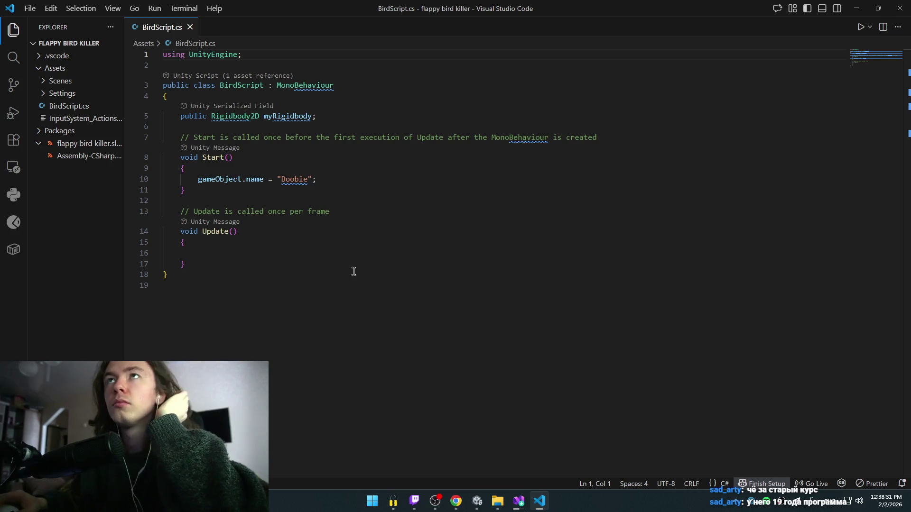
click(13, 455)
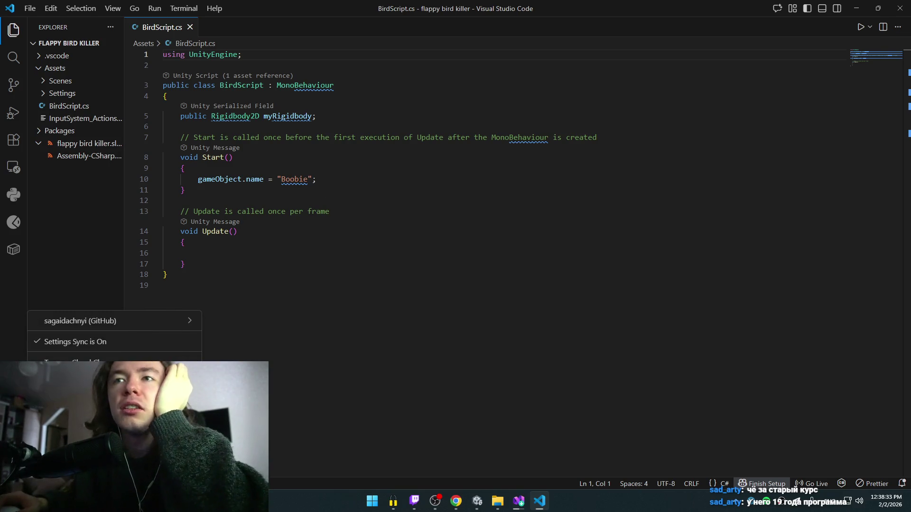
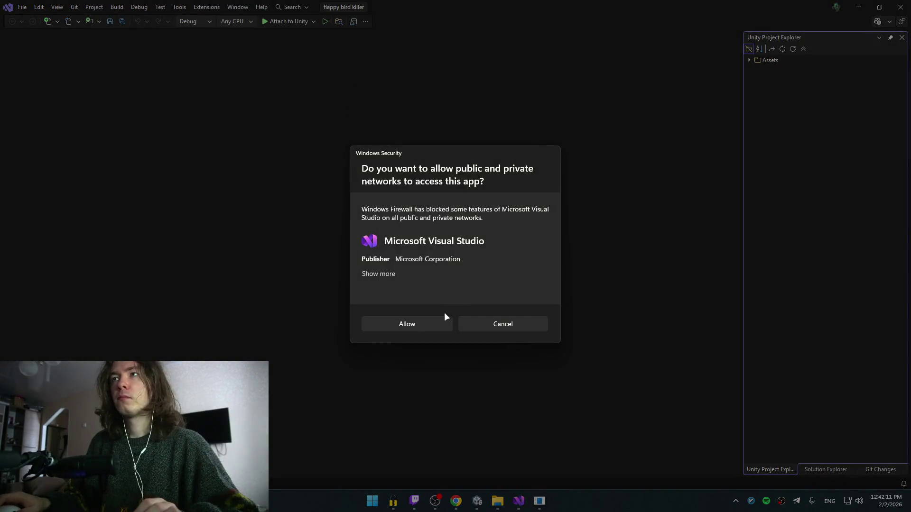
- Allow Visual Studio through the firewall and open BirdScript.cs from the Assets folder
click(415, 324)
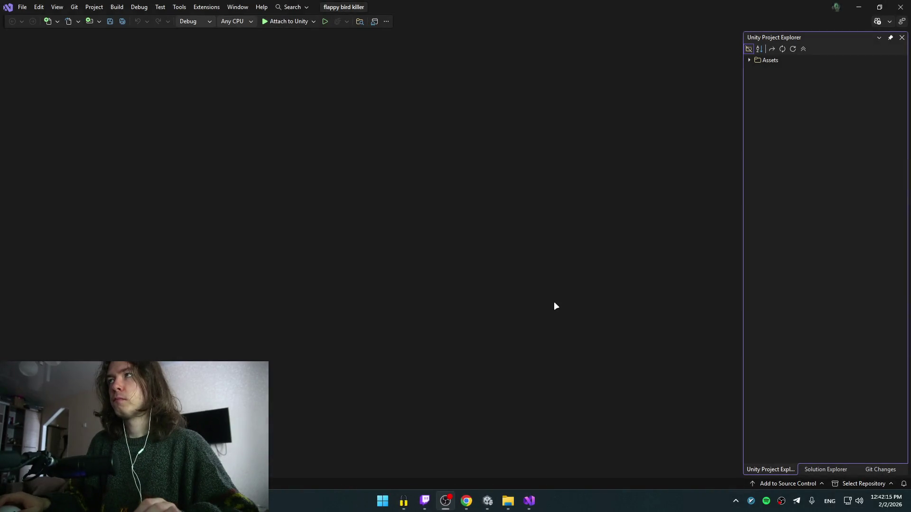
click(750, 60)
double_click(784, 69)
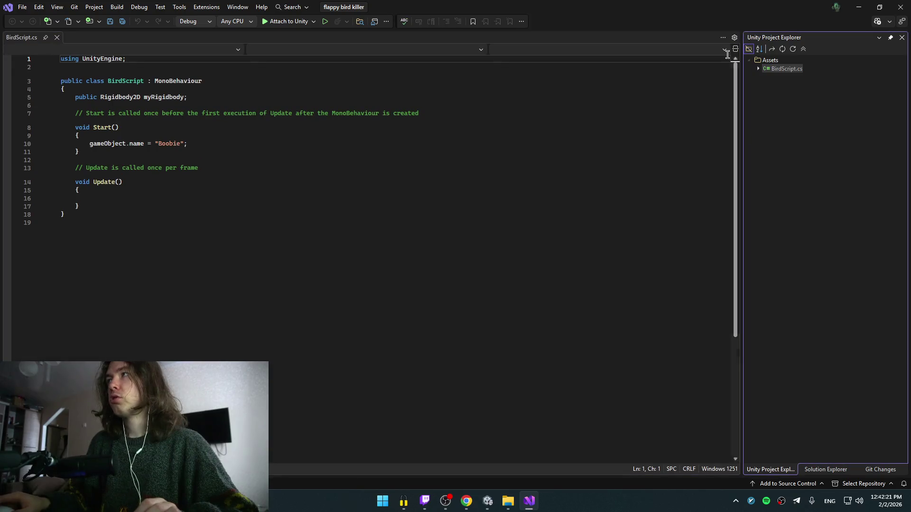
key(alt+Tab)
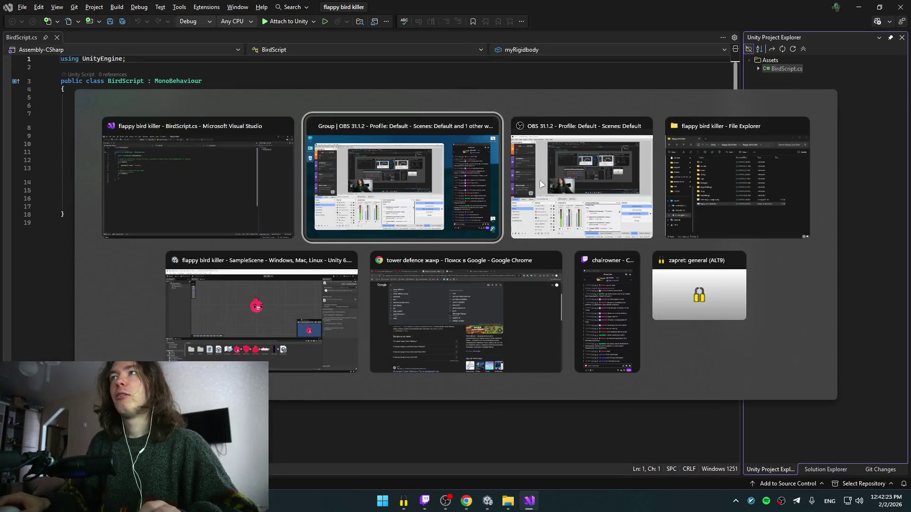
click(292, 314)
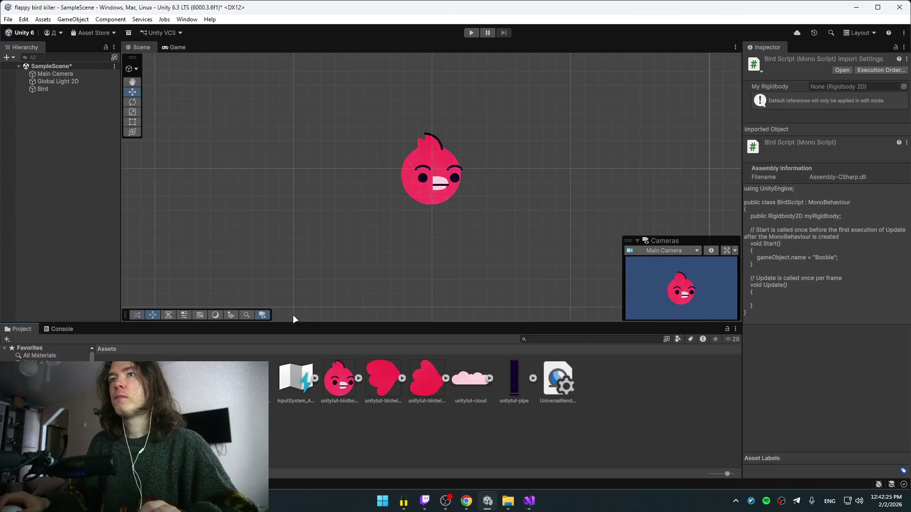
key(alt+Tab)
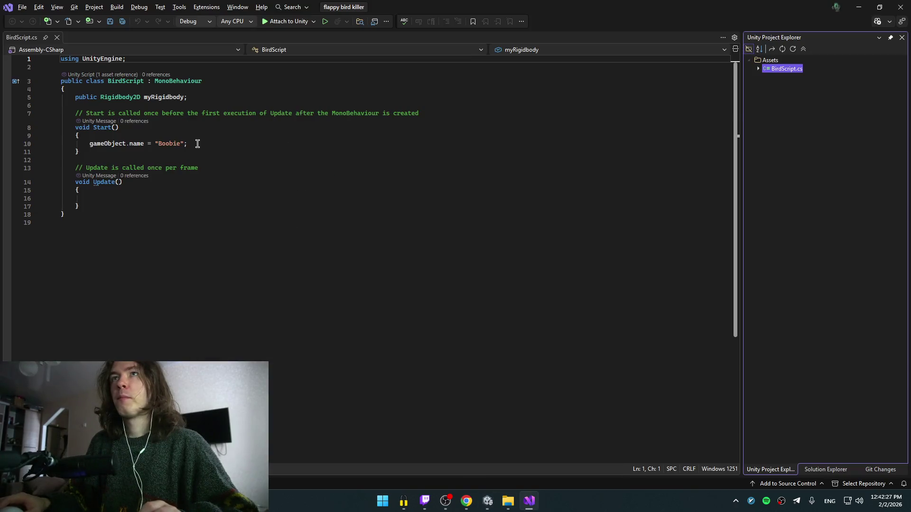
- Rewrite line 10 in Start() as gameObject.name = "Boobie" and save the script
click(198, 143)
key(alt+Tab)
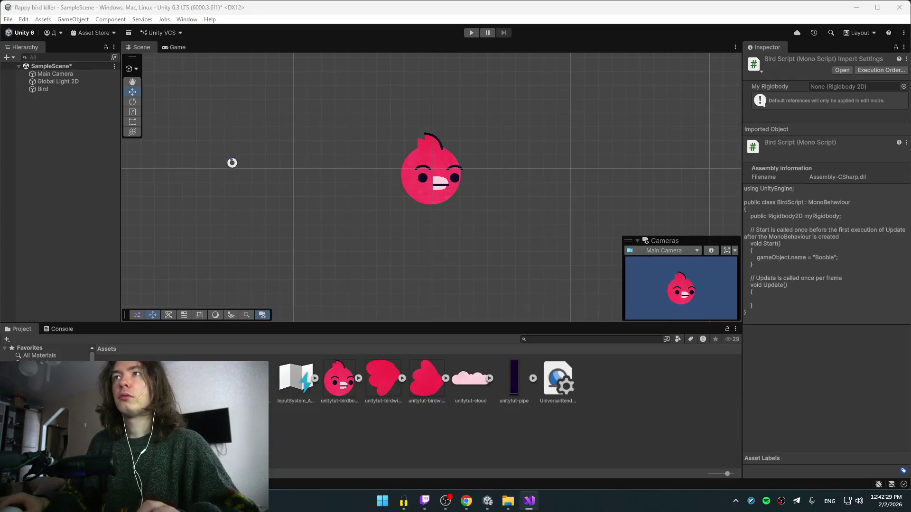
key(alt+Tab)
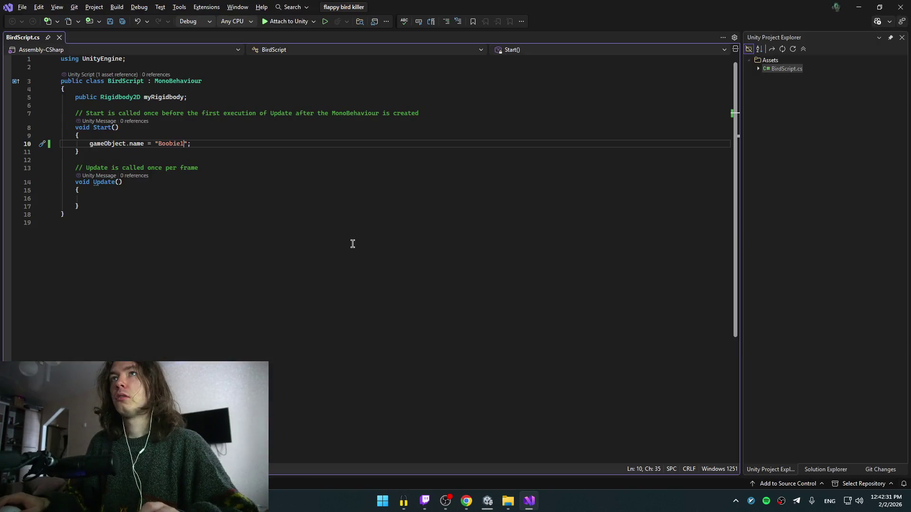
drag(217, 146, 94, 141)
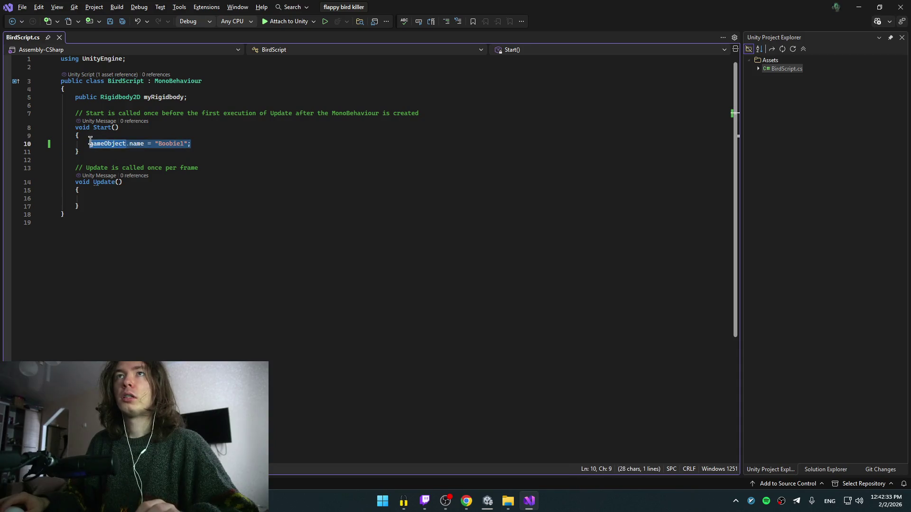
key(Delete)
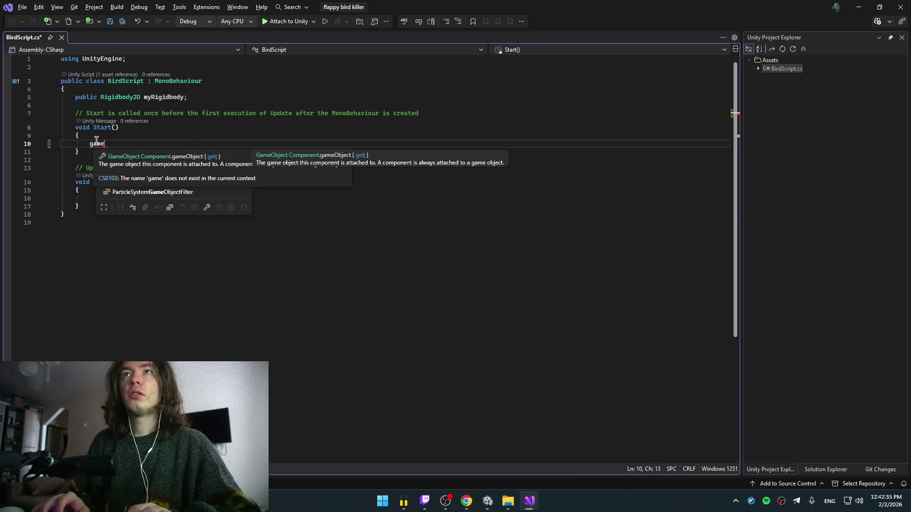
key(Escape)
text(Object,)
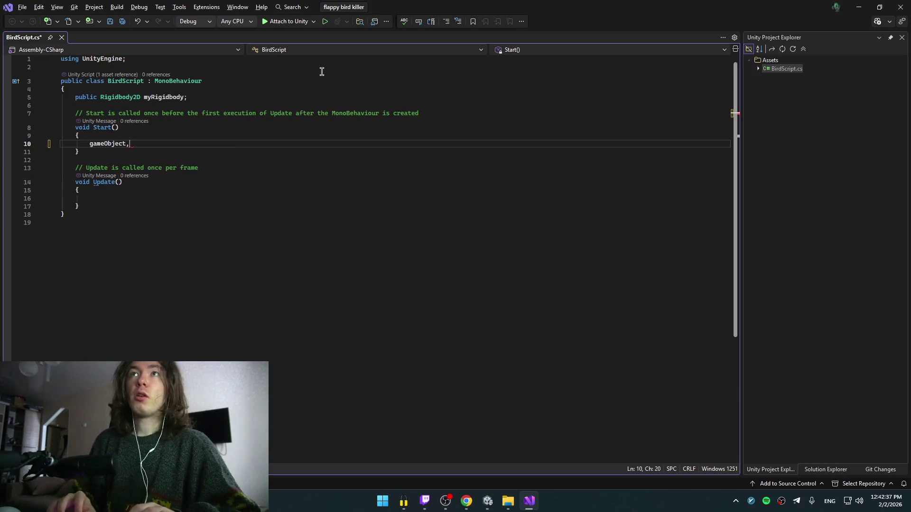
key(BackSpace)
text(.)
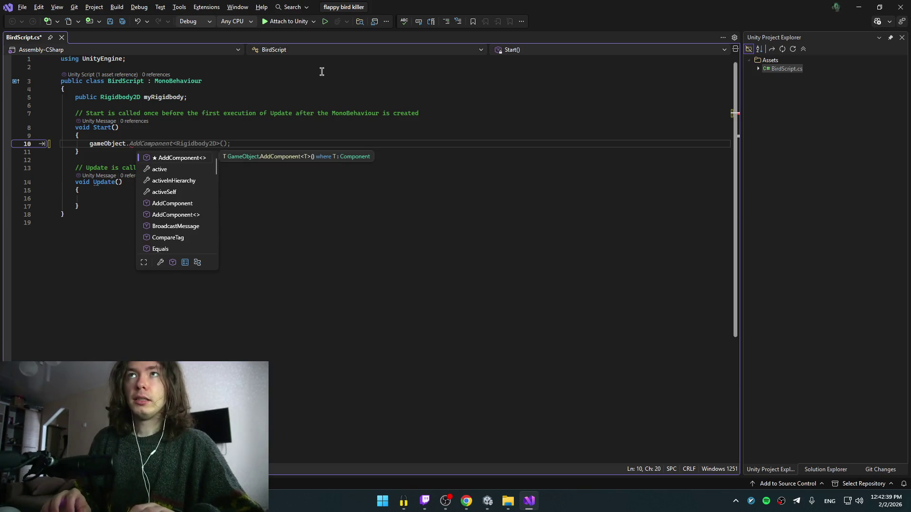
text(name = ")
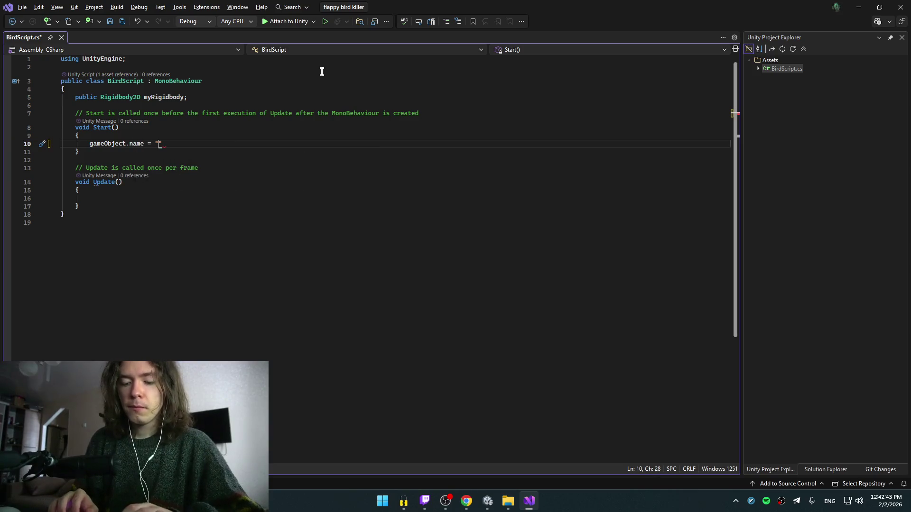
key(ctrl+s)
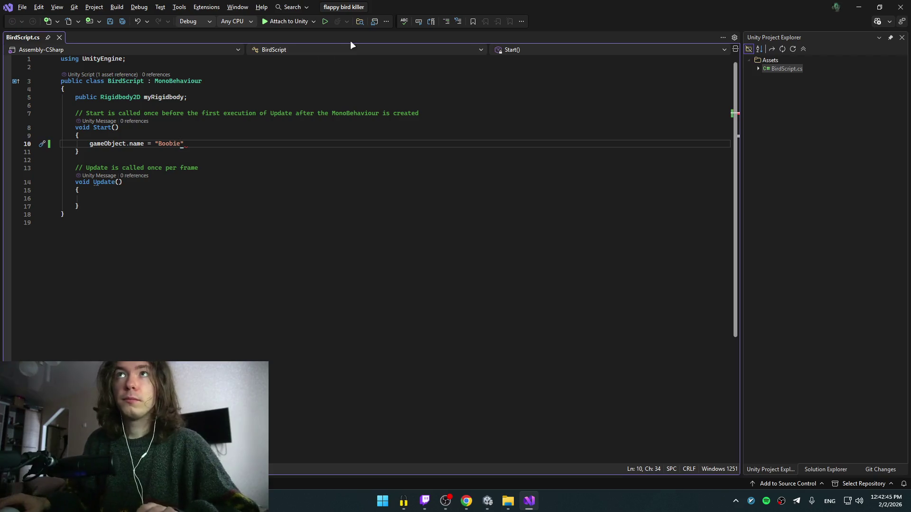
key(alt+Tab)
key(alt+Tab)
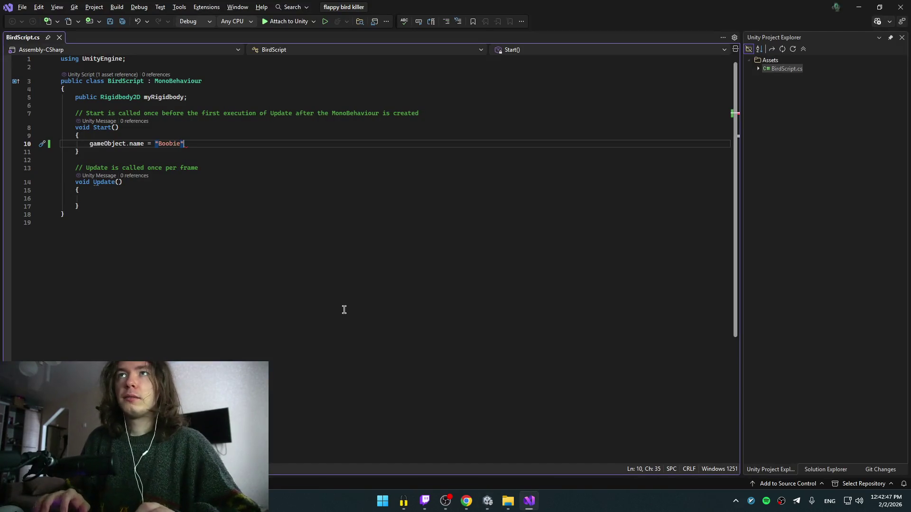
key(alt+Tab)
key(alt+Tab)
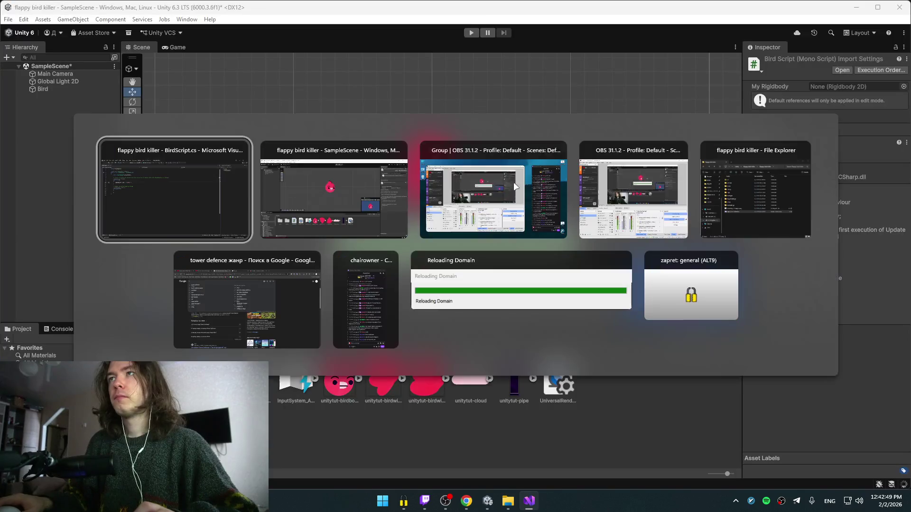
- Close the Google and tower defence search tabs, keeping the Unity tutorial tab
click(271, 292)
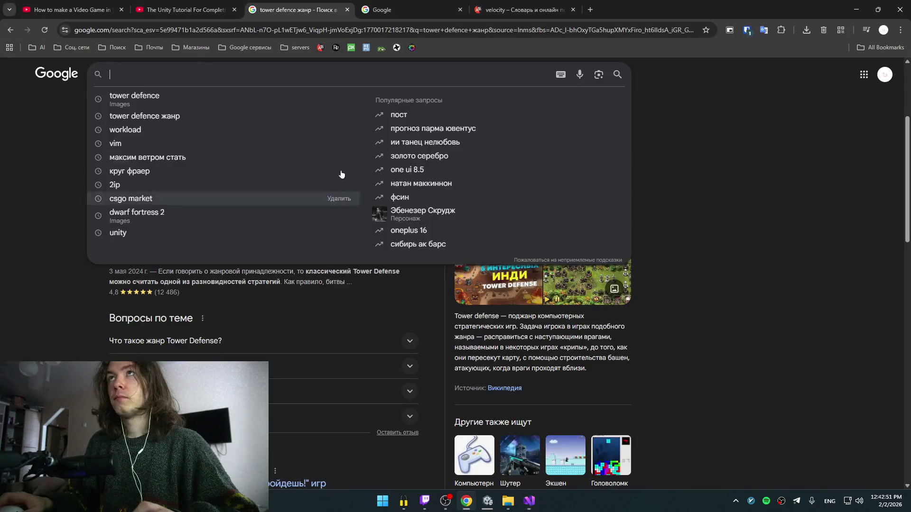
click(185, 10)
click(459, 10)
click(347, 10)
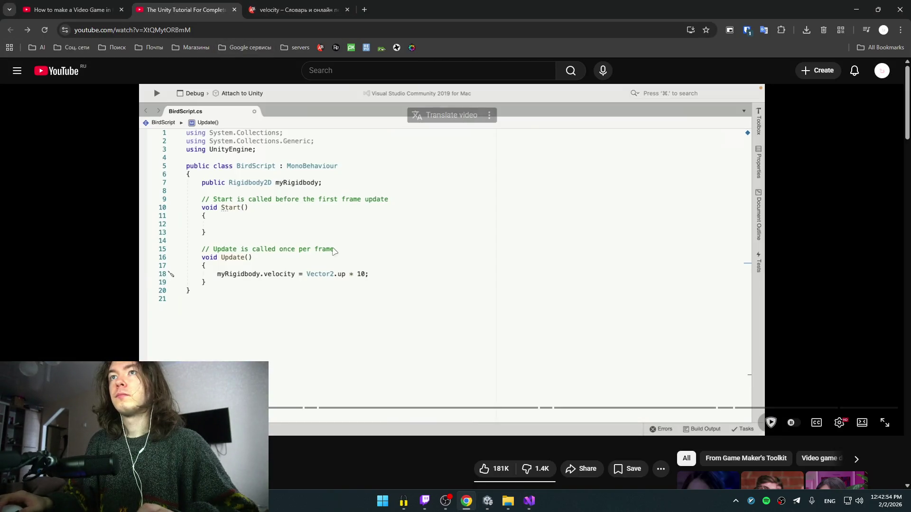
- Pause and seek the tutorial to review the Bird setup and velocity code, then return to Visual Studio
click(355, 231)
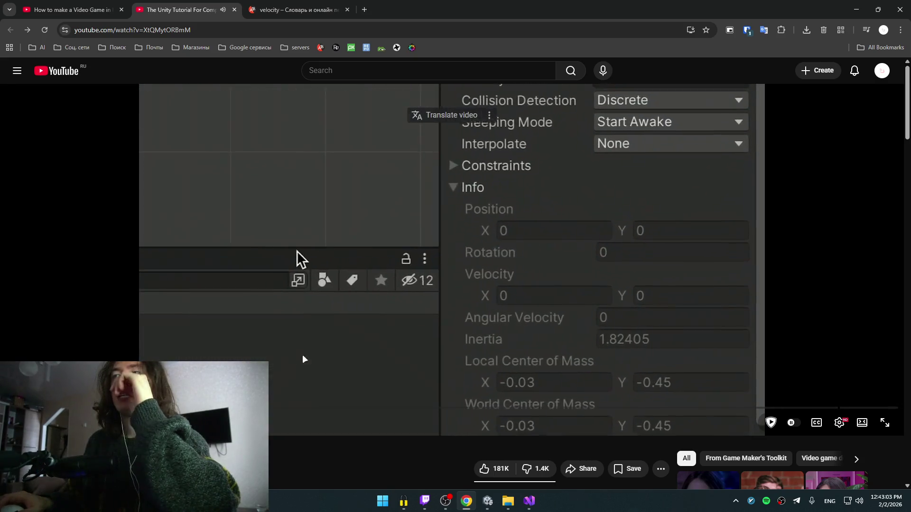
click(290, 250)
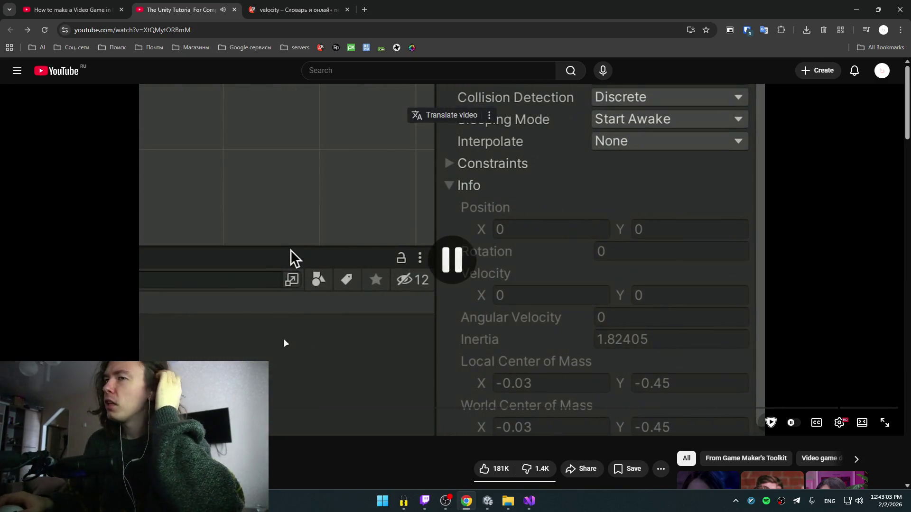
drag(290, 249, 290, 249)
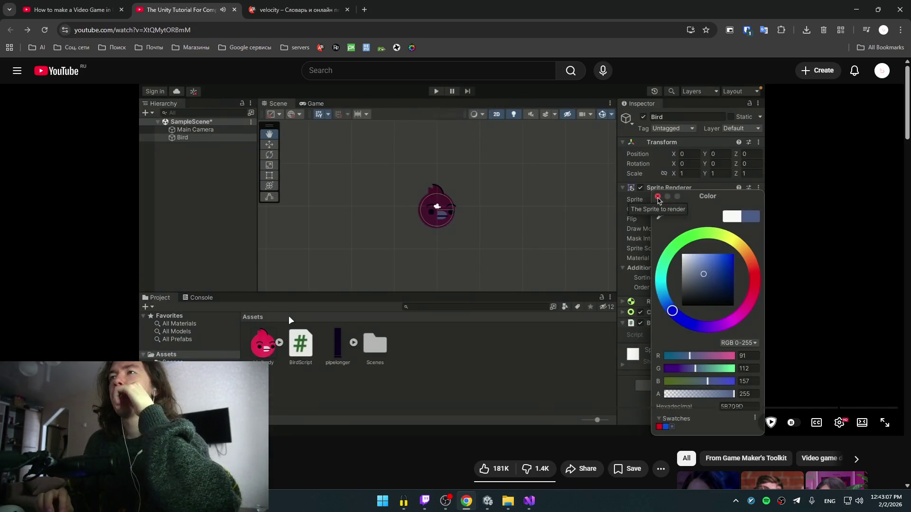
key(Left)
key(Left)
key(Left)
key(Left)
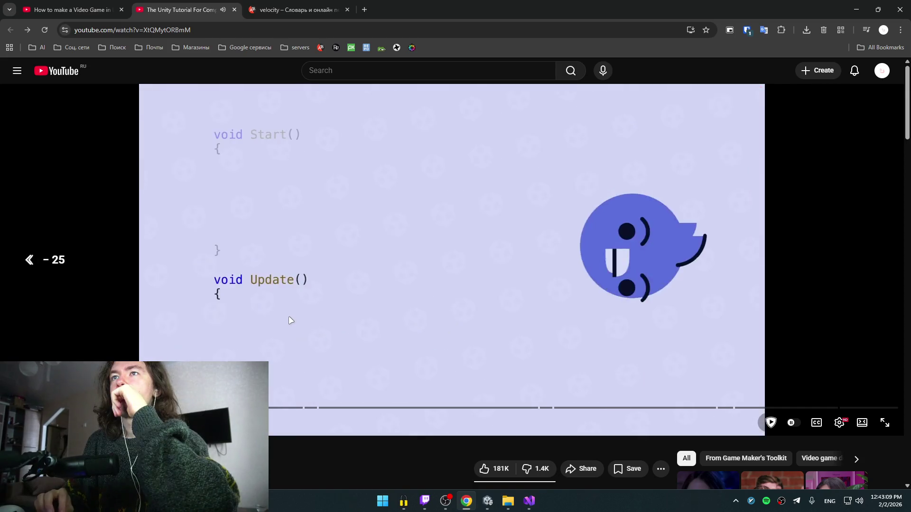
key(Right)
key(Right)
key(Right)
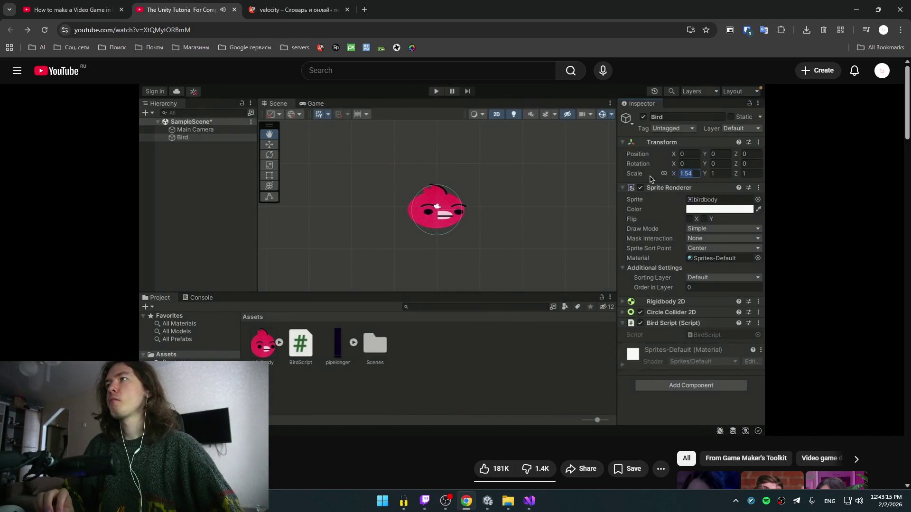
click(323, 286)
key(Left)
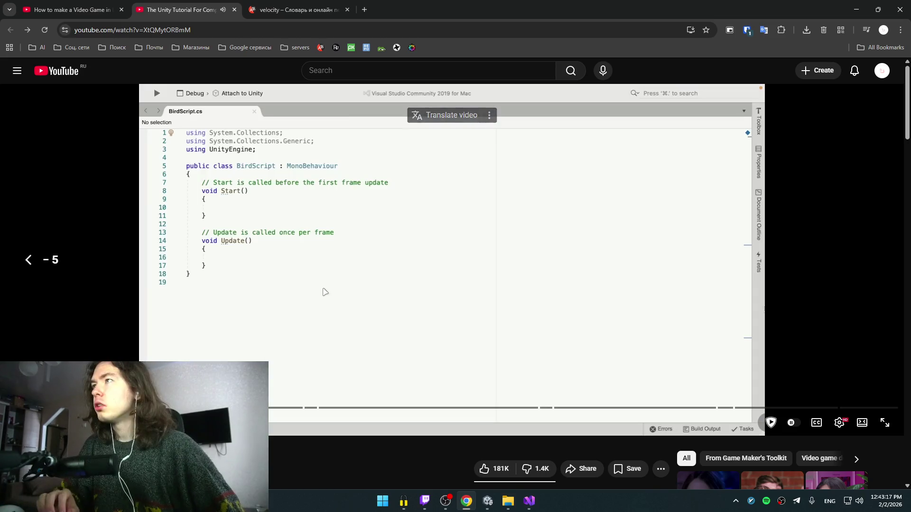
click(332, 287)
click(386, 267)
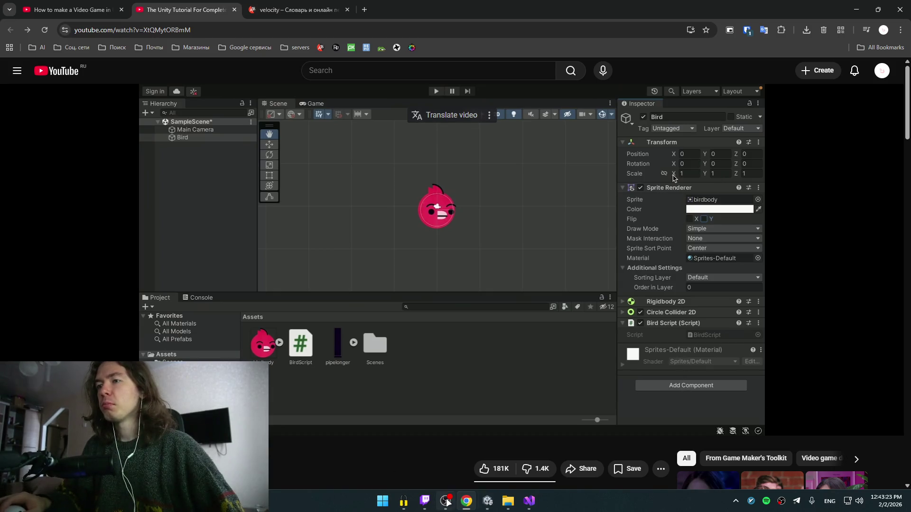
mouse_move(531, 501)
click(533, 449)
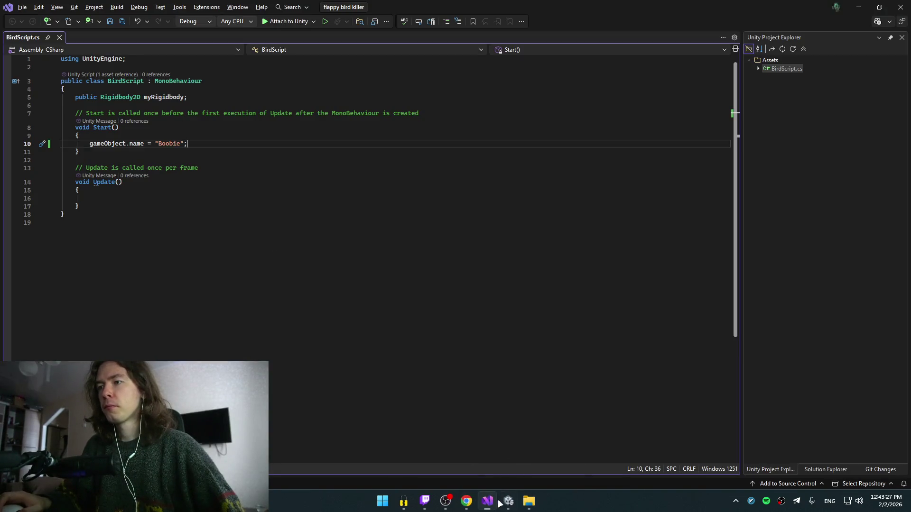
- Select the Bird in Unity and set its Transform Scale X to 1
click(502, 502)
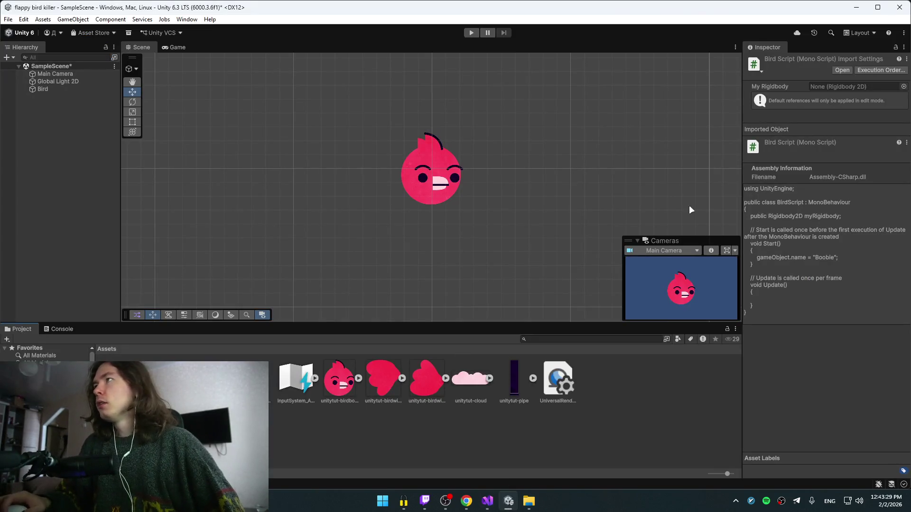
click(43, 89)
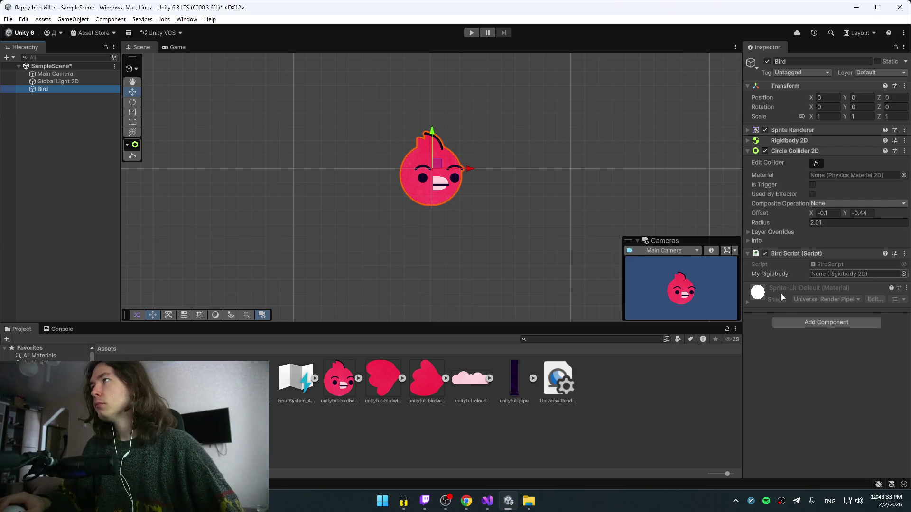
click(809, 129)
click(809, 130)
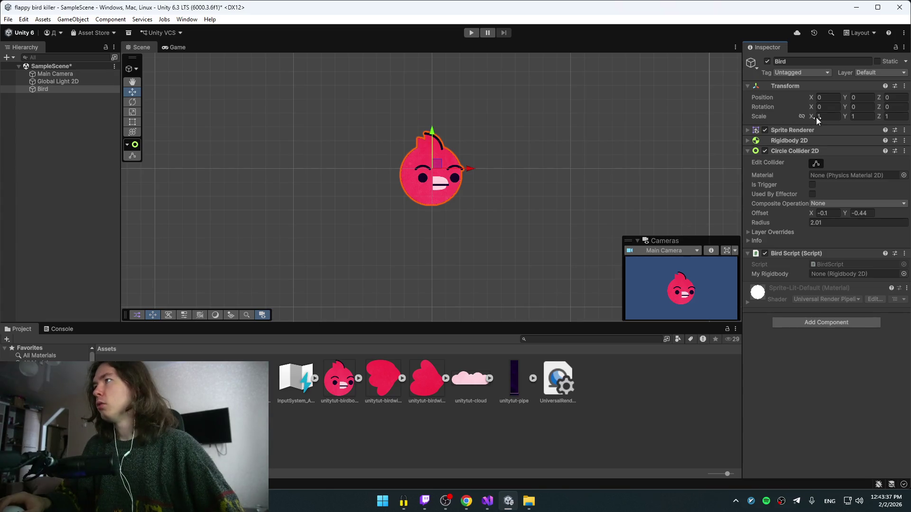
text(1)
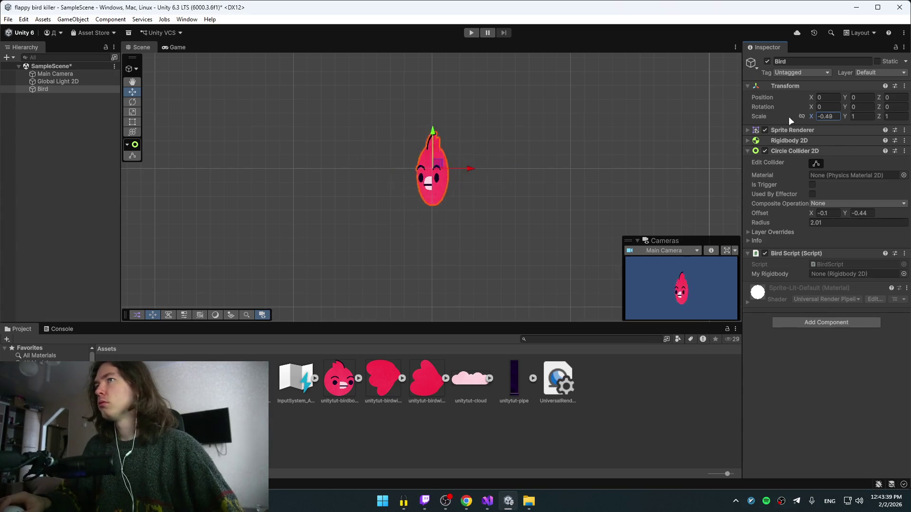
click(815, 164)
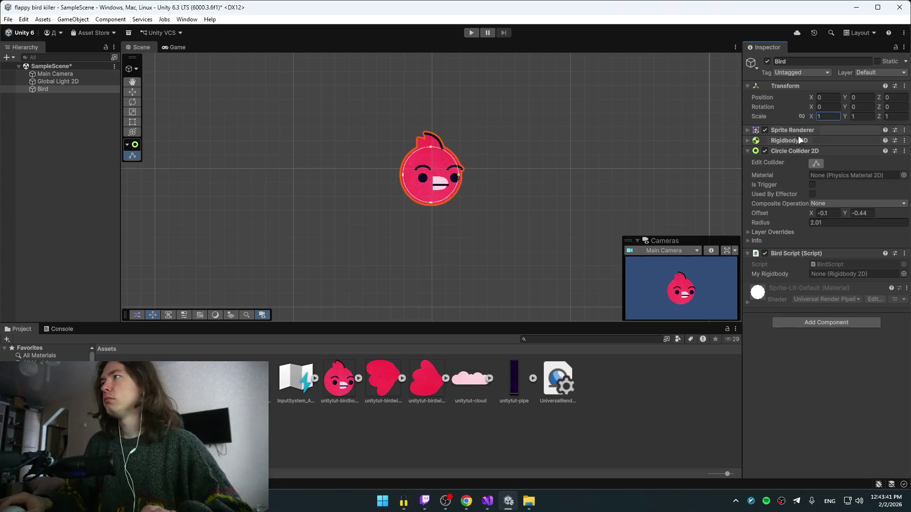
- Bring the YouTube tutorial back to the front
click(487, 501)
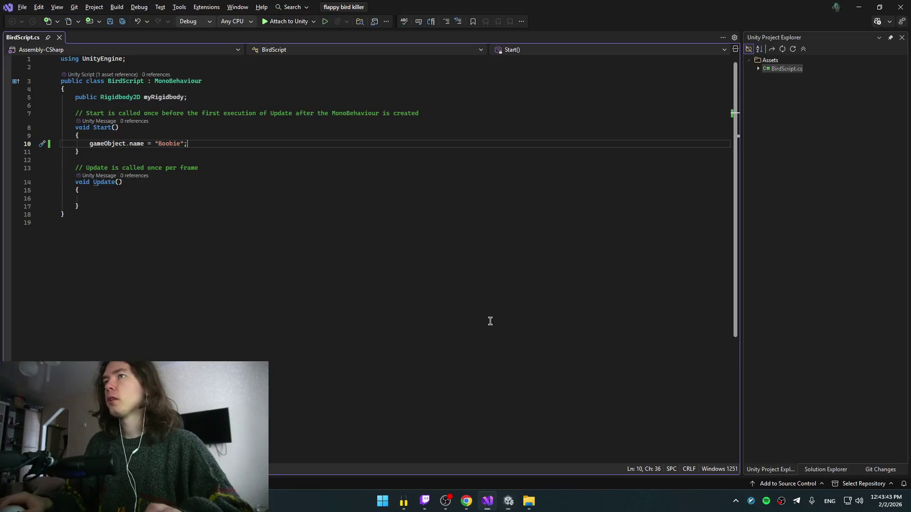
key(alt+Tab)
click(626, 190)
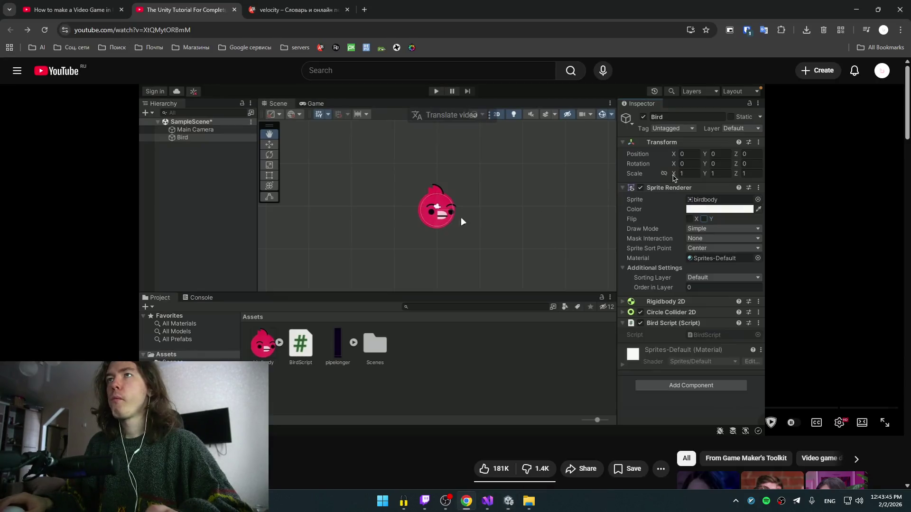
- Play the tutorial, seeking 5 seconds back and forth around the gameObject. autocomplete, then return to Unity
click(481, 229)
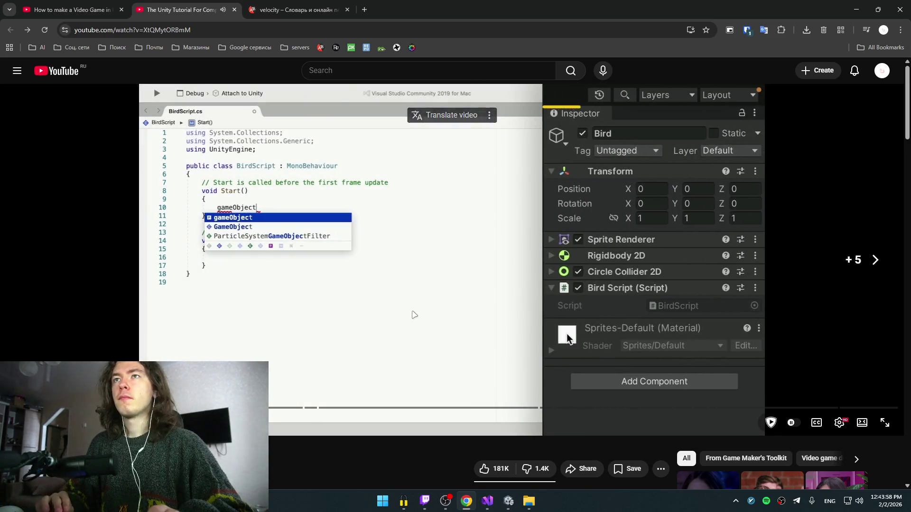
key(Left)
key(Right)
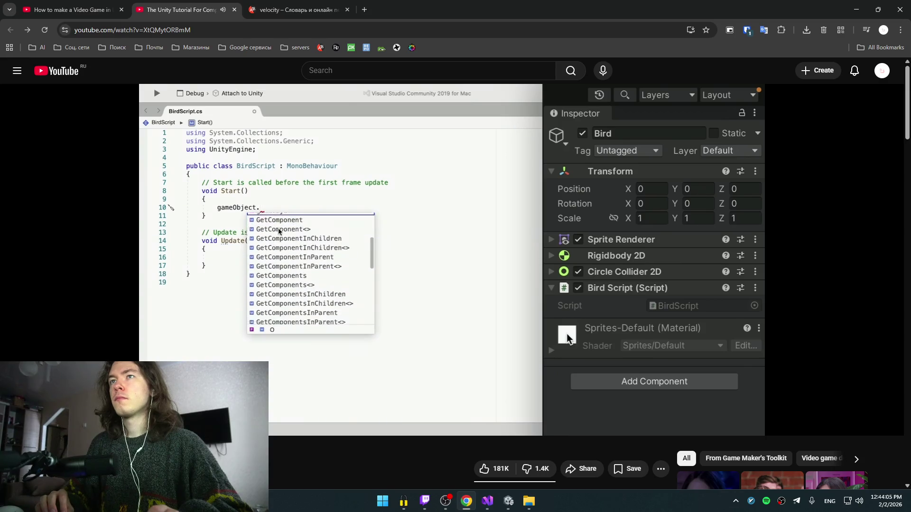
key(Right)
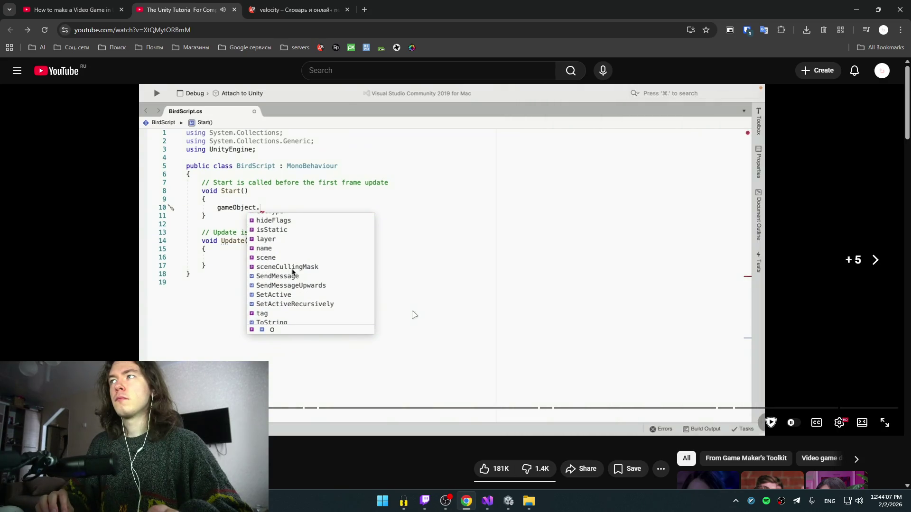
key(Left)
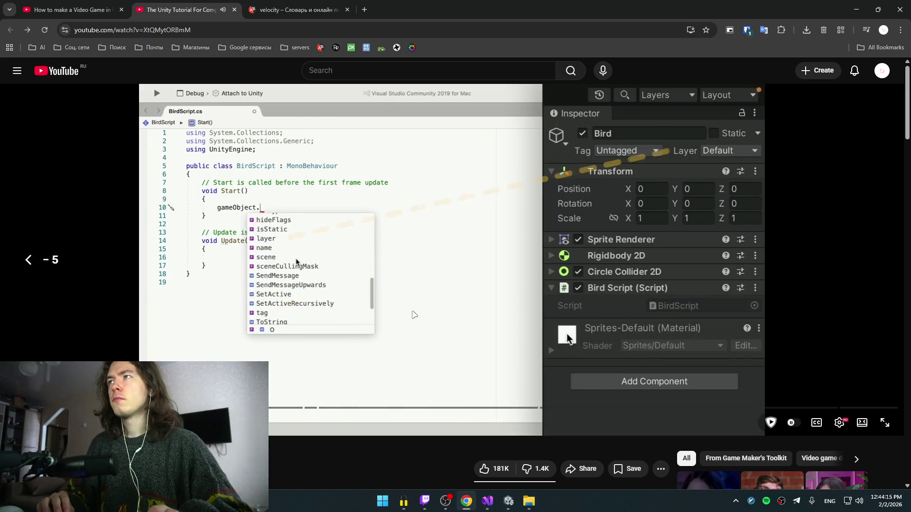
key(alt+Tab)
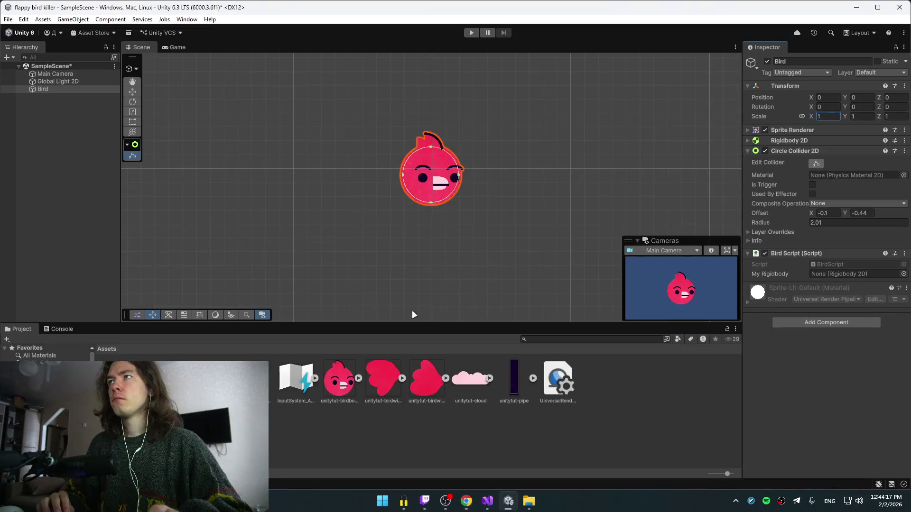
- Watch more of the tutorial, pause it, and return to the Unity editor
key(alt+Tab)
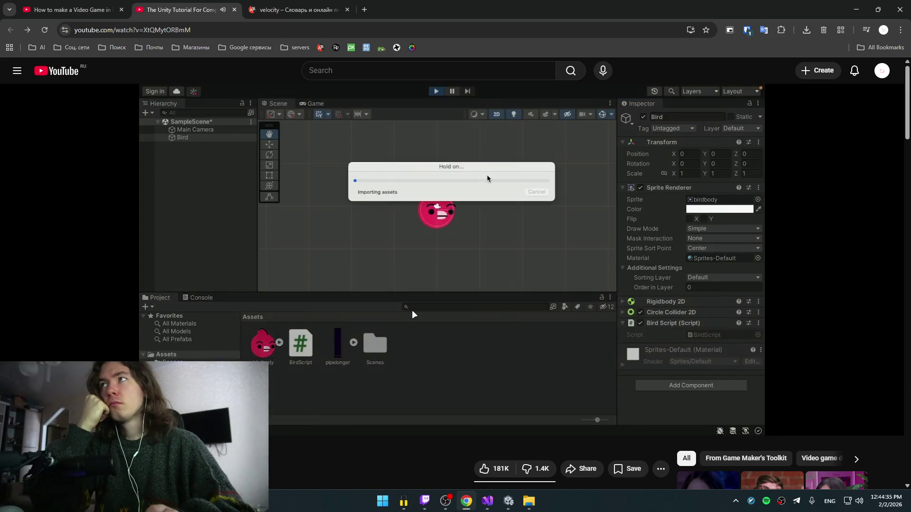
key(space)
key(space)
key(space)
key(super+Tab)
key(Return)
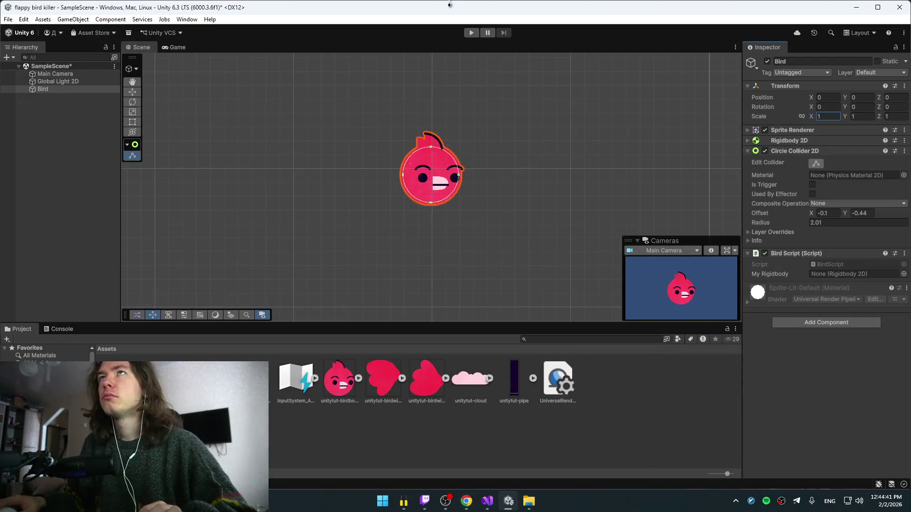
- Check the Global Light 2D and Bird objects, then bring BirdScript back in Visual Studio
click(55, 82)
click(52, 89)
key(super+Tab)
click(487, 196)
key(super+Tab)
click(633, 186)
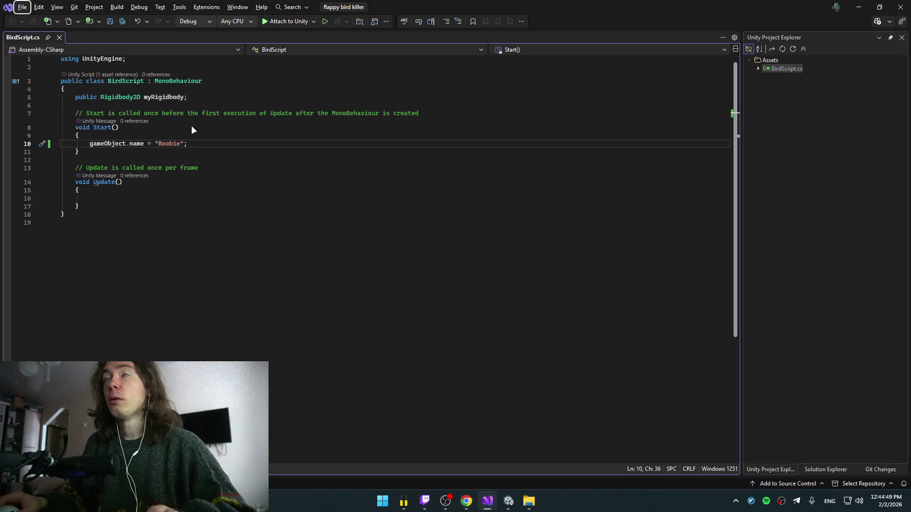
- Play the game to confirm the bird becomes "Boobie" and falls, then stop it and return to the code
key(super+Tab)
click(568, 203)
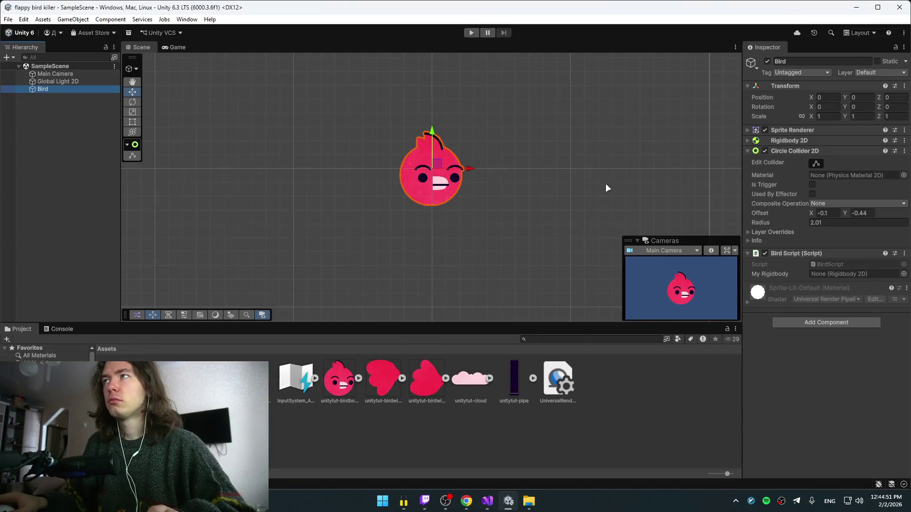
click(172, 50)
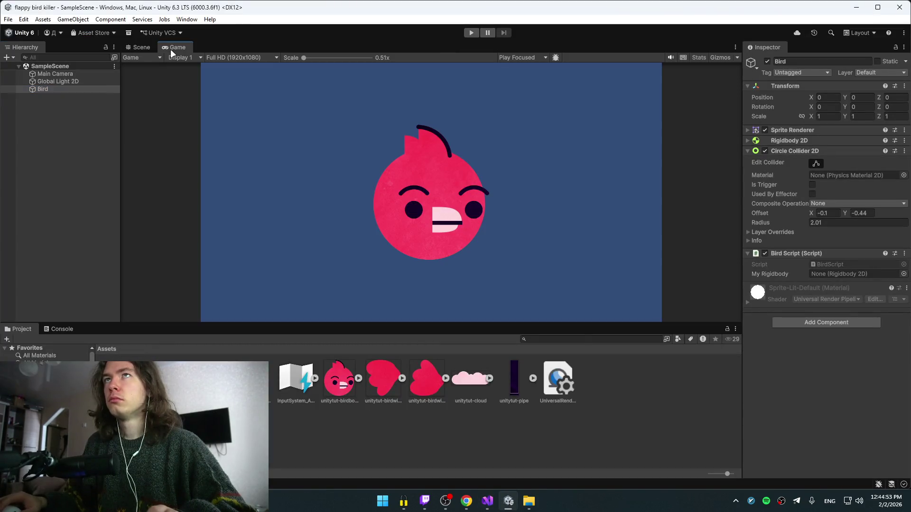
click(138, 46)
click(471, 32)
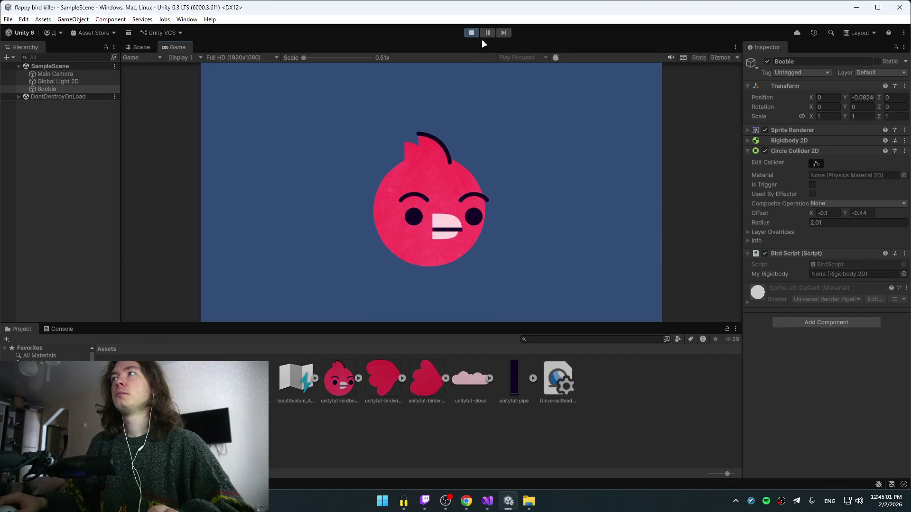
click(478, 33)
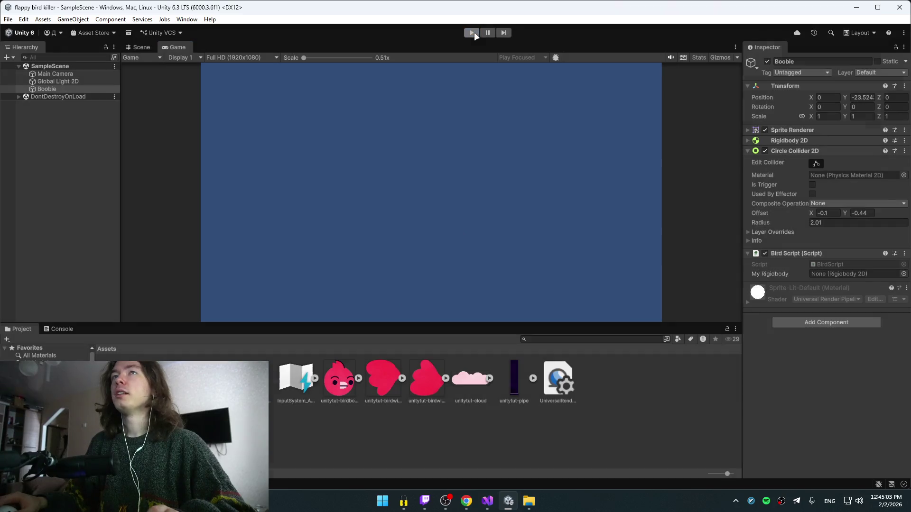
click(179, 47)
click(142, 46)
key(alt+Tab)
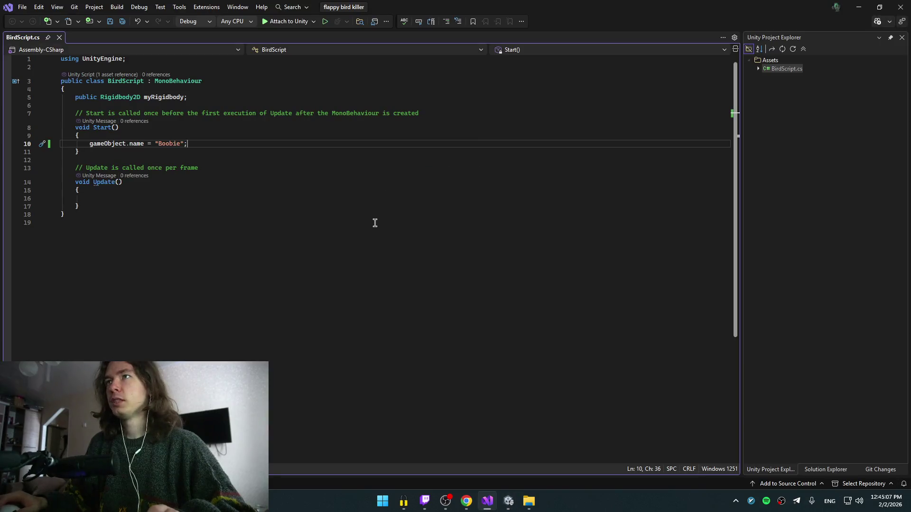
click(375, 223)
key(alt+Tab)
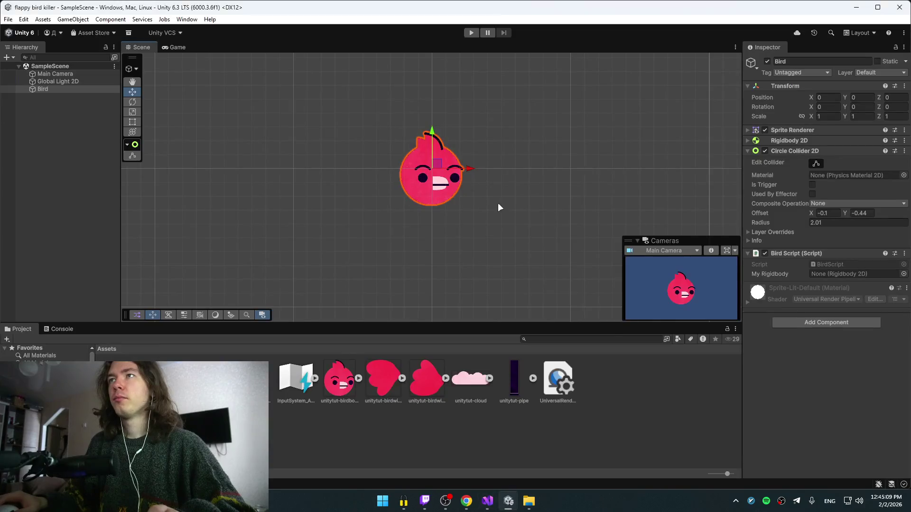
- Resume the tutorial video briefly
key(alt+Tab)
key(Tab)
click(410, 203)
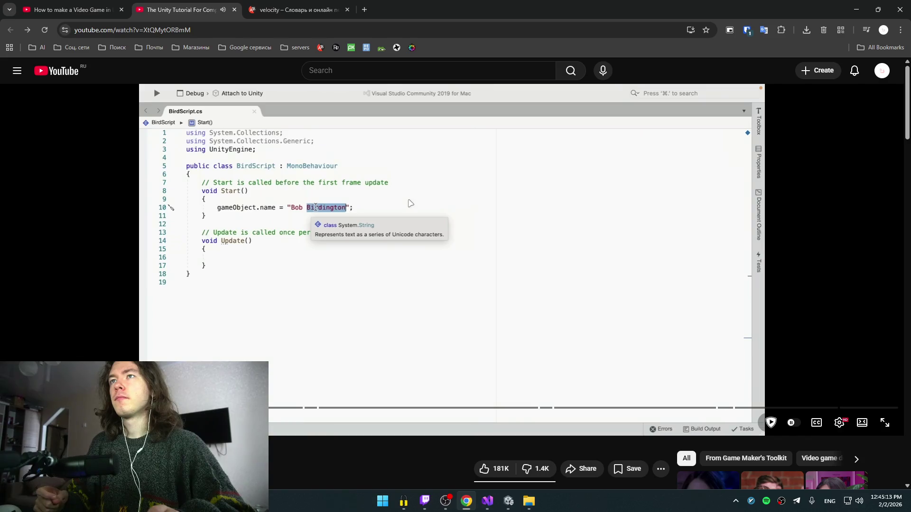
- Cut the gameObject.name = "Boobie" line, leaving an empty indented line in Start()
key(alt+Tab)
key(alt+Tab)
click(537, 153)
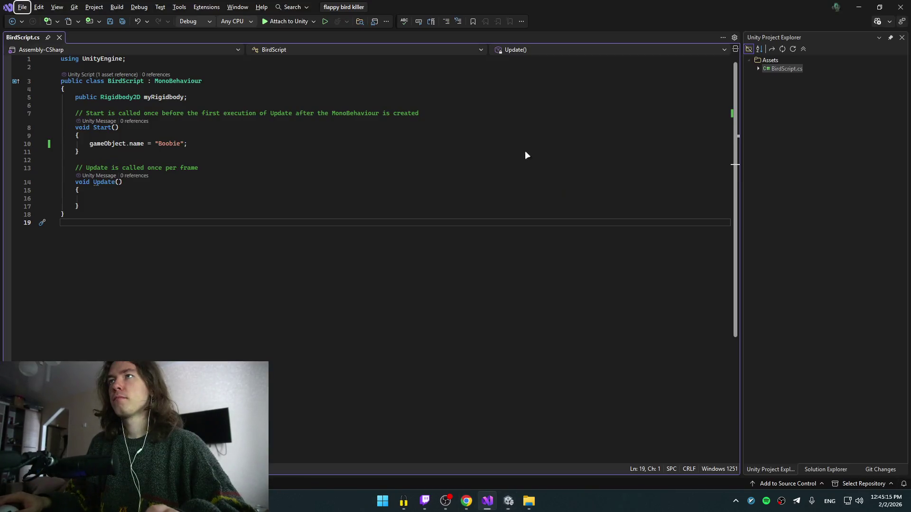
click(204, 143)
key(ctrl+x)
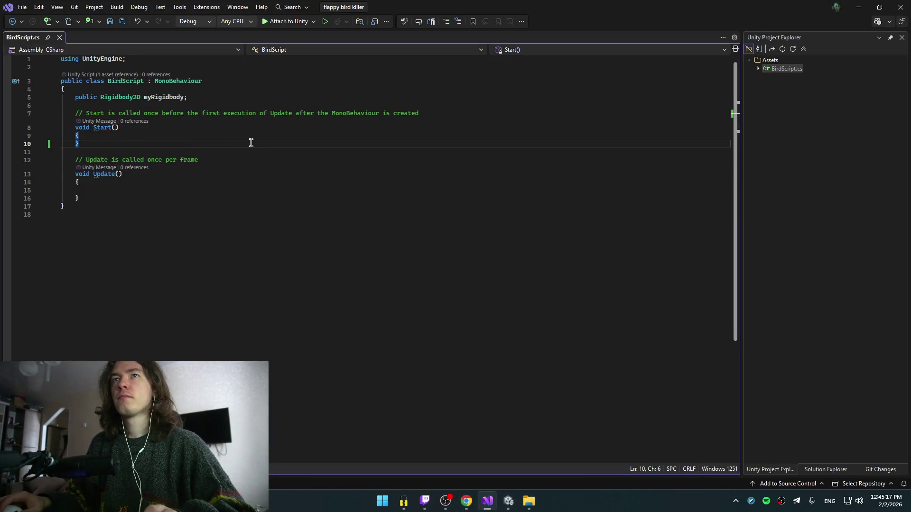
key(Up)
key(Return)
key(alt+Tab)
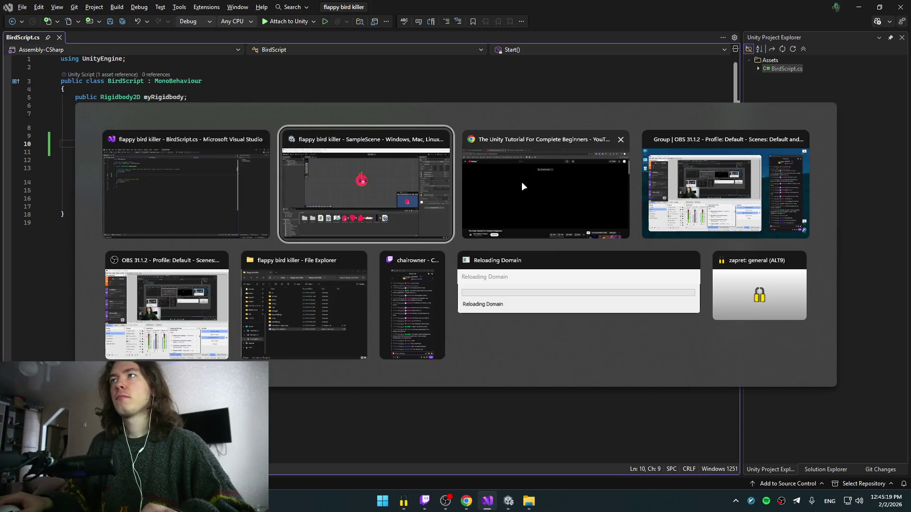
click(562, 182)
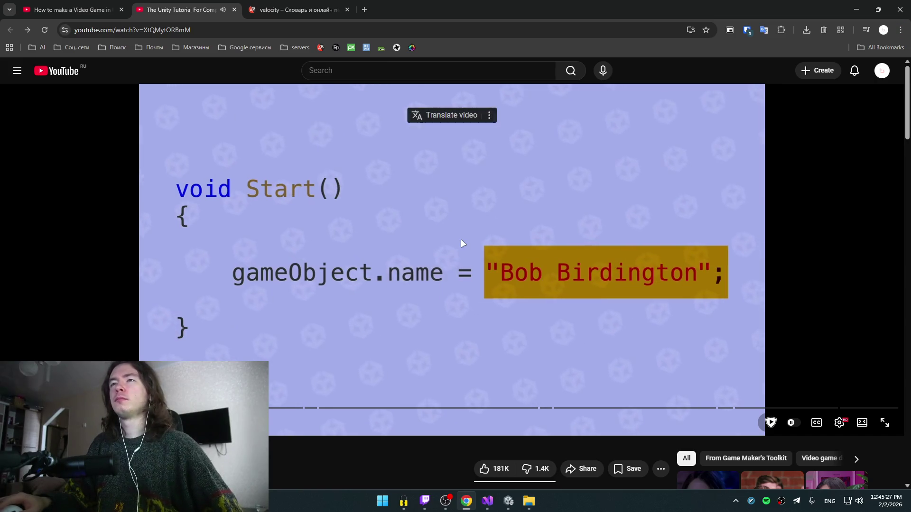
- Skip the tutorial forward to where the velocity code is written
key(Right)
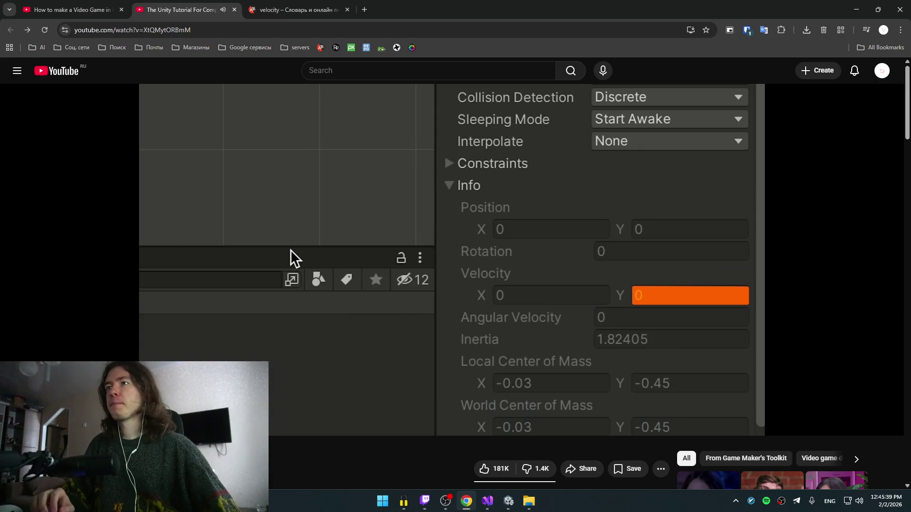
key(Right)
key(Right)
key(Right)
key(Right)
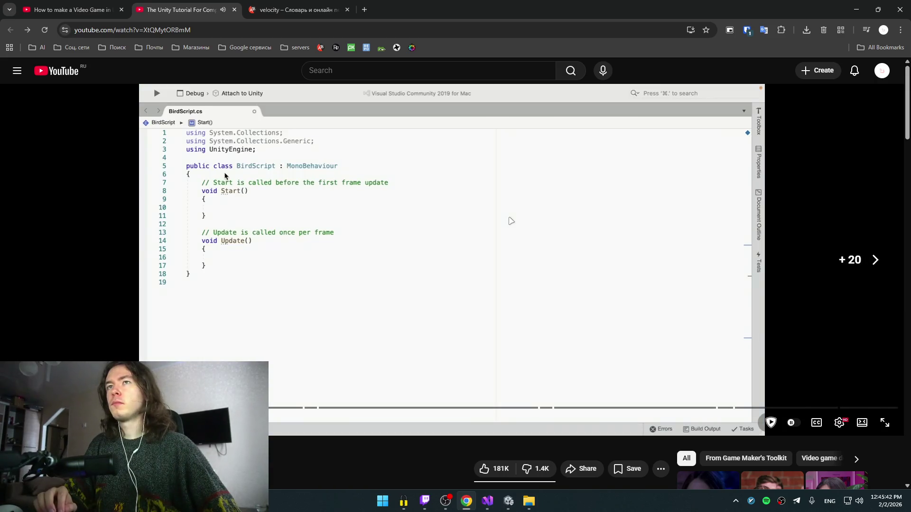
key(Right)
key(Right)
key(Right)
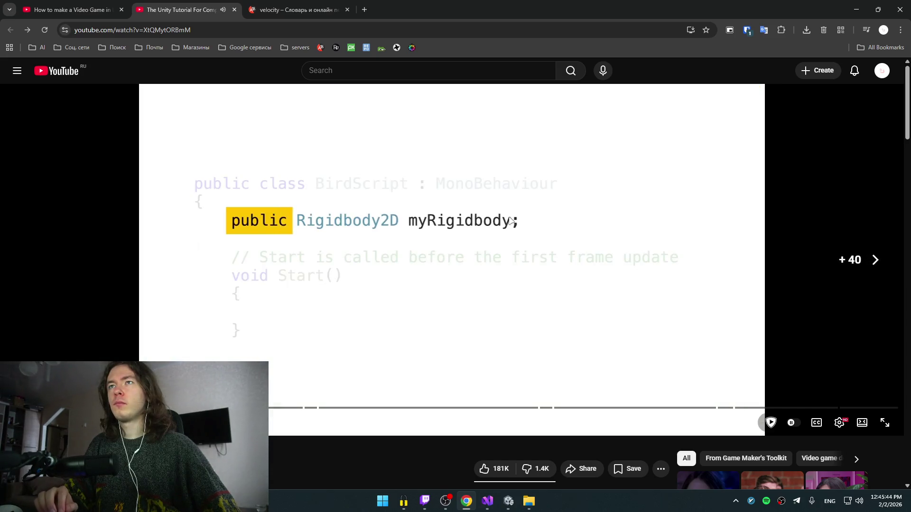
key(Right)
key(Right)
key(Right)
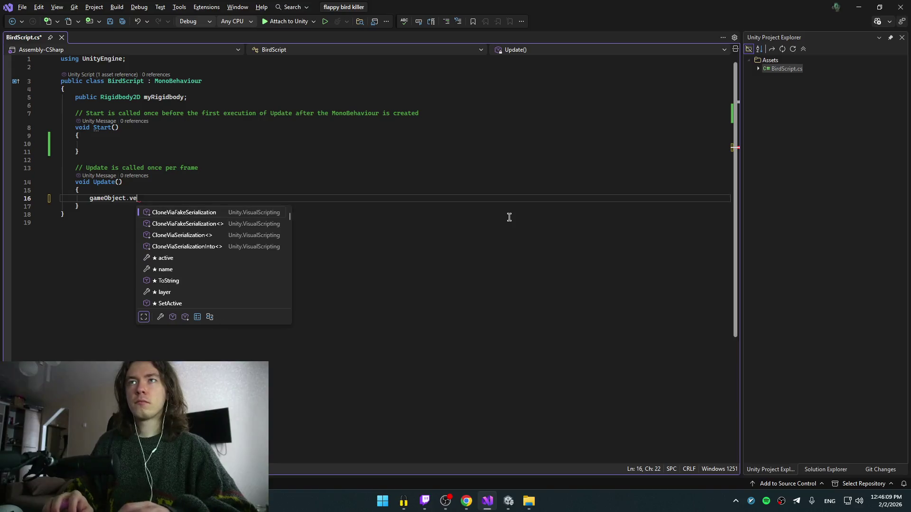
- Type myRigidbody.vel in Update() after checking the tutorial's code
key(alt+Tab)
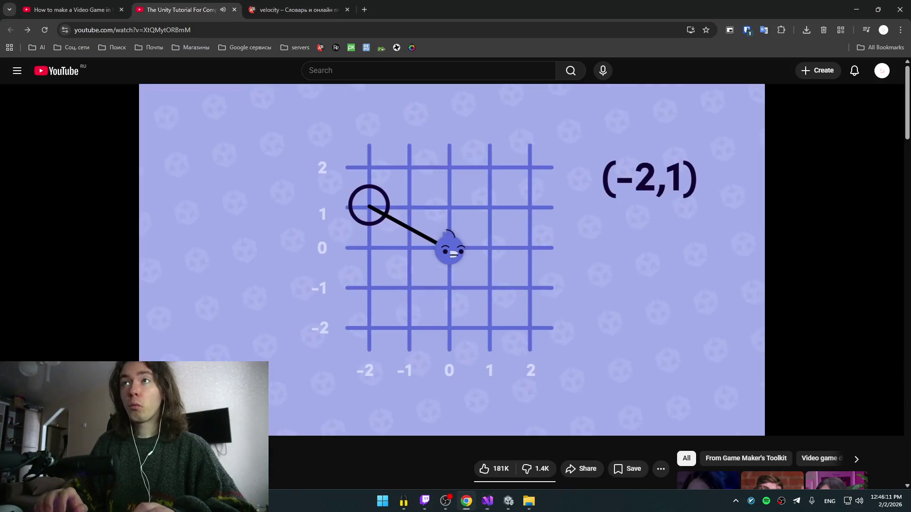
key(Right)
key(Left)
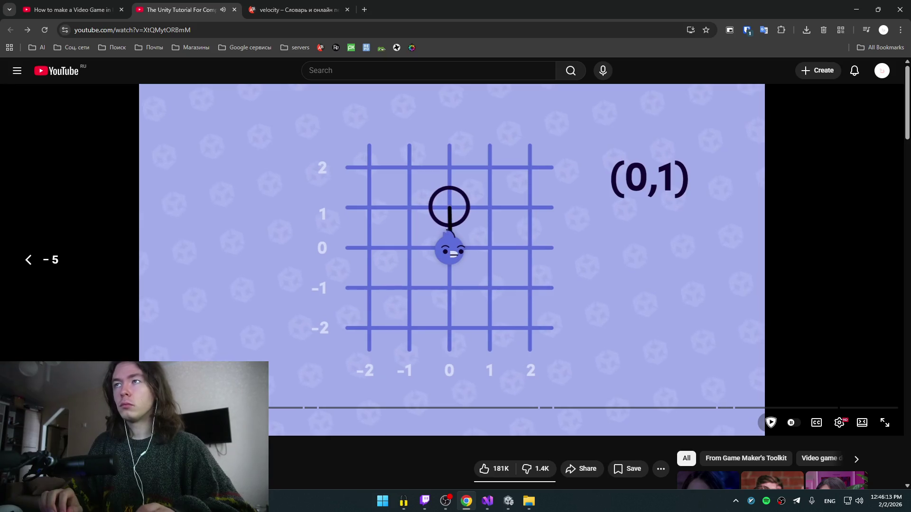
key(alt+Tab)
text(my)
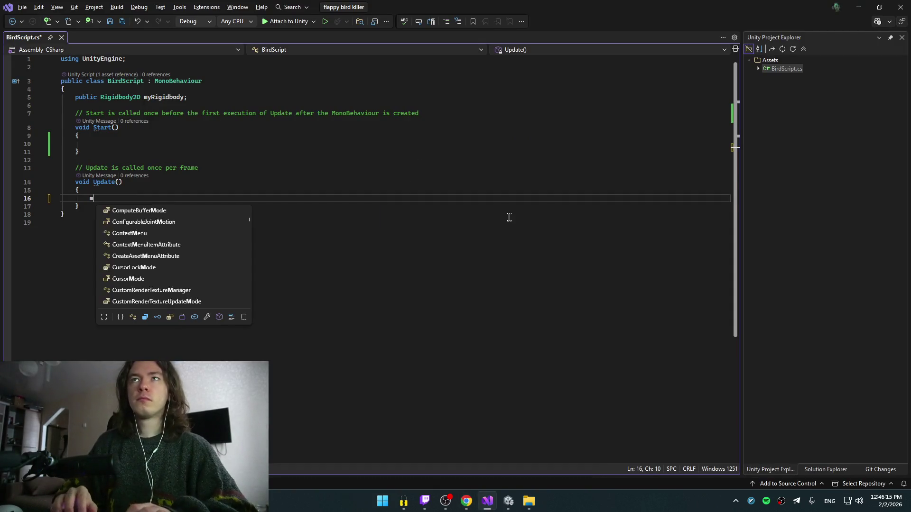
key(Tab)
text(.vel)
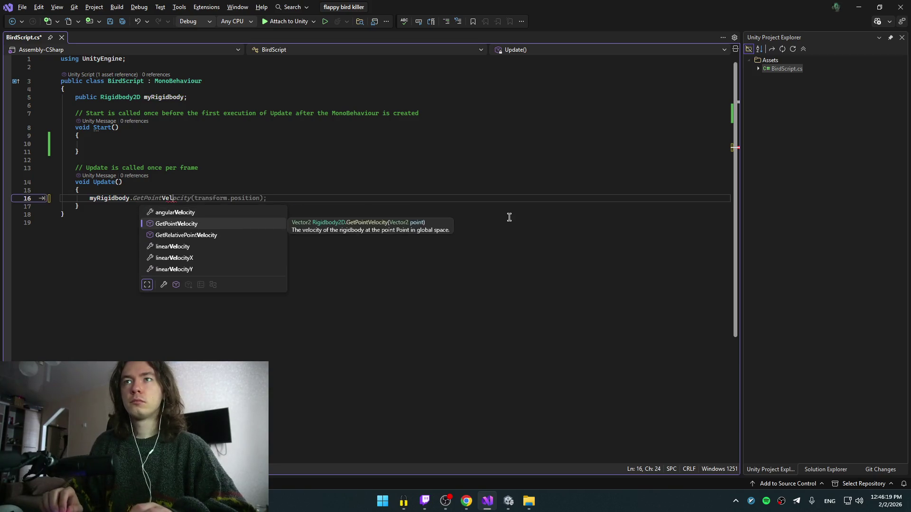
- Compare with the tutorial's line and retype .velocity after myRigidbody
key(alt+Tab)
key(alt+Tab)
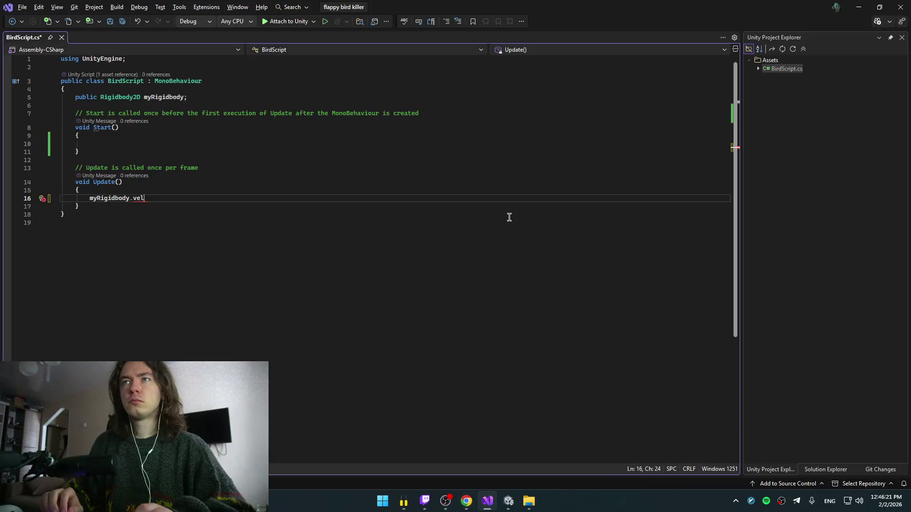
key(alt+Tab)
key(space)
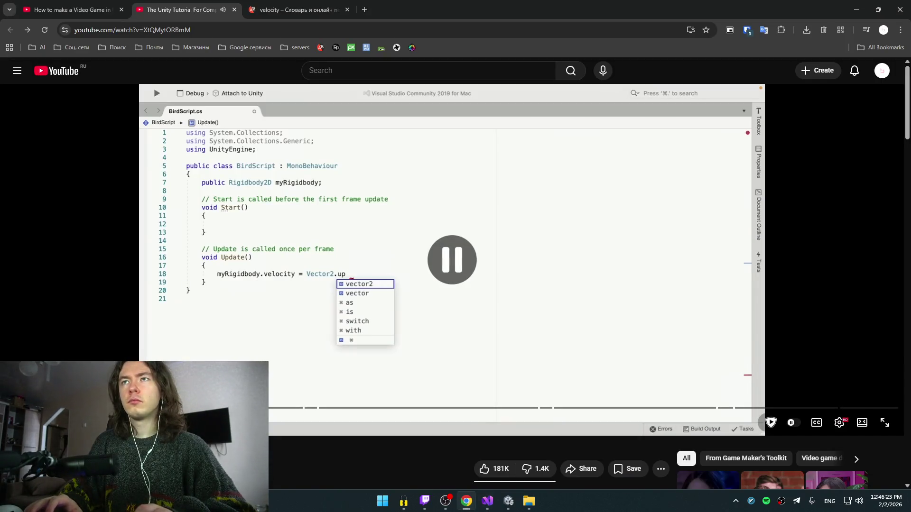
key(alt+Tab)
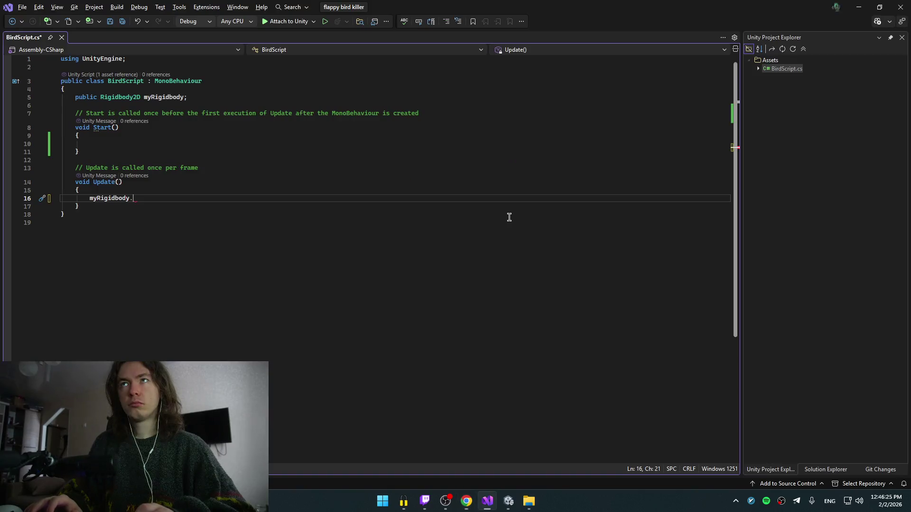
text(.ve)
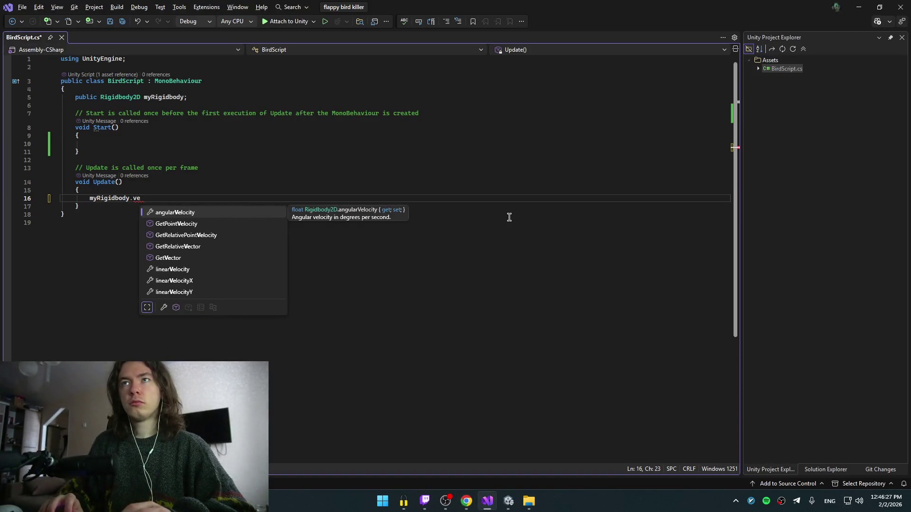
key(alt+Tab)
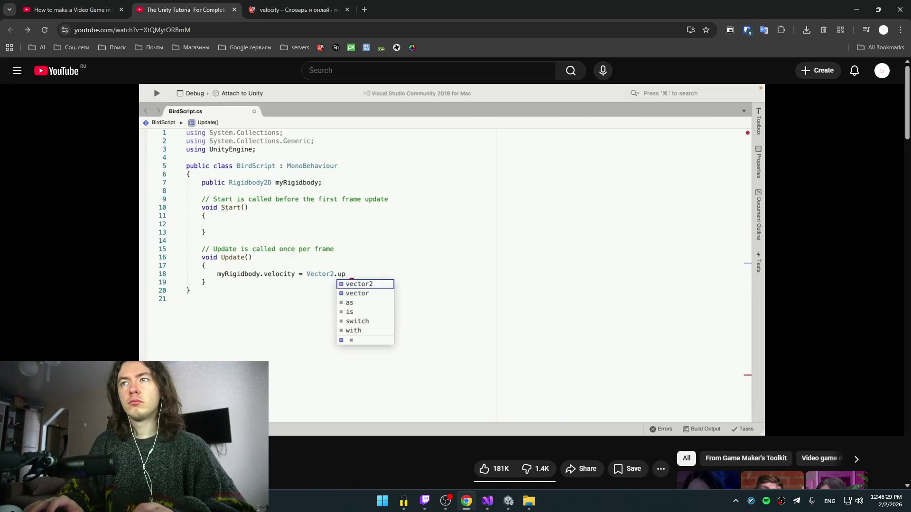
key(alt+Tab)
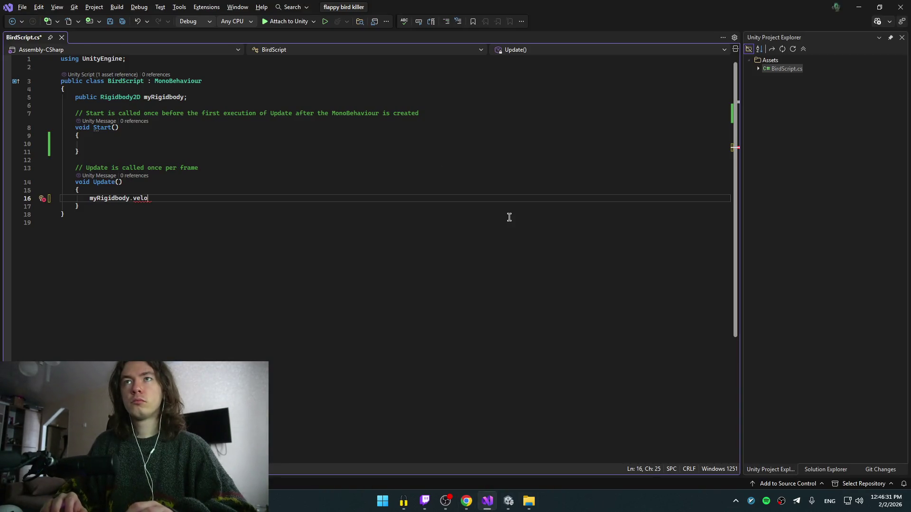
text(.)
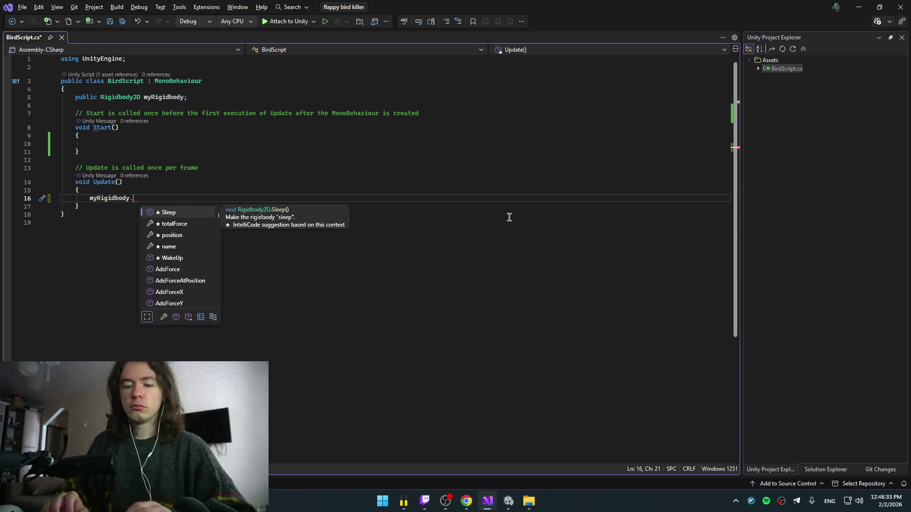
text(velocity)
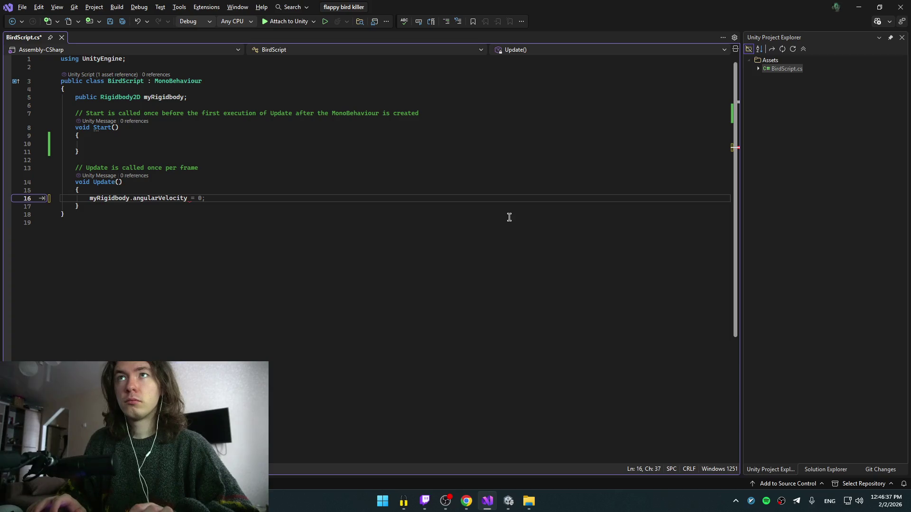
- Pick linearVelocity from IntelliSense to complete myRigidbody.linearVelocity
key(ctrl+space)
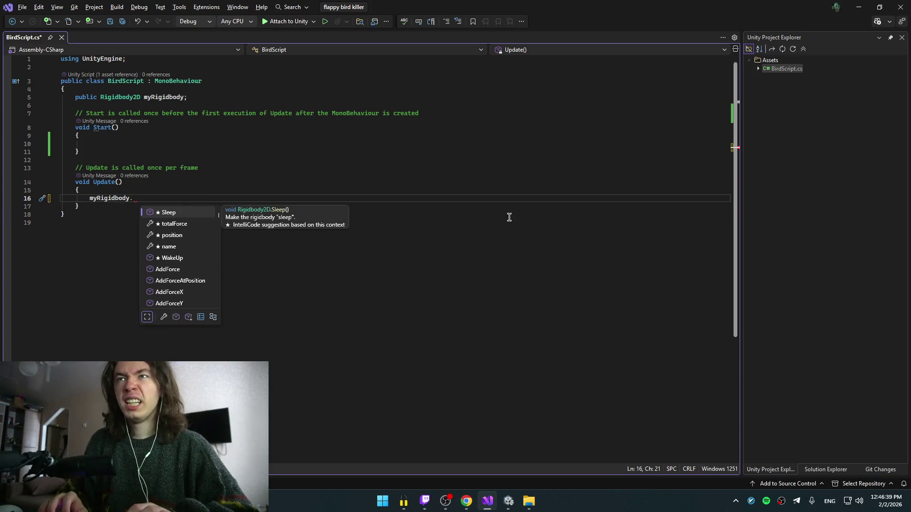
text(ve)
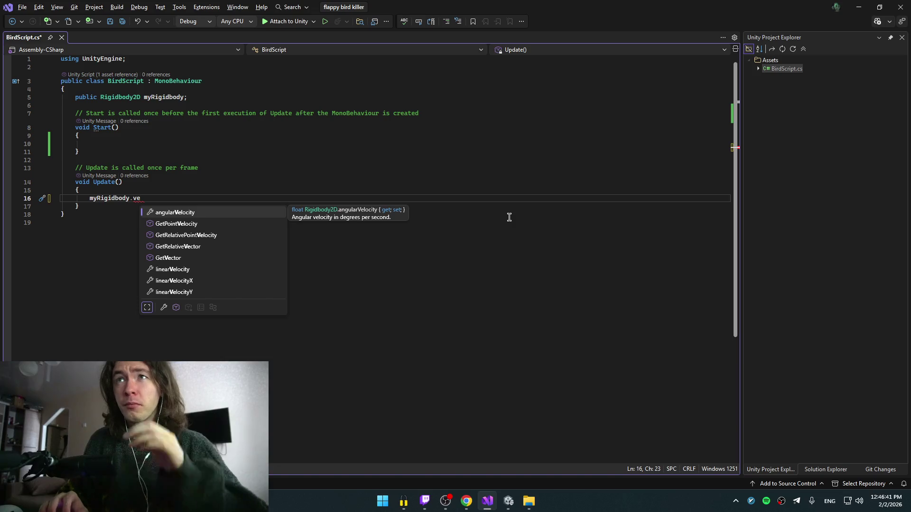
key(Down)
key(Down)
key(Down)
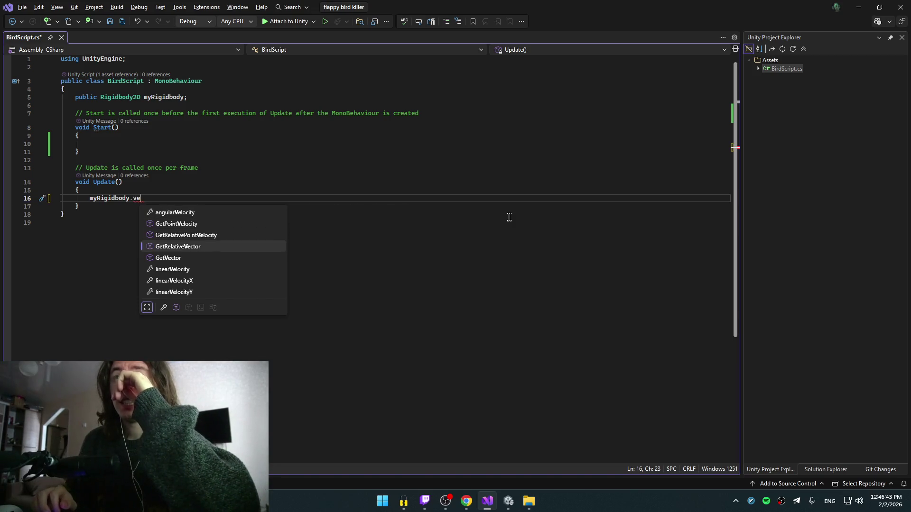
key(Up)
key(Up)
key(Up)
key(Down)
key(Down)
key(Down)
key(Up)
key(Up)
key(Up)
key(Down)
key(Down)
key(Down)
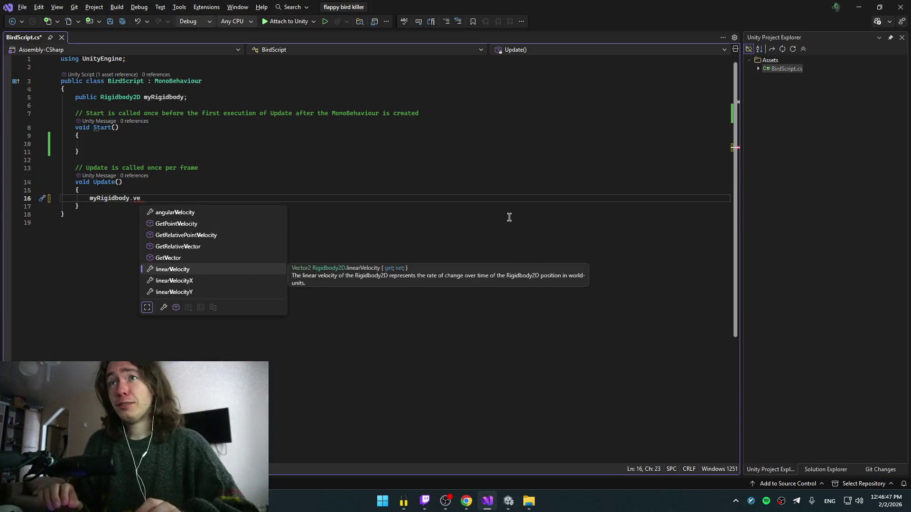
key(Tab)
key(alt+Tab)
key(alt+Tab)
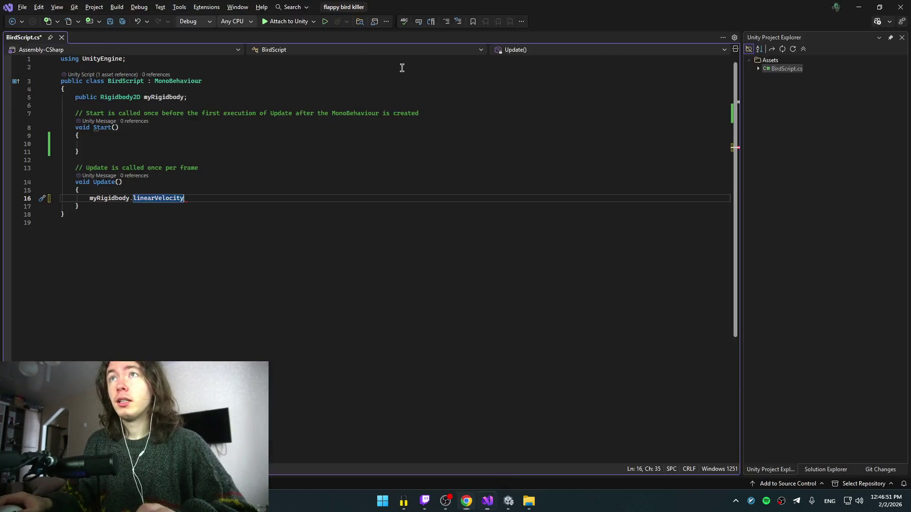
key(alt+Tab)
key(ctrl+t)
- Search Google for 'angular' and clear the search box
text(angi)
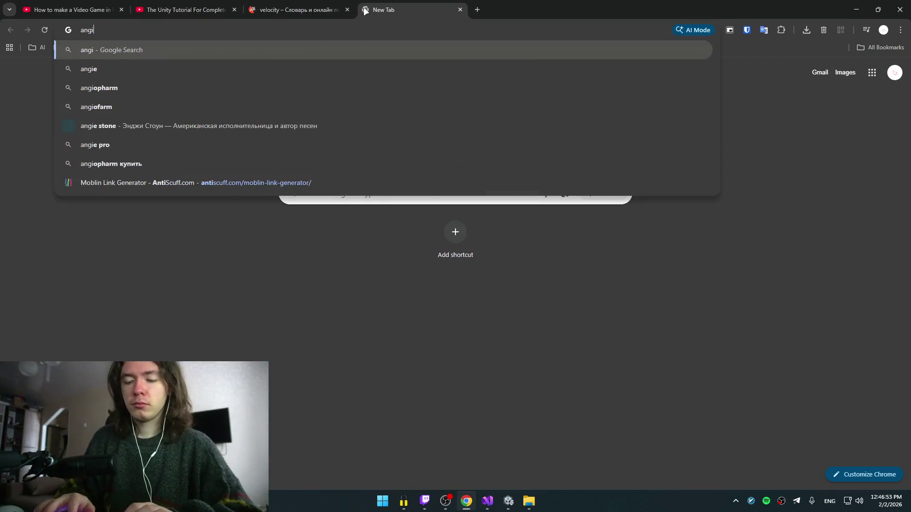
key(BackSpace)
text(ul;ar)
key(Down)
key(Return)
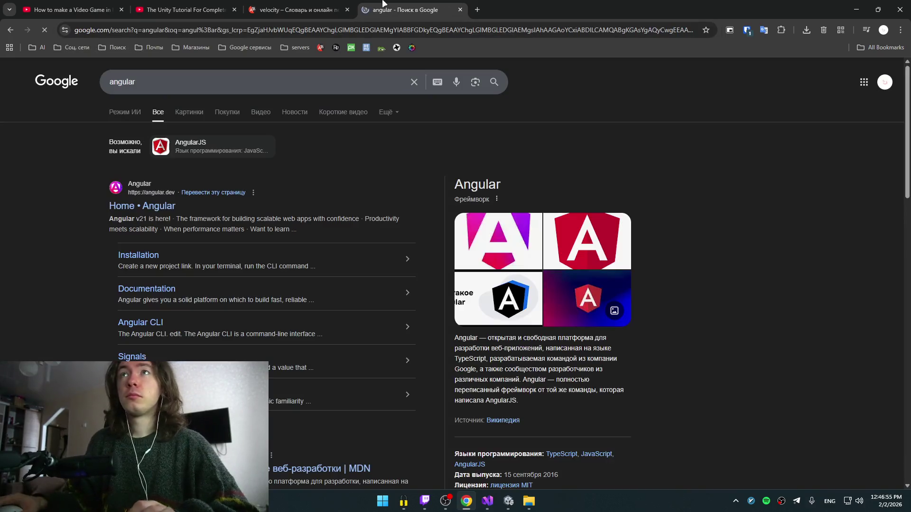
click(203, 81)
key(ctrl+a)
key(BackSpace)
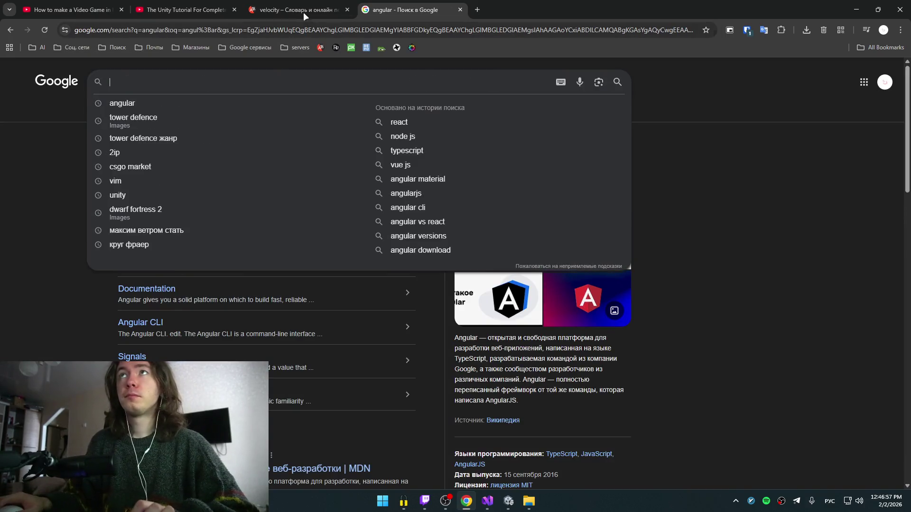
- Translate 'angular' in the Yandex tab, then search Google for 'angular velocity'
click(305, 11)
key(ctrl+a)
text(angular)
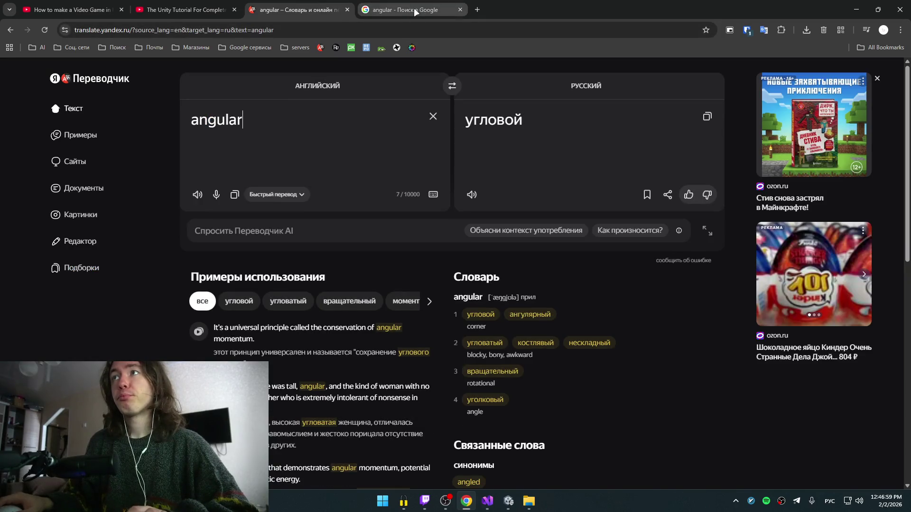
click(410, 11)
text(angular)
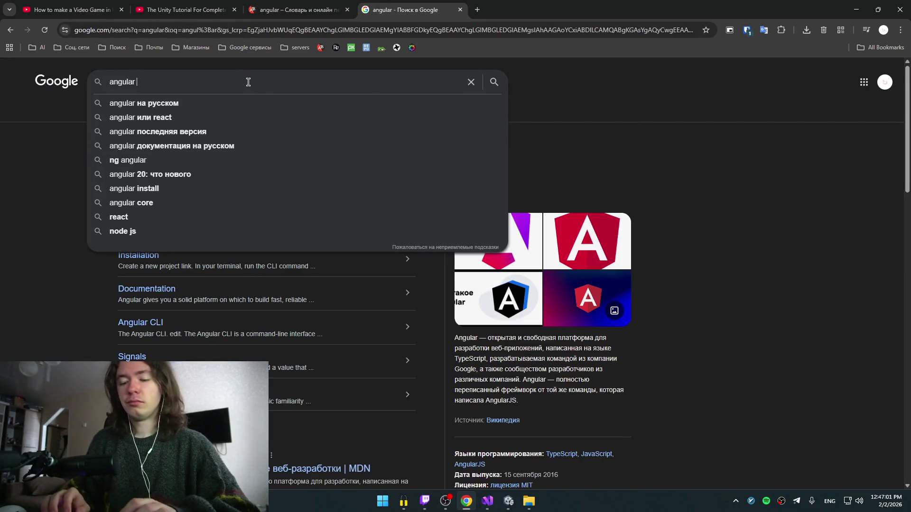
text(velocity)
key(Return)
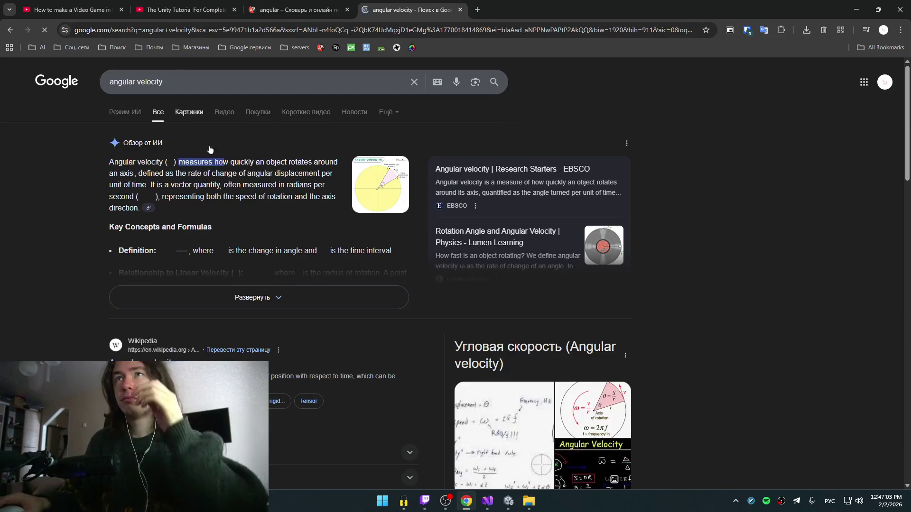
scroll(425, 302, down, 6)
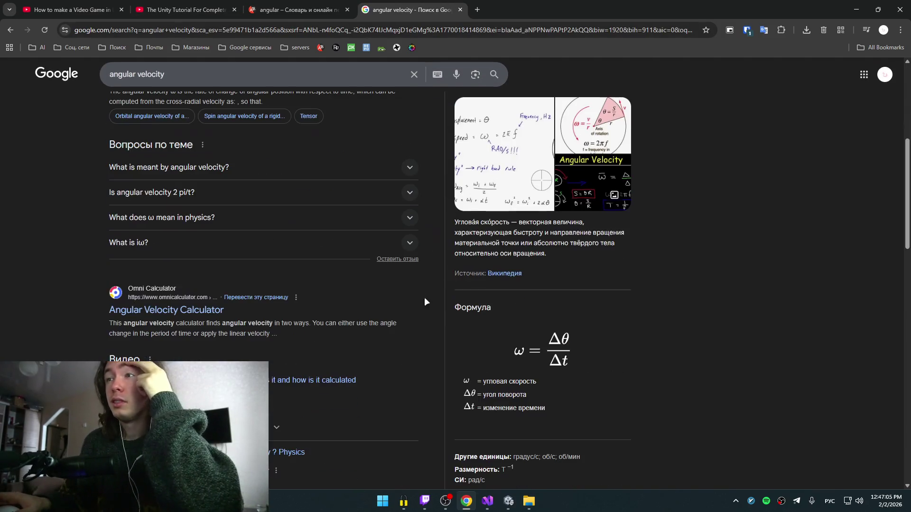
scroll(409, 281, up, 2)
click(185, 10)
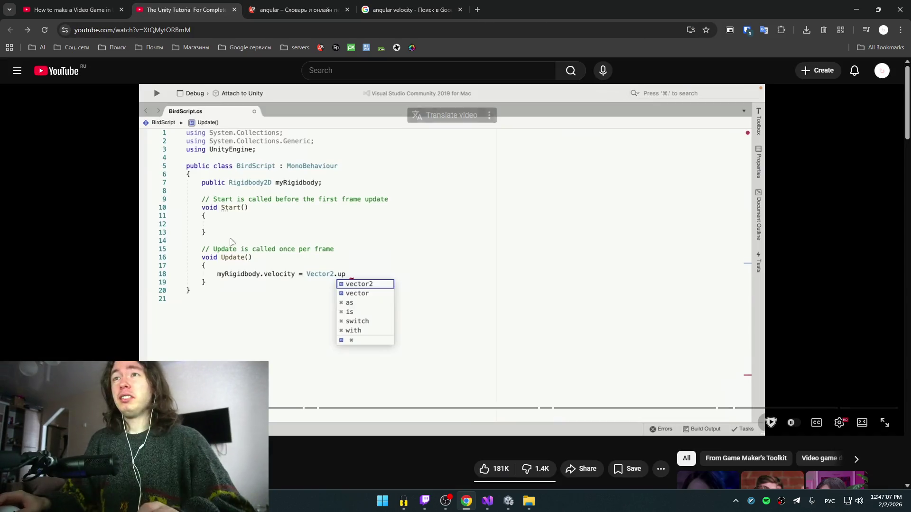
- Follow the tutorial and complete line 16 as myRigidbody.linearVelocity = Vector2.up * 10;
key(k)
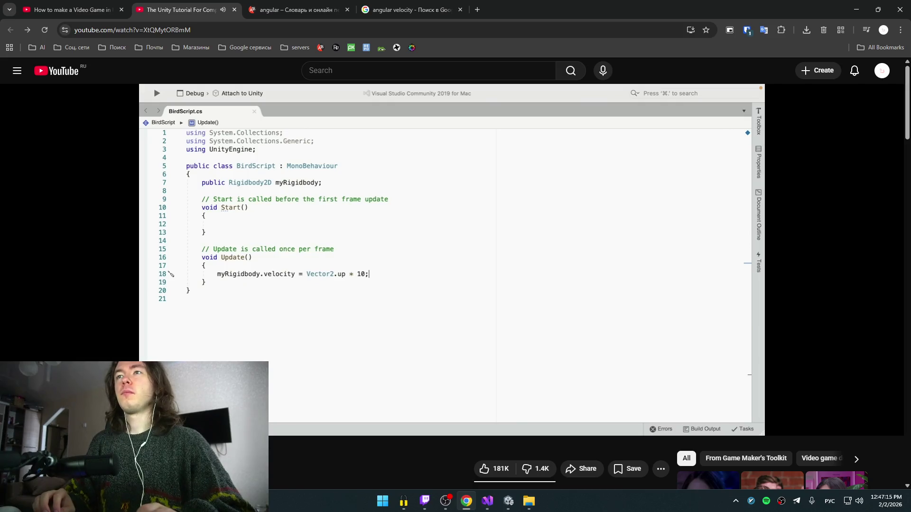
key(k)
key(alt+Tab)
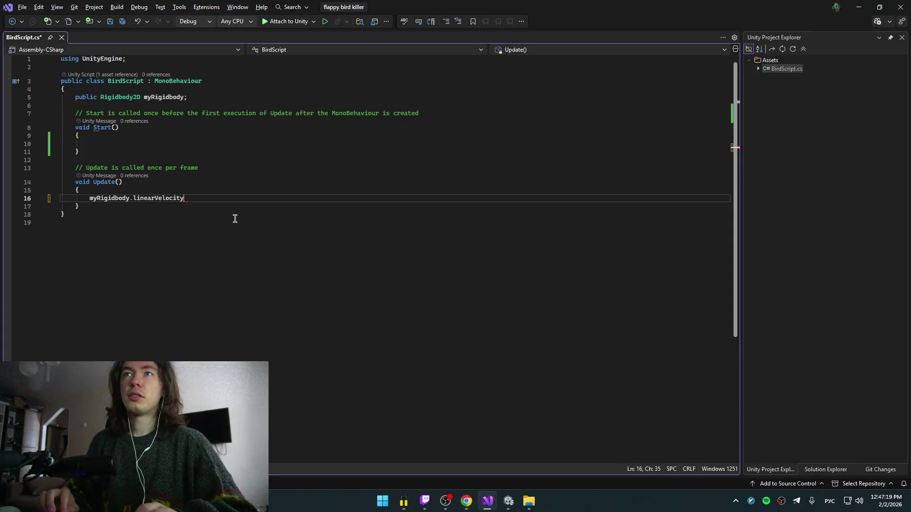
key(BackSpace)
text(= M)
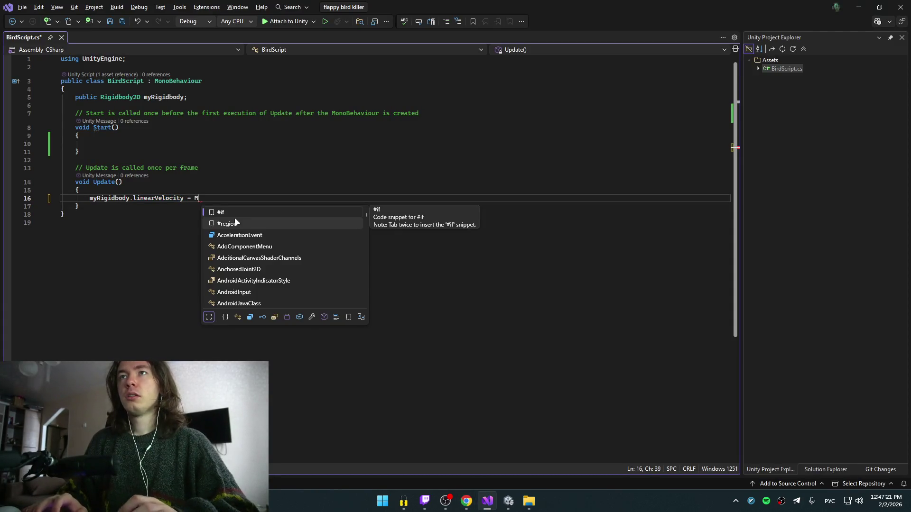
key(BackSpace)
key(alt+shift)
text(Vec)
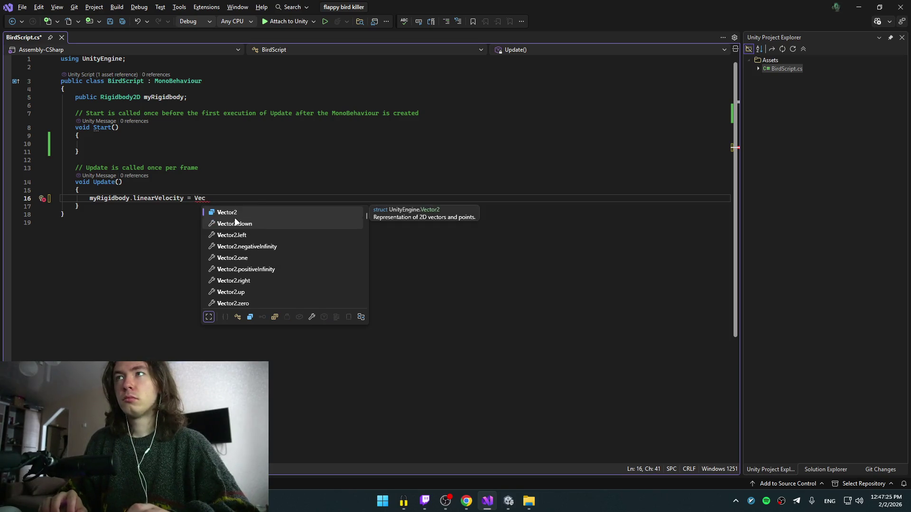
key(Tab)
text(.)
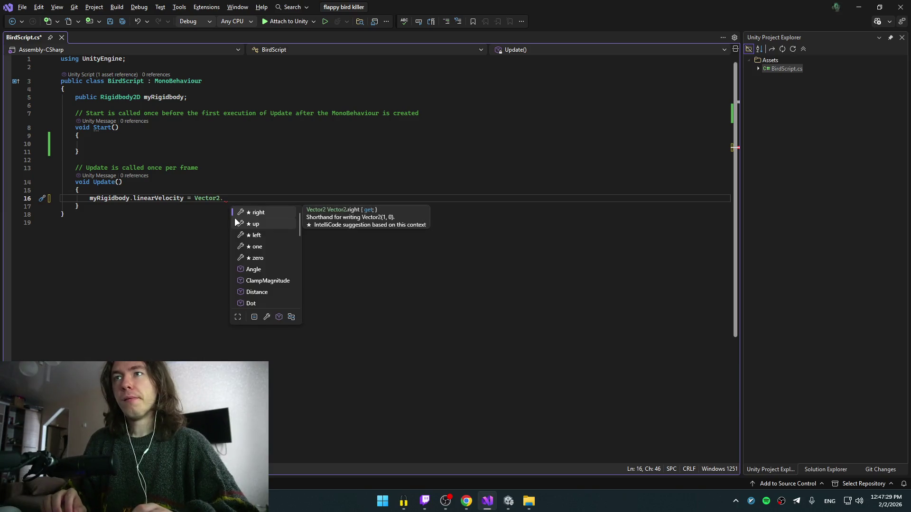
text(up )
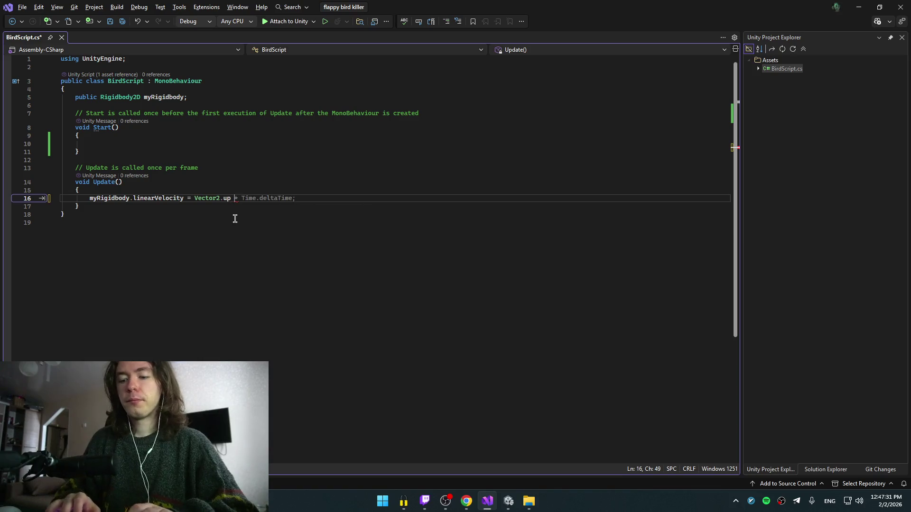
text(* 10;)
key(alt+Tab)
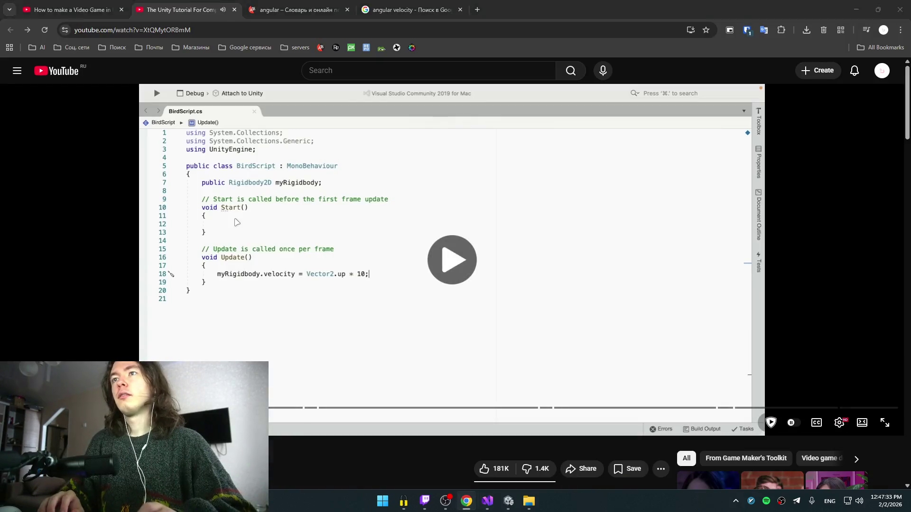
- Watch the tutorial's Space-key flap code and play test, skipping forward and back
key(alt+Tab)
key(alt+Tab)
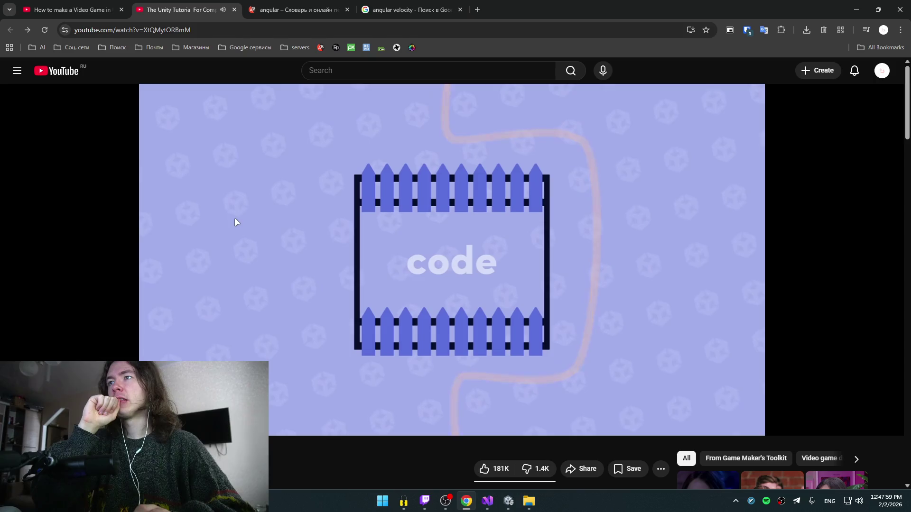
key(Right)
key(Right)
key(Right)
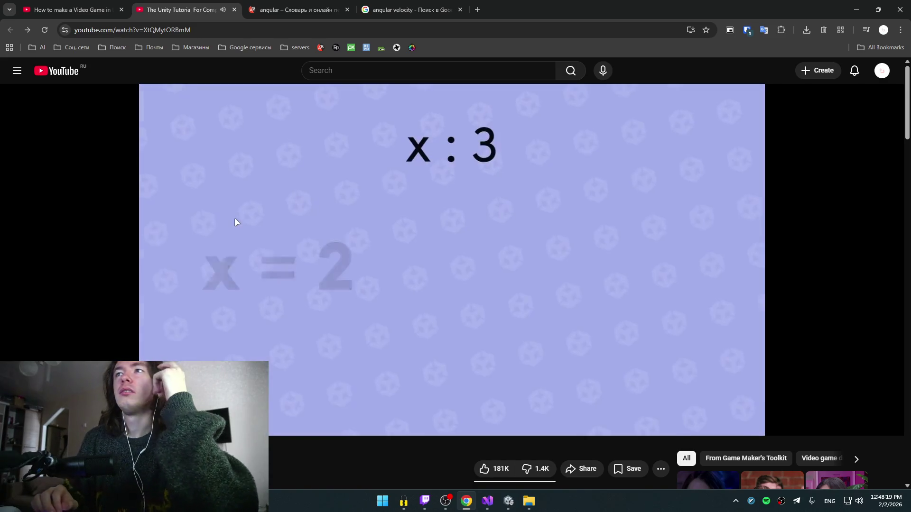
key(Left)
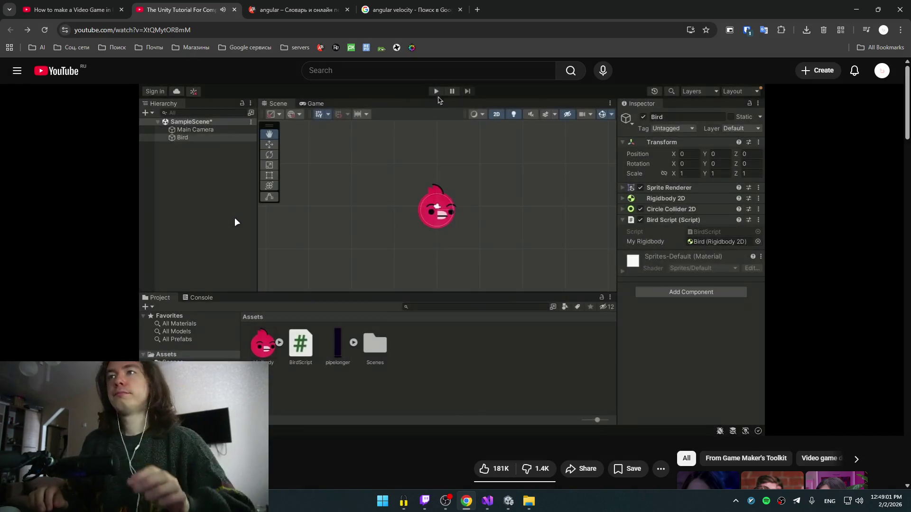
click(317, 242)
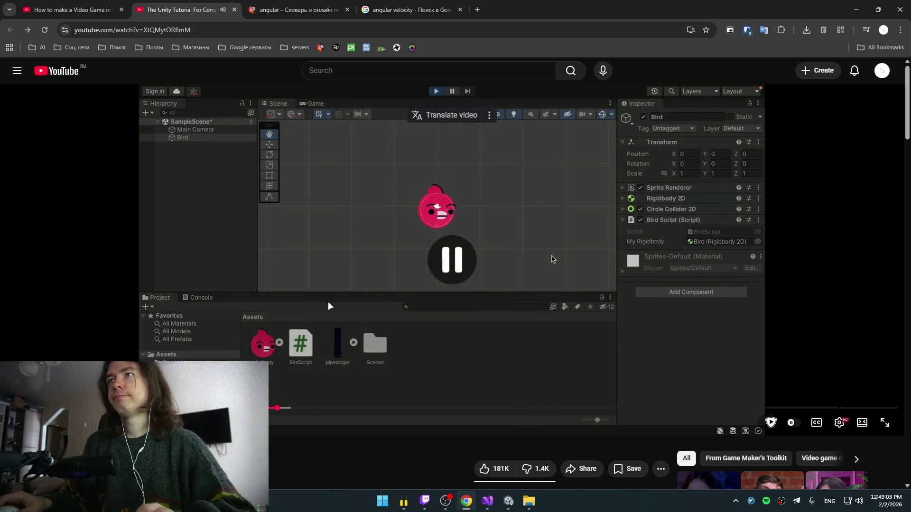
key(alt+Tab)
key(alt+Tab)
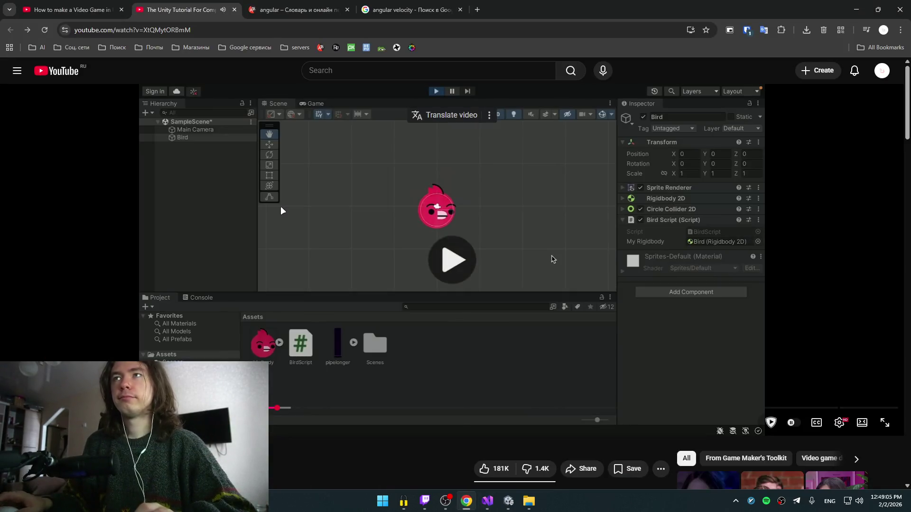
click(281, 209)
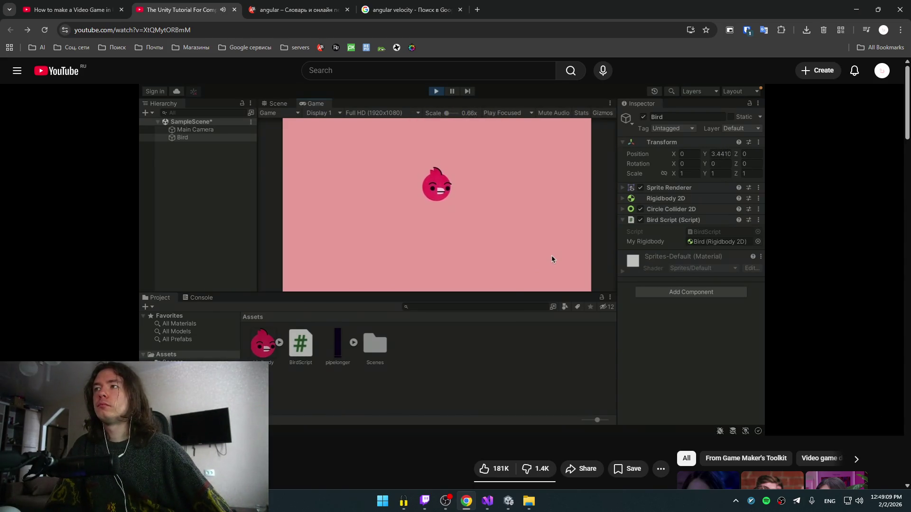
key(alt+Tab)
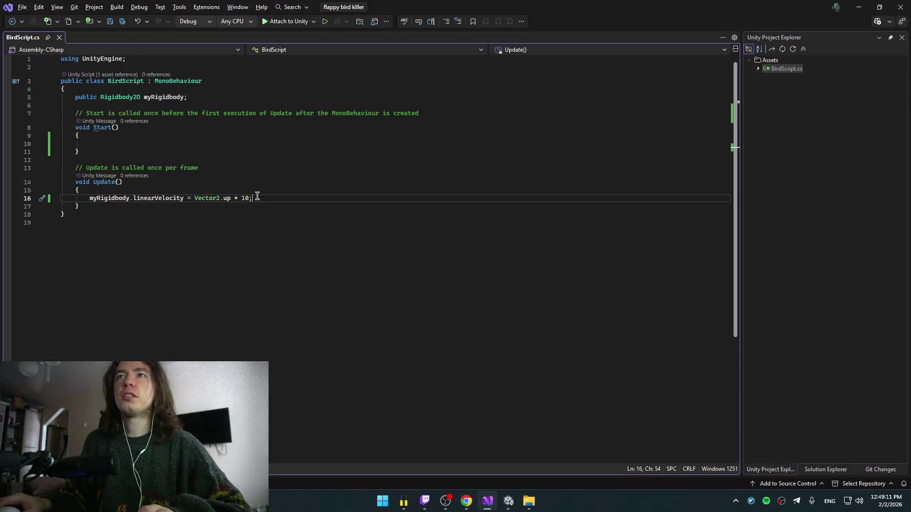
- Wrap the velocity line inside a new if block
key(shift+Home)
key(BackSpace)
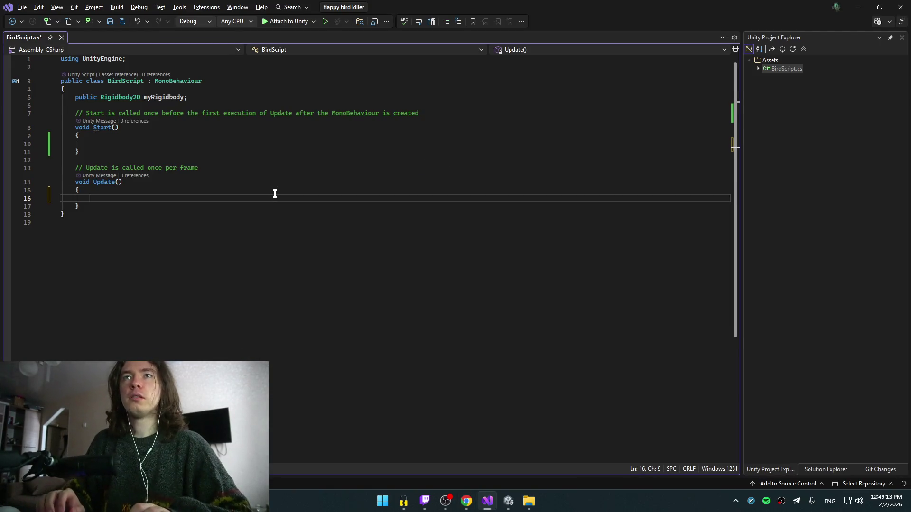
text(if (my)
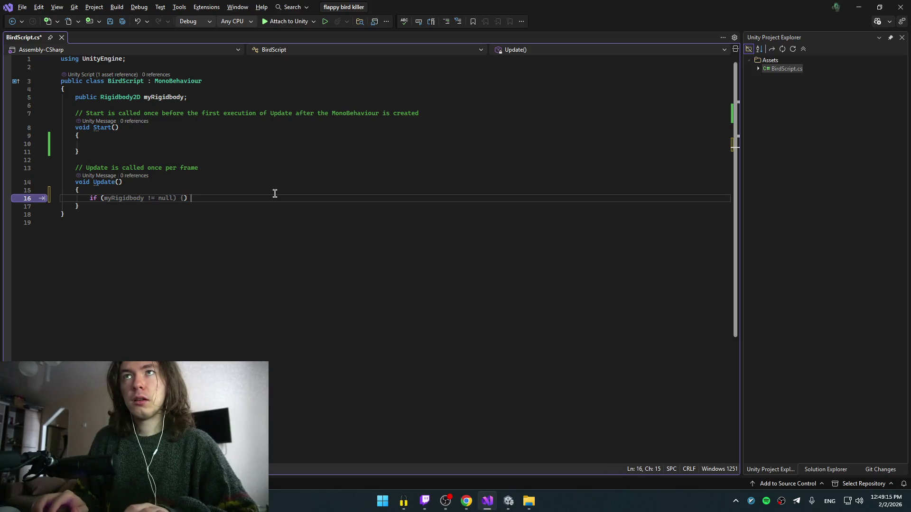
key(Return)
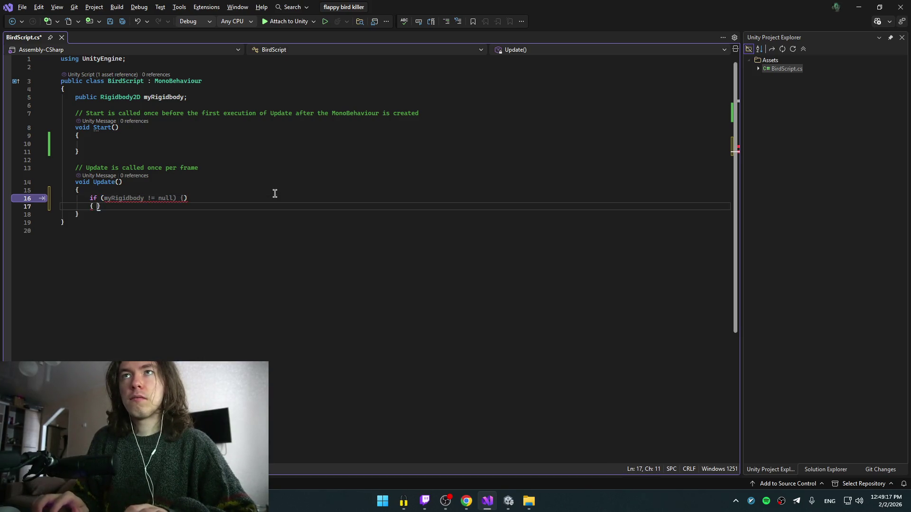
key(Return)
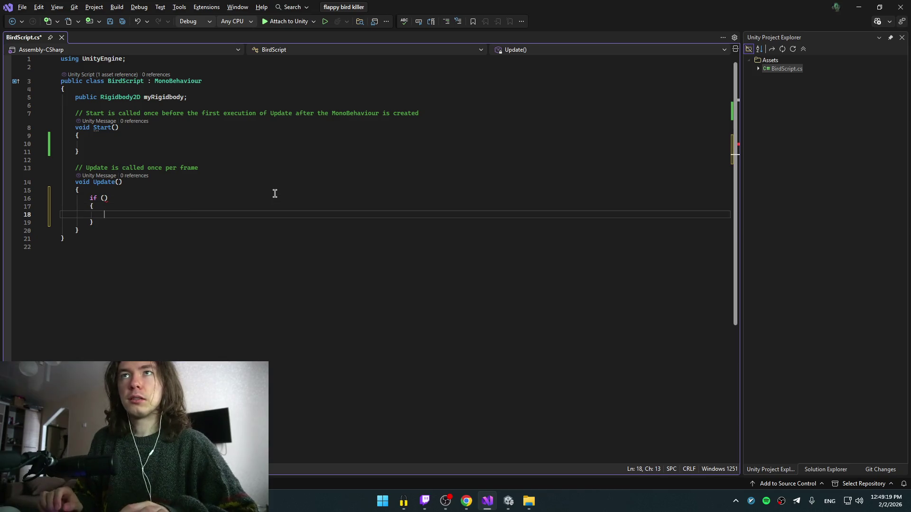
key(Tab)
key(Up)
key(BackSpace)
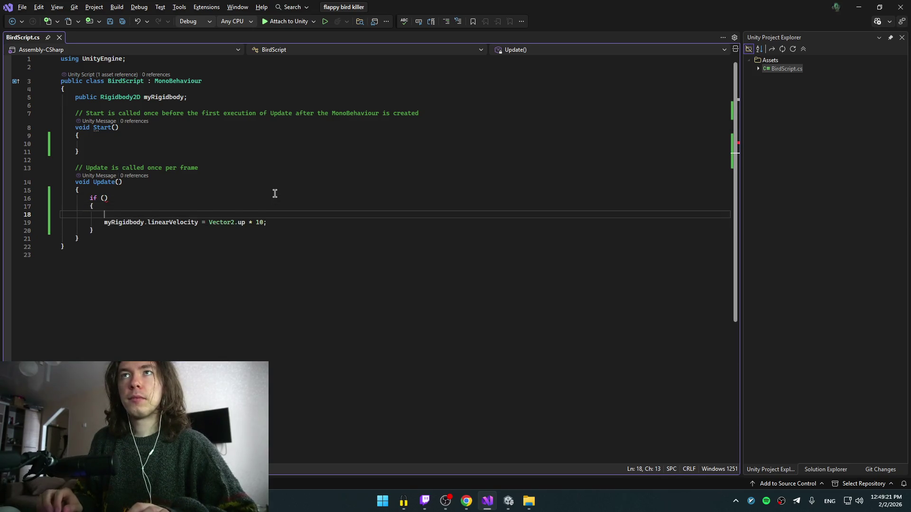
- Write the if condition as Input.GetKeyDown(KeyCode.Space) == true
click(275, 194)
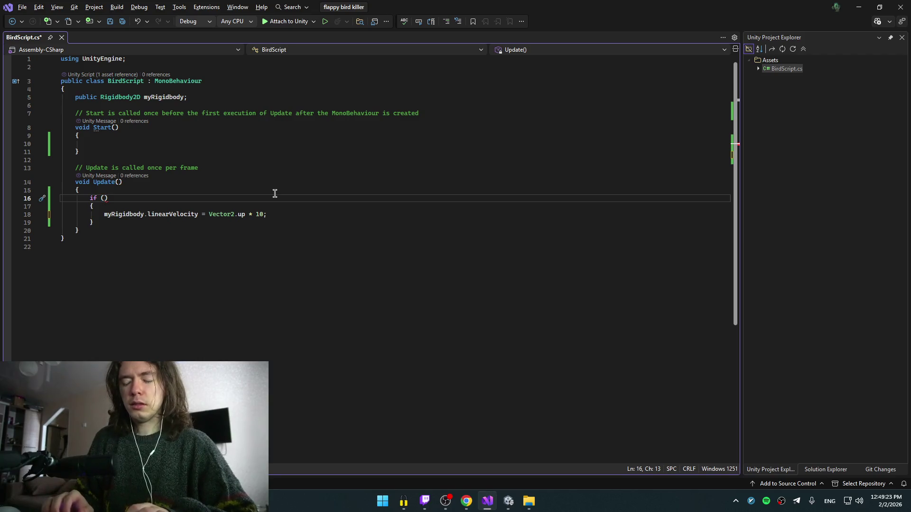
text(Input.)
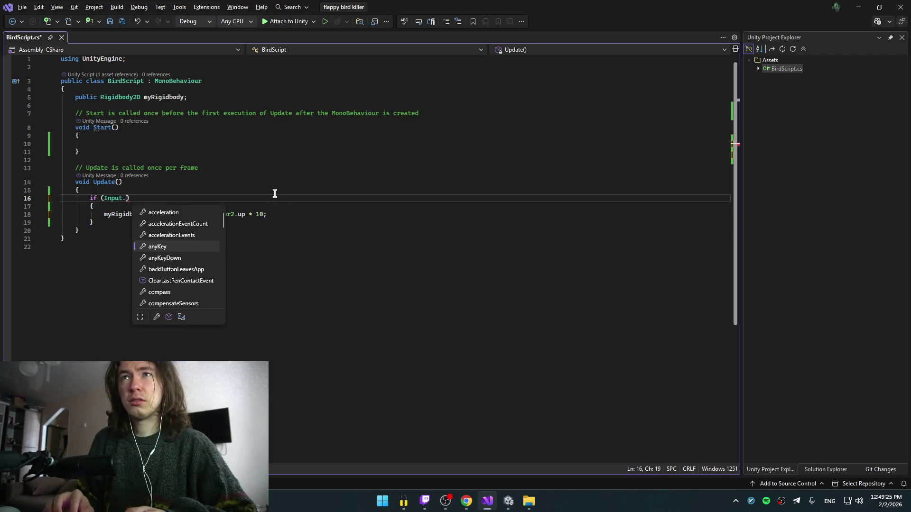
text(get)
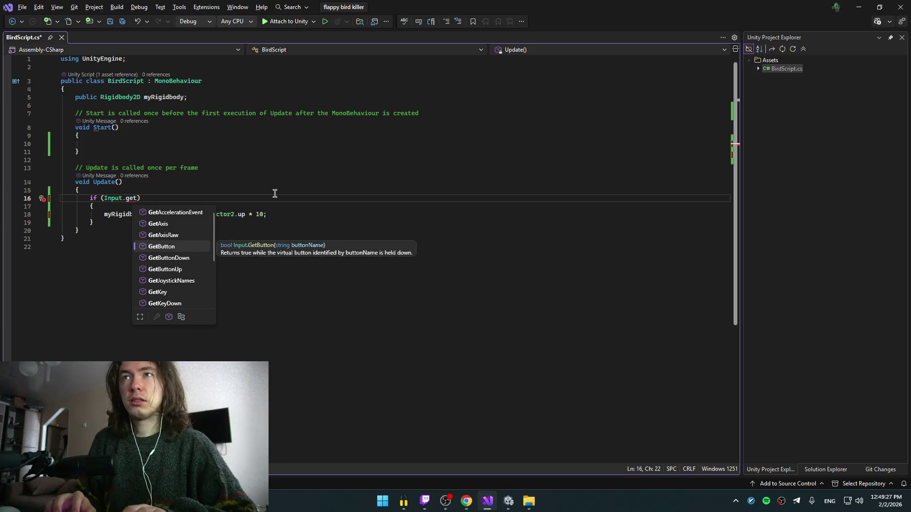
text(Key)
key(Down)
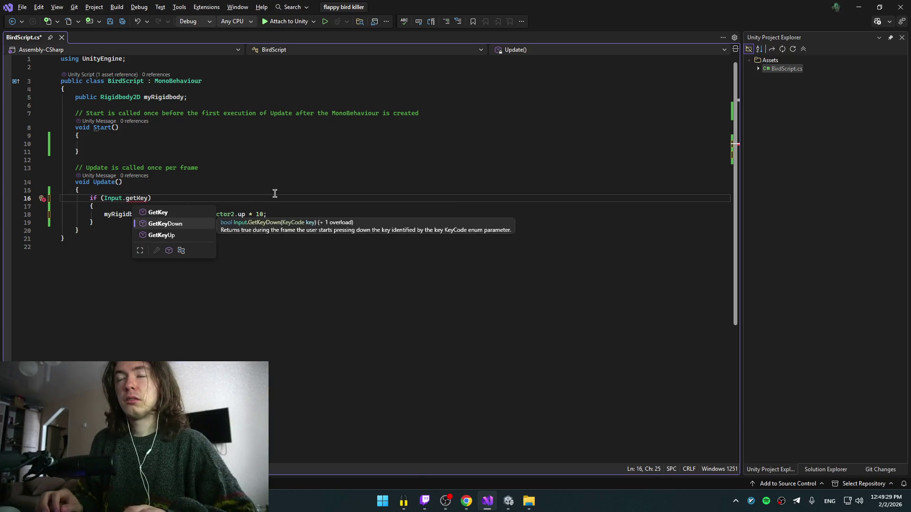
key(Tab)
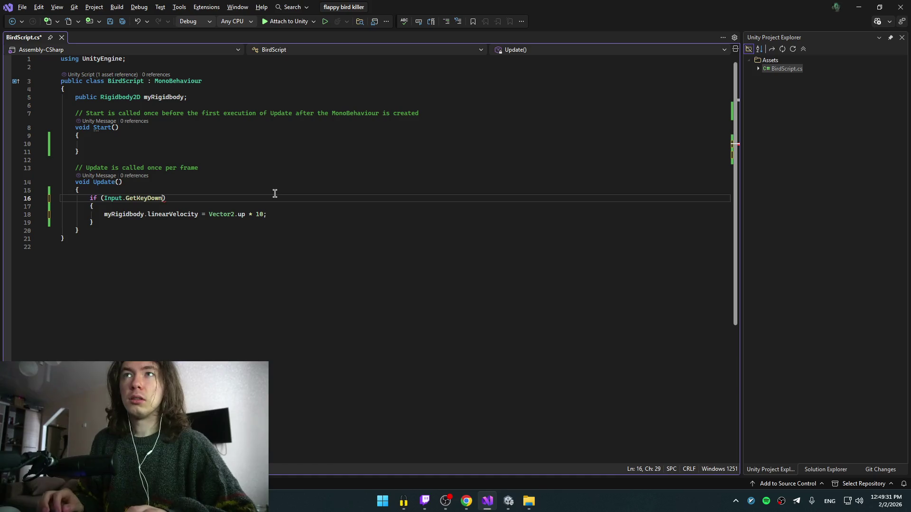
text((K)
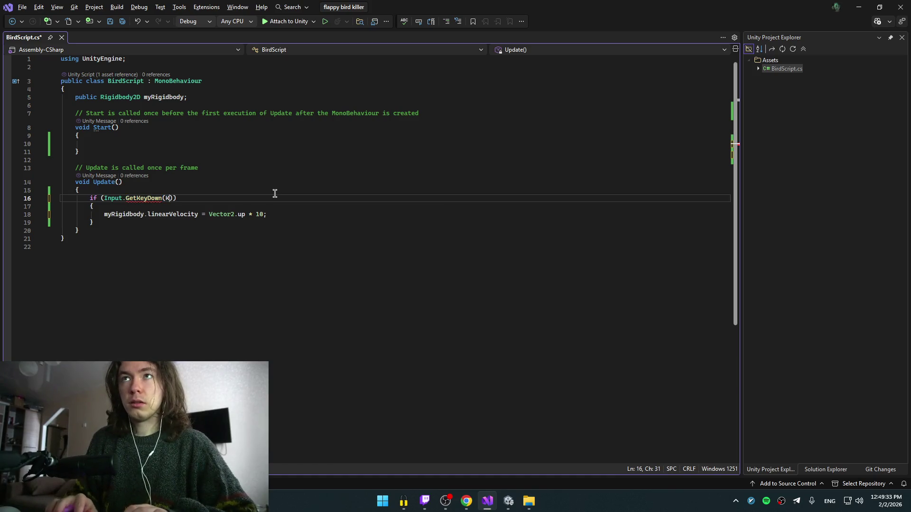
text(ey)
key(Down)
text(.)
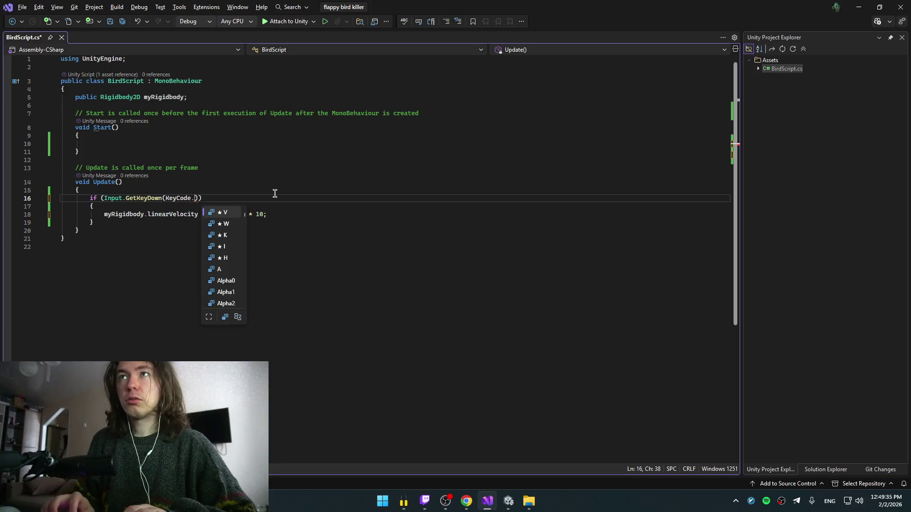
text(sp)
key(Tab)
text()))
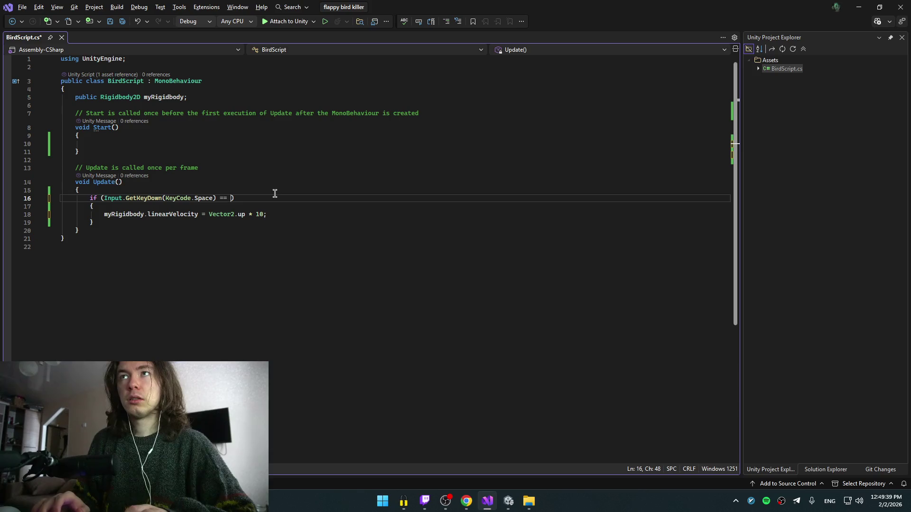
text(true)
key(Tab)
text())
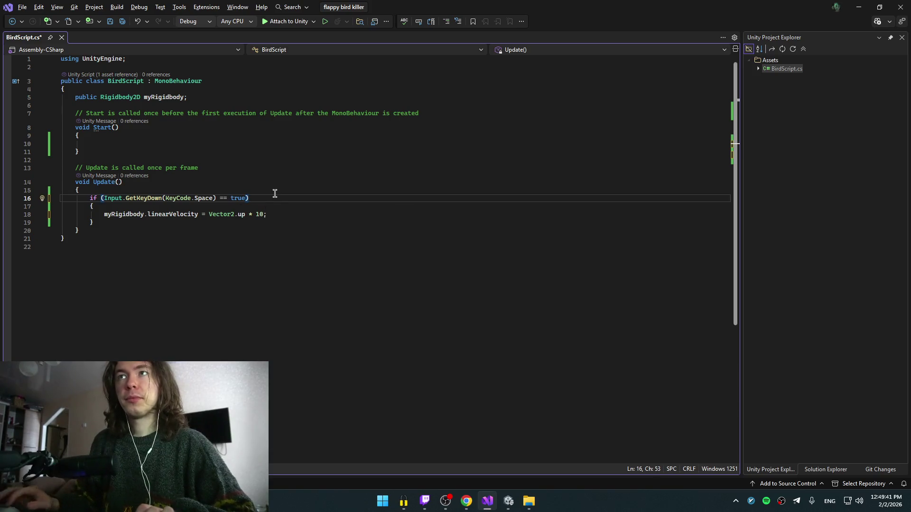
key(alt+Tab)
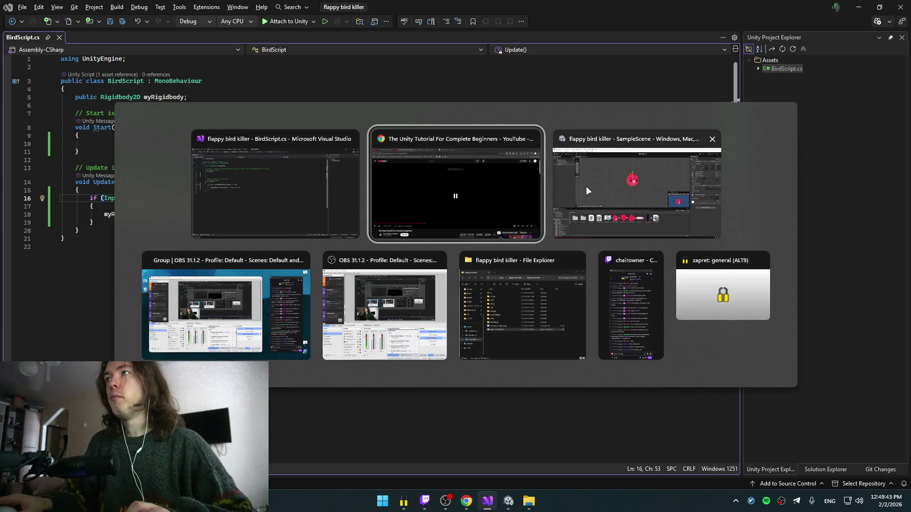
key(alt+Tab)
key(alt+Tab)
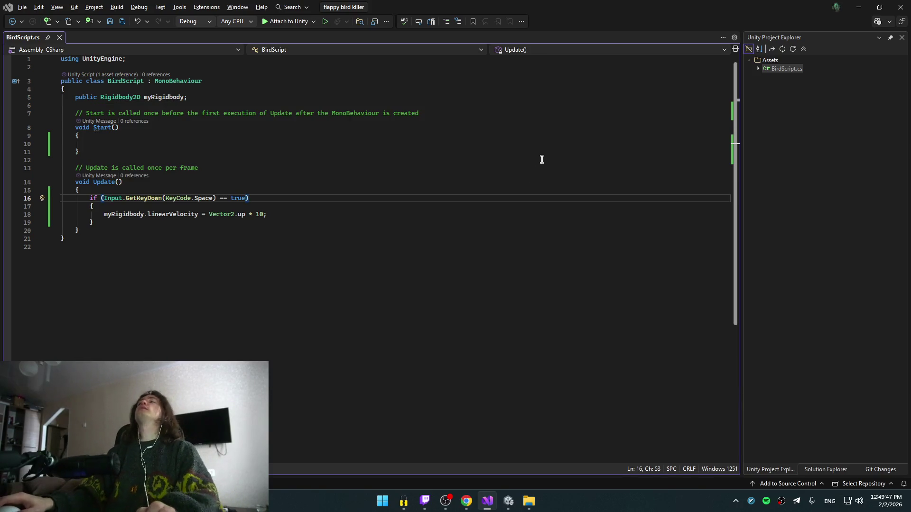
key(alt+Tab)
- Play the scene in Unity to test the Space flap, then stop it
click(562, 166)
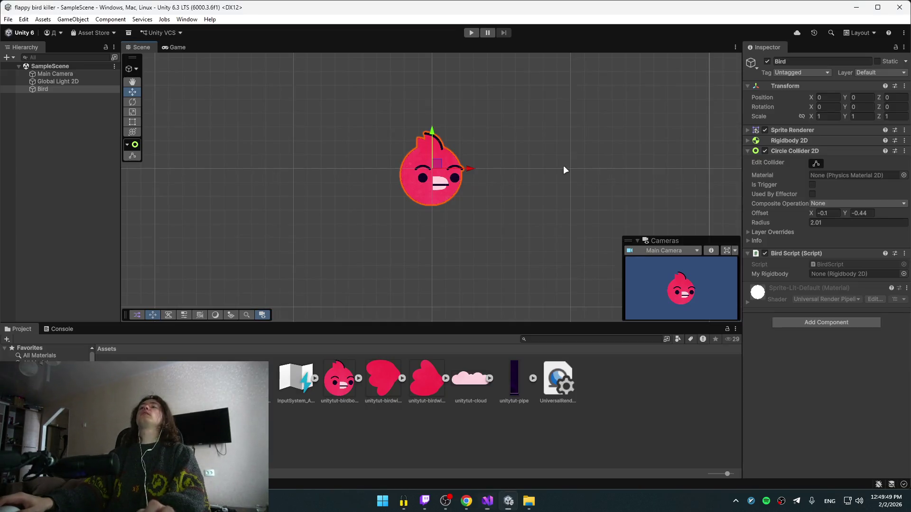
click(471, 33)
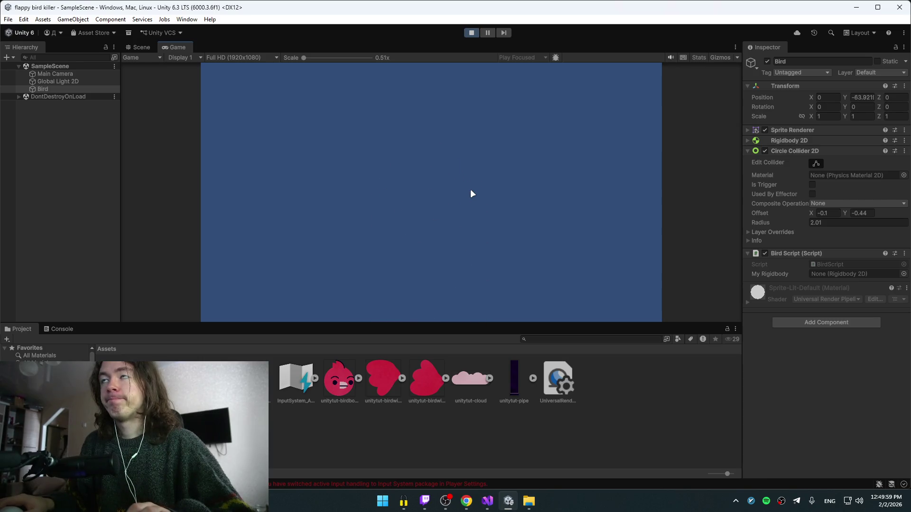
click(477, 34)
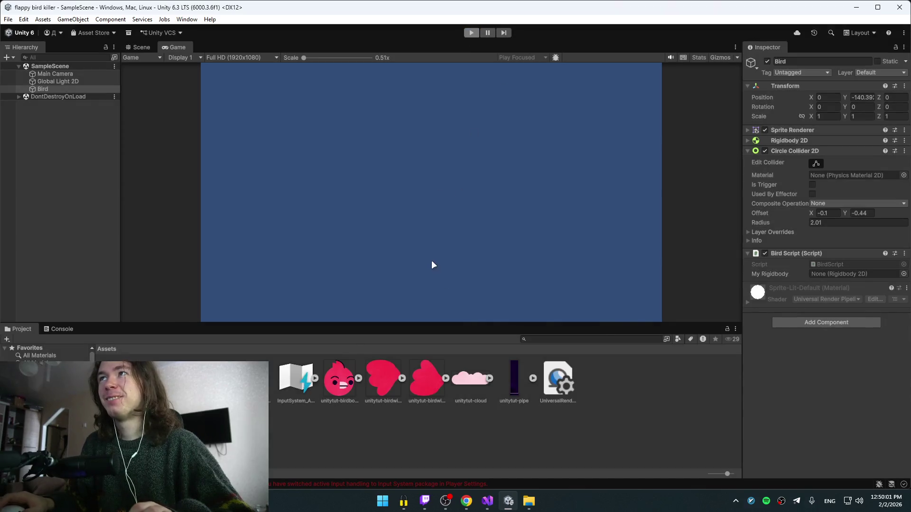
key(alt+Tab)
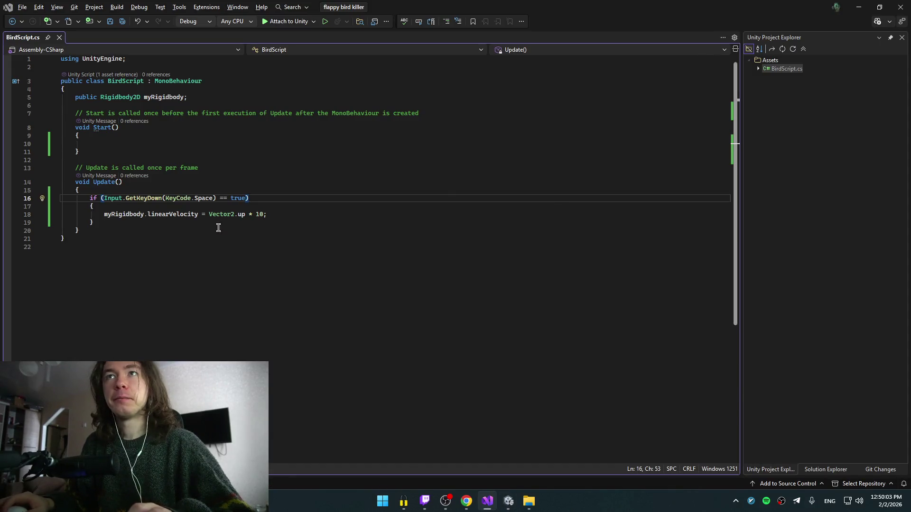
key(alt+Tab)
click(424, 260)
key(Left)
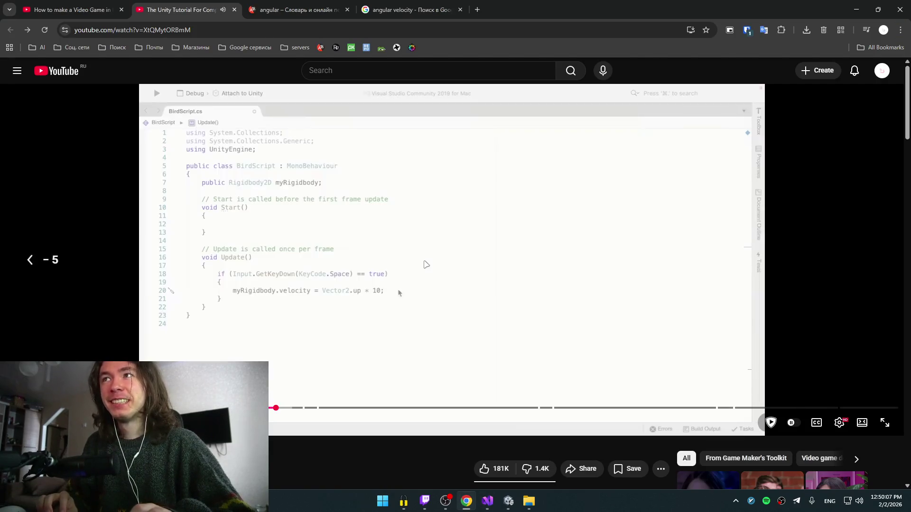
click(424, 261)
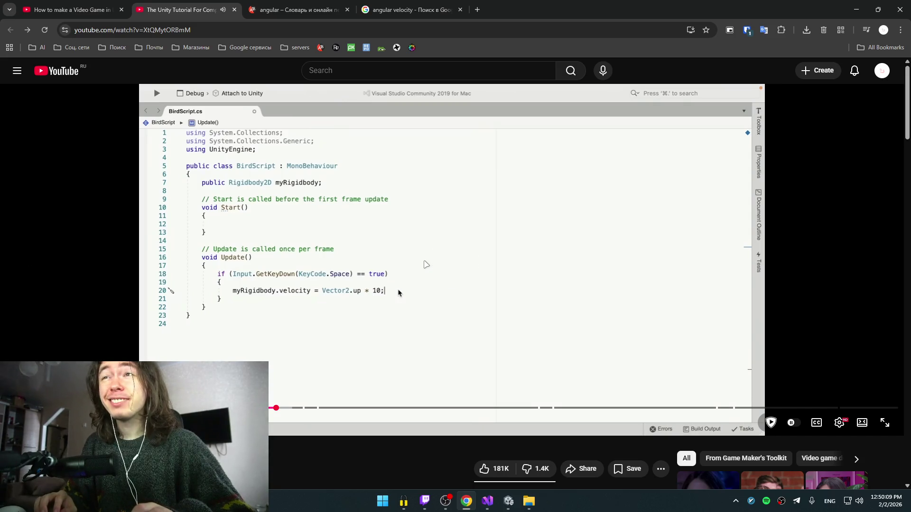
key(alt+Tab)
key(alt+Tab)
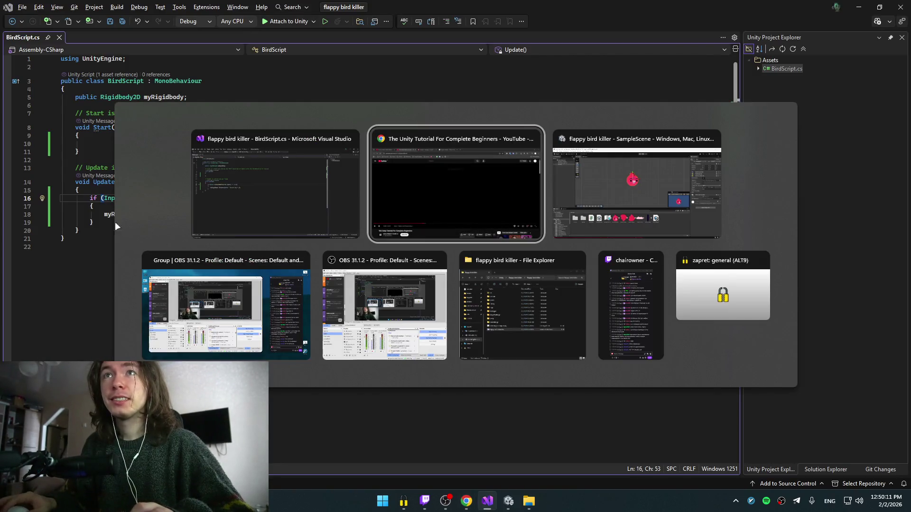
key(Escape)
mouse_move(759, 7)
mouse_down()
mouse_move(886, 67)
mouse_move(833, 74)
mouse_up()
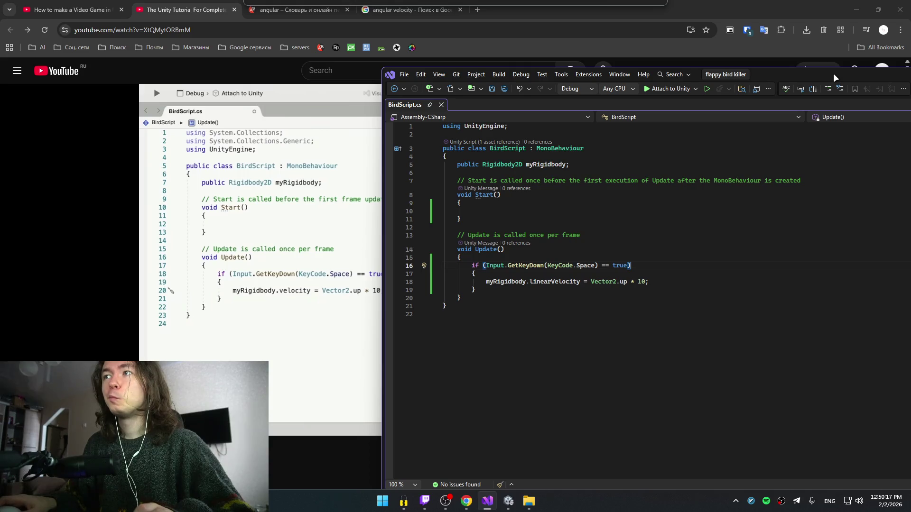
drag(833, 73, 842, 75)
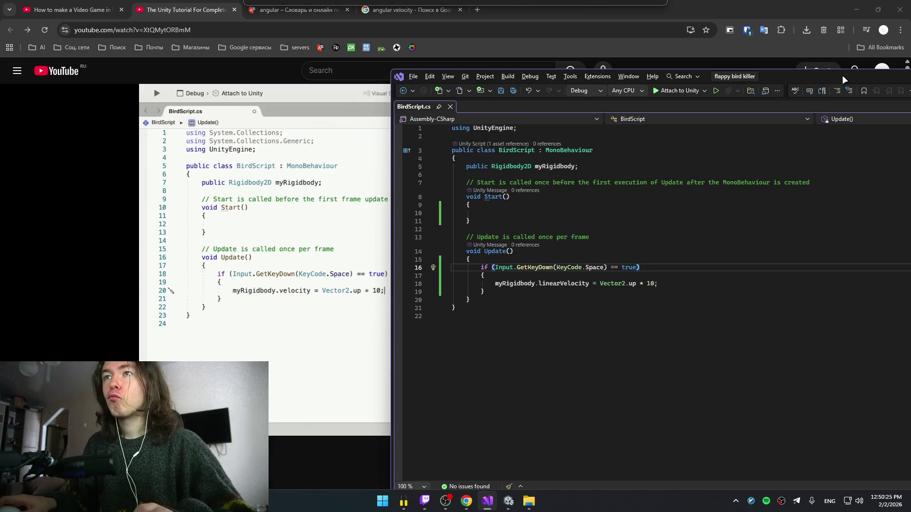
double_click(577, 282)
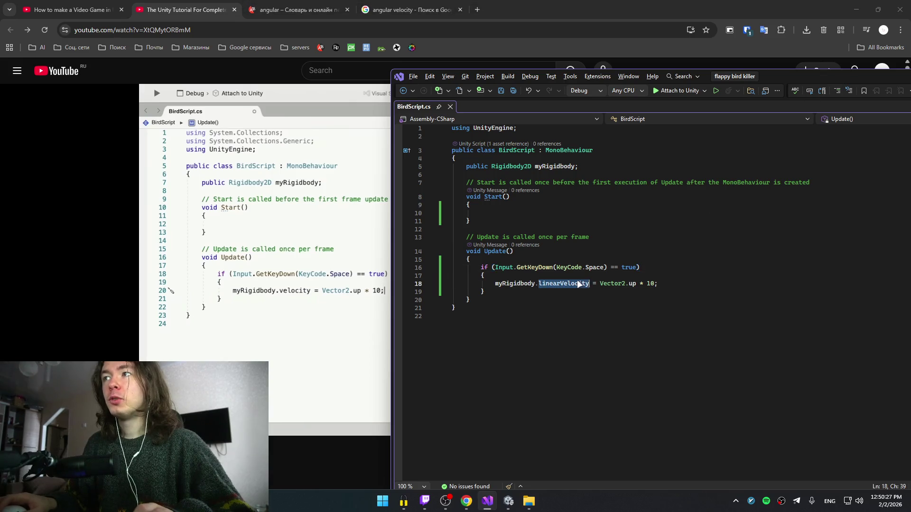
text(ve)
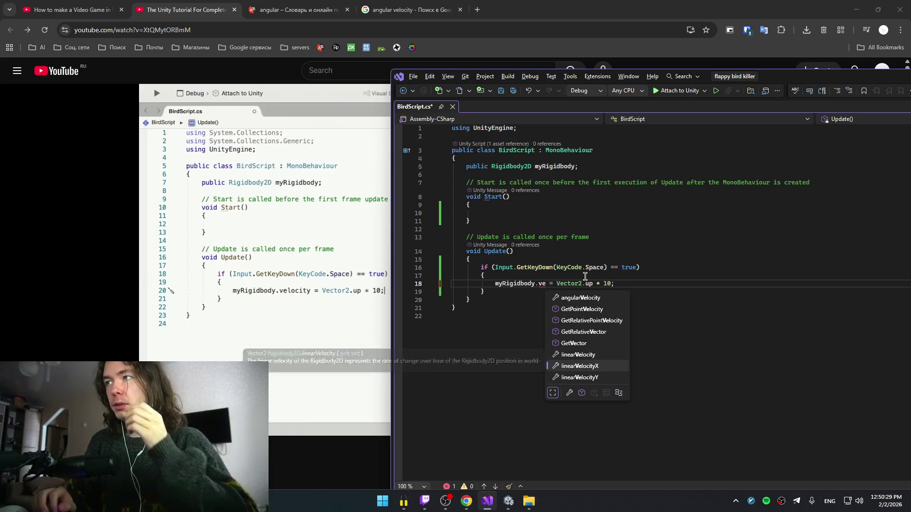
key(Up)
key(Up)
key(Up)
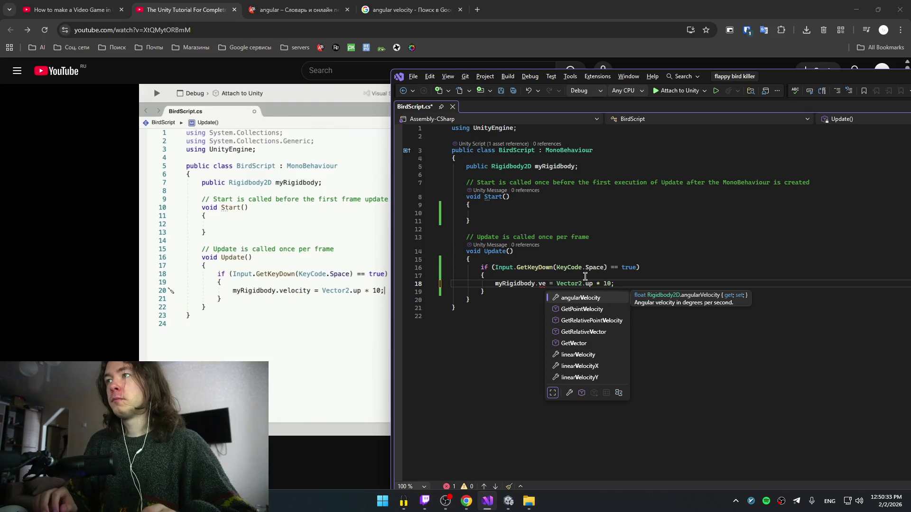
key(Tab)
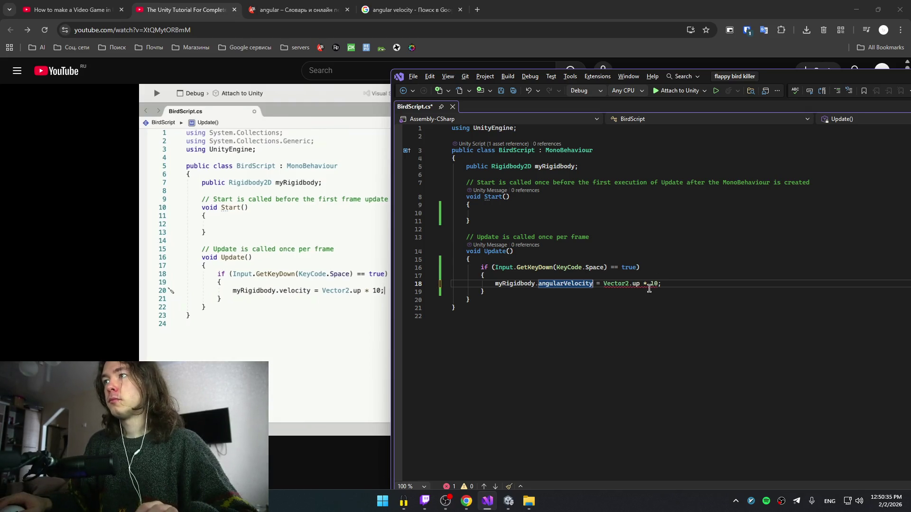
key(ctrl+z)
key(Tab)
click(648, 244)
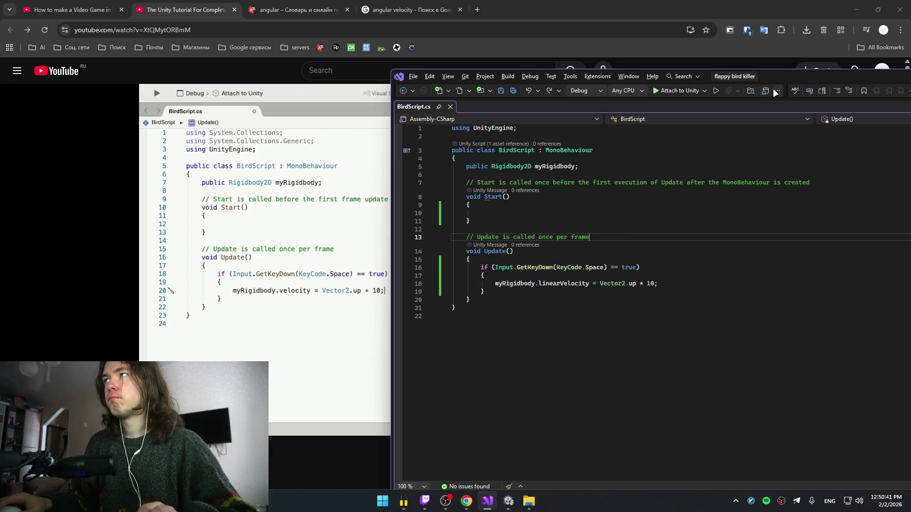
double_click(806, 76)
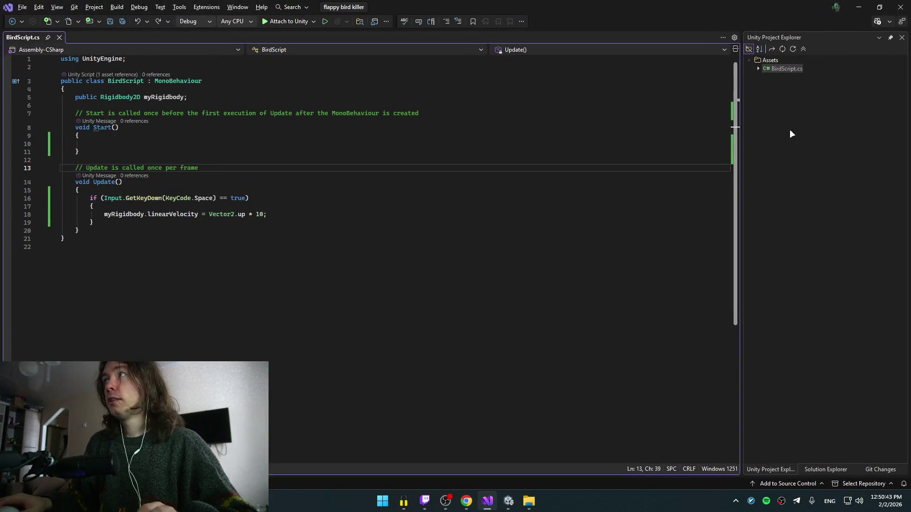
key(alt+Tab)
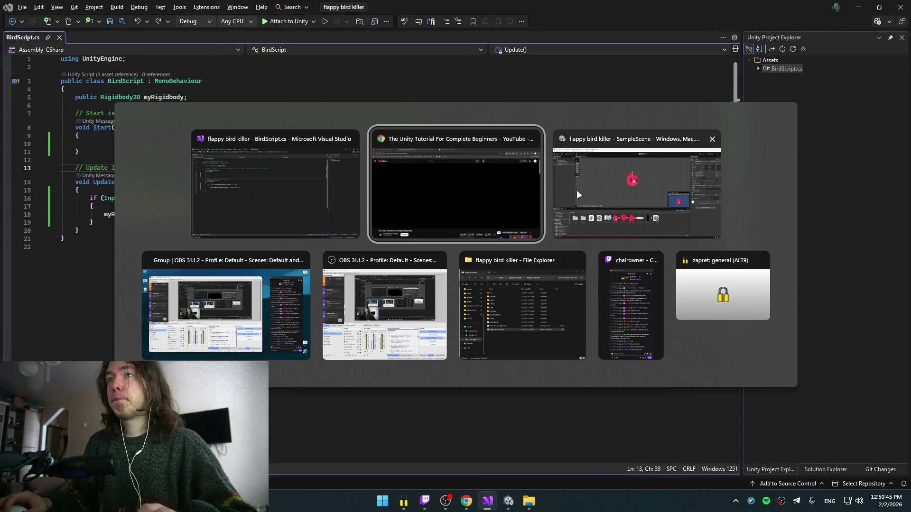
- Play-test the scene in the Game view and show the Console's errors
click(606, 178)
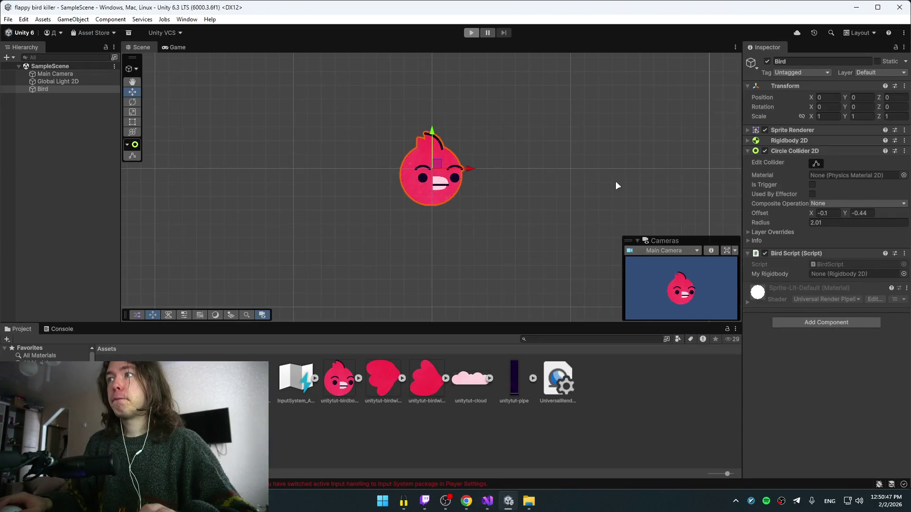
click(168, 47)
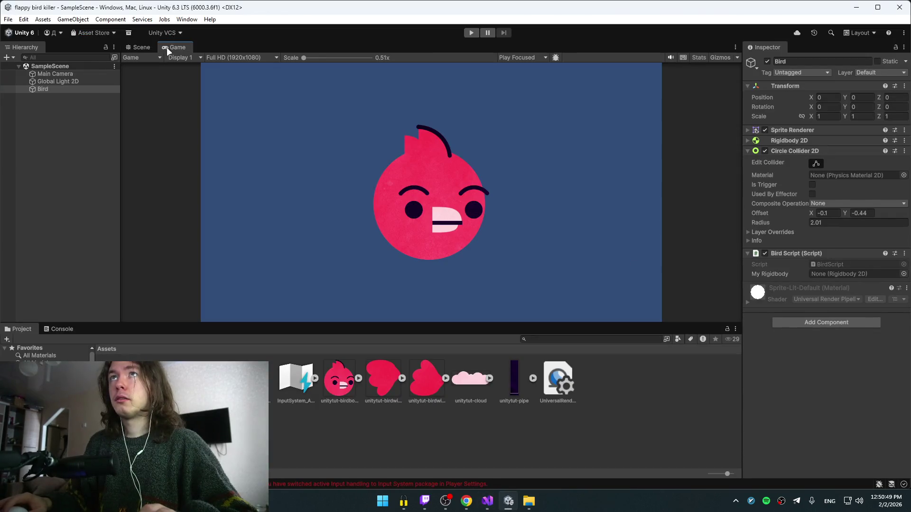
click(473, 33)
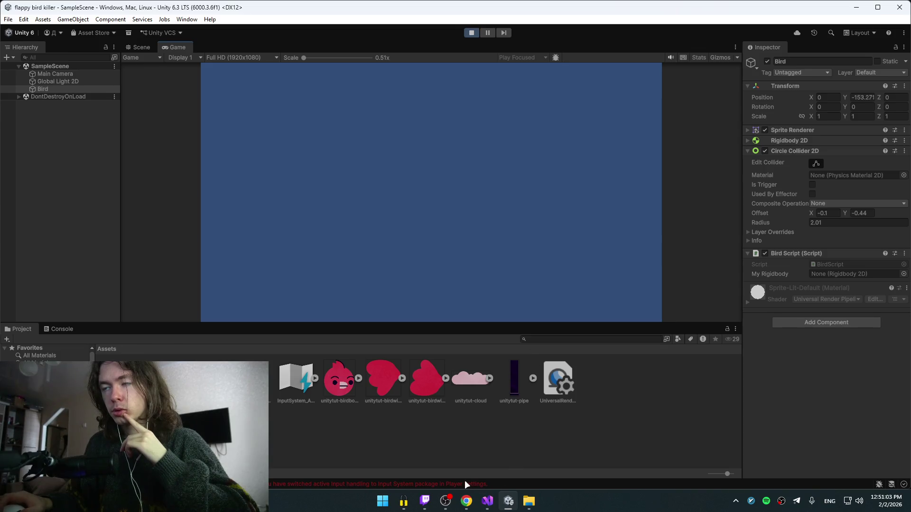
click(465, 483)
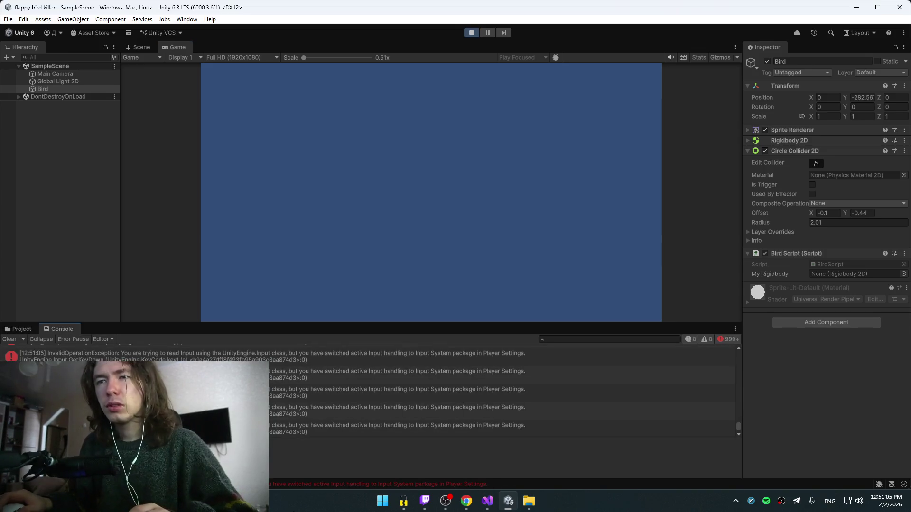
click(471, 32)
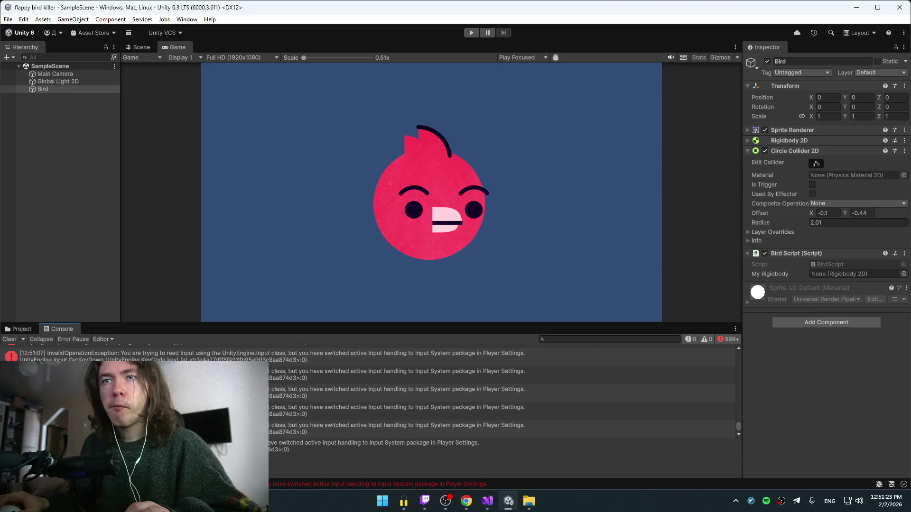
- Copy the Console's input-handling error into the browser translator
click(399, 428)
key(alt+Tab)
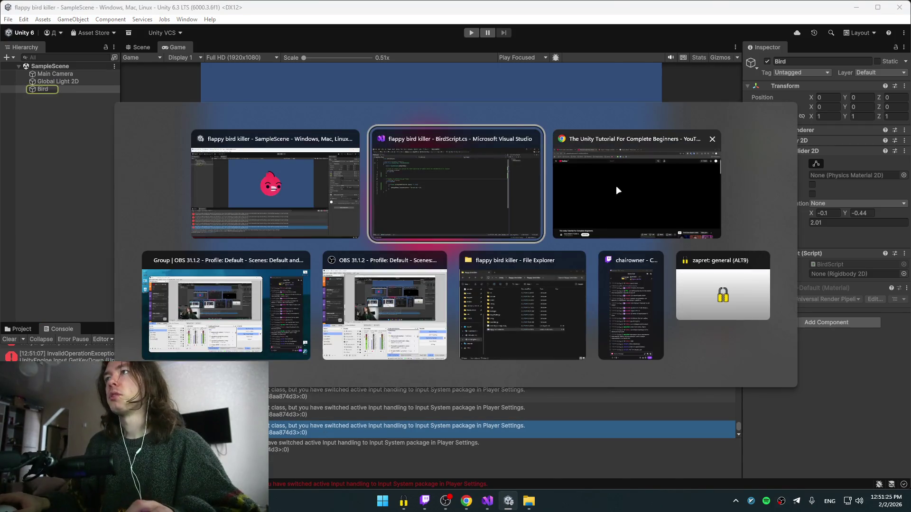
click(615, 186)
key(ctrl+a)
text(InvalidOperationException: You are trying to read Input using the UnityEngine.Input class, but you have switched active Input handling to Input System package in Player Settings. UnityEngine.Input.GetKeyDown (UnityEngine.KeyCode key) (at <b1a4a27dff8f493fb95a903c8aa874d3>:0) BirdScript.Update () (at Assets/BirdScript.cs:16))
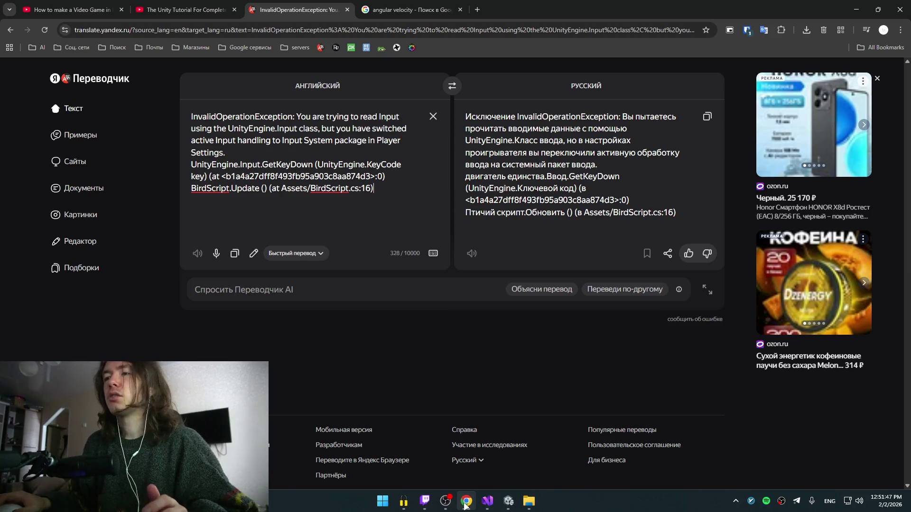
- Open DeepSeek in a new tab from the AI bookmarks folder
mouse_move(487, 504)
click(489, 463)
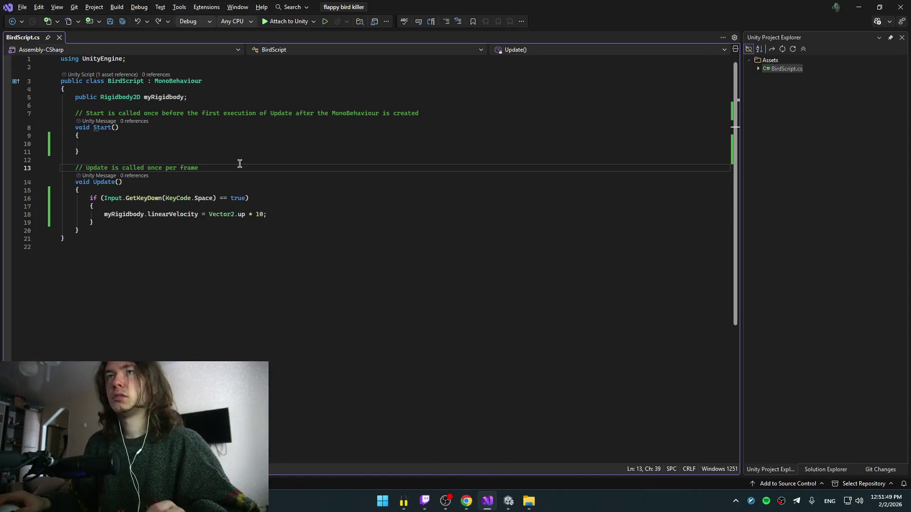
key(alt+Tab)
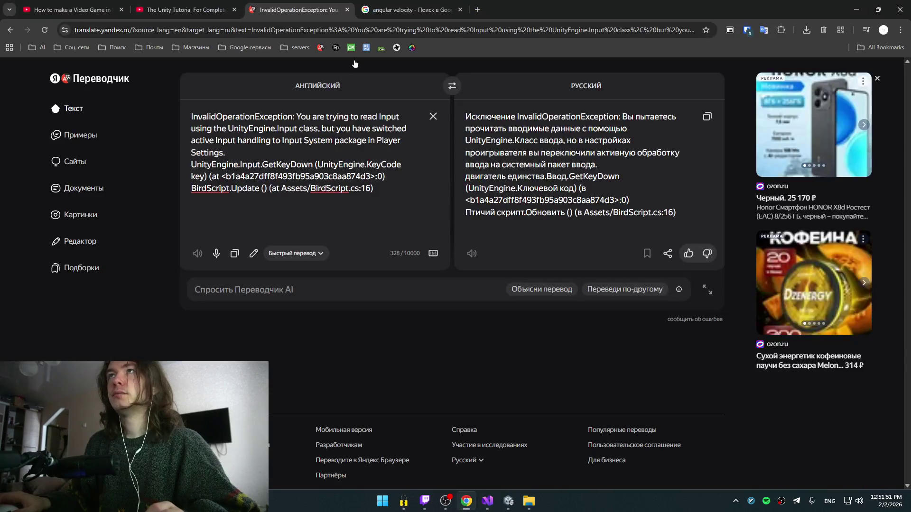
click(33, 45)
click(46, 70)
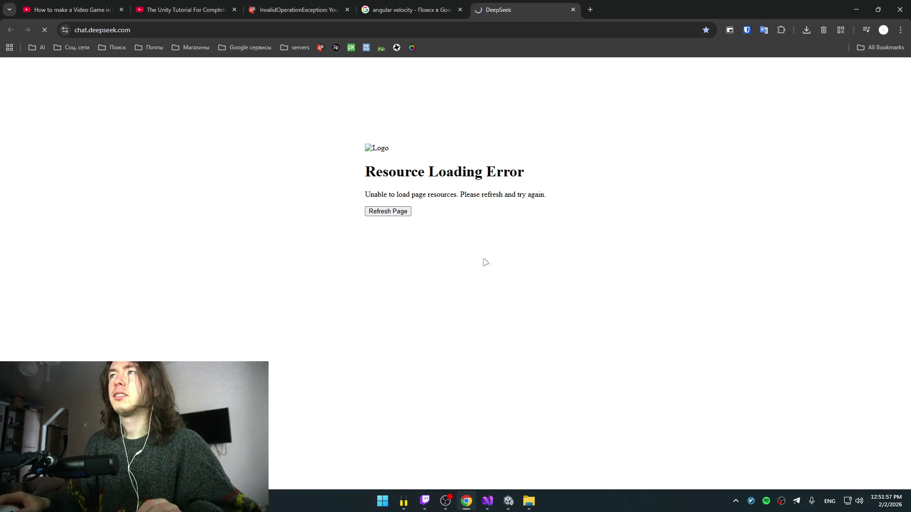
- Reopen the failing DeepSeek tab from the AI bookmarks and quit the zapret app
middle_click(505, 7)
click(37, 47)
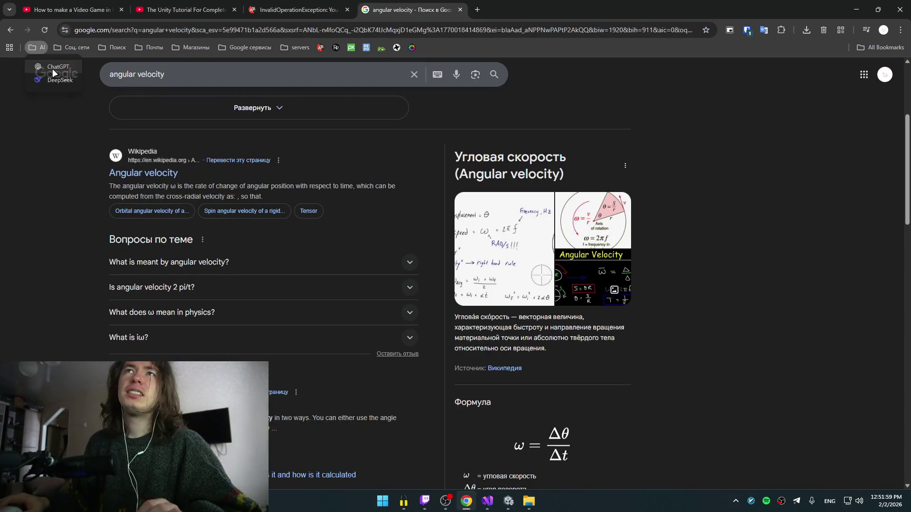
key(ctrl+Tab)
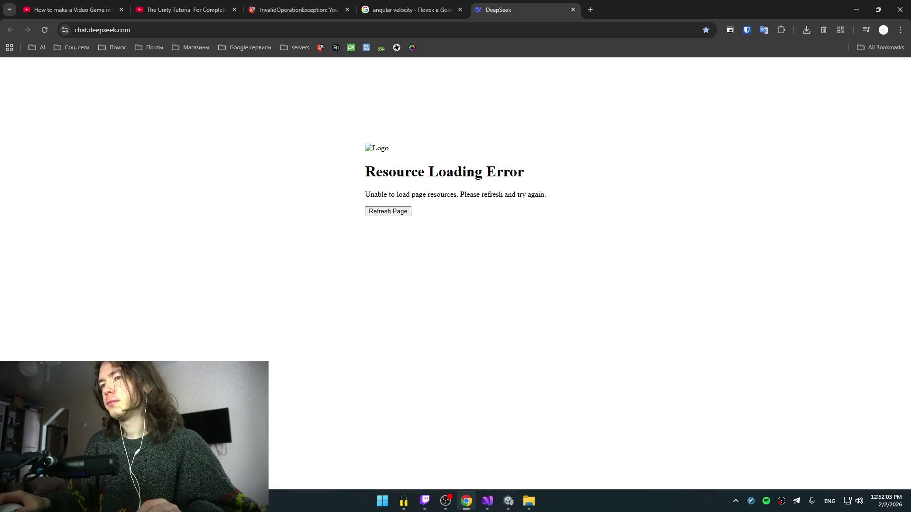
mouse_move(405, 509)
click(446, 419)
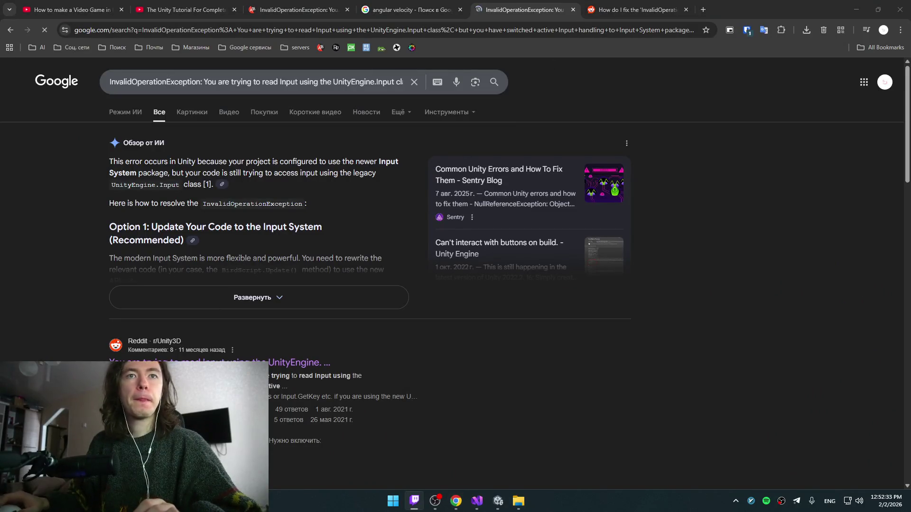
- Expand Google's AI overview and scroll to its Keyboard.current.spaceKey code example
click(262, 303)
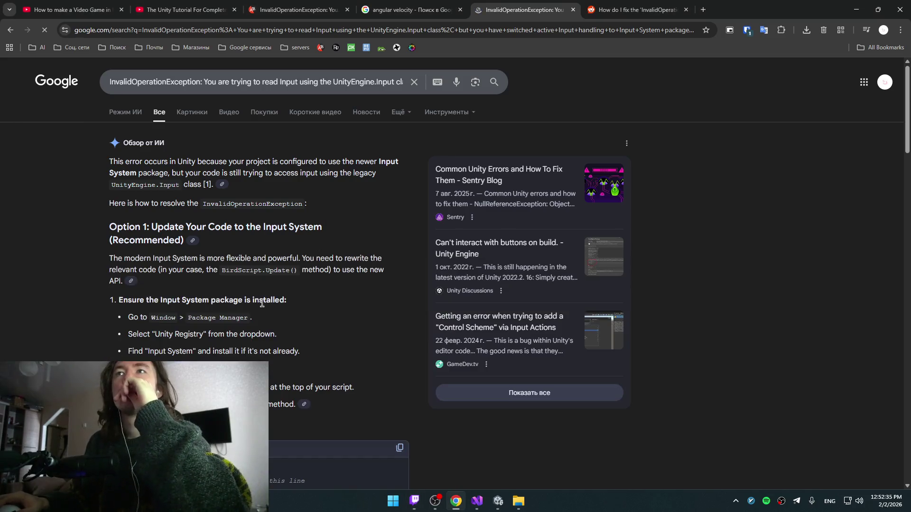
scroll(270, 314, down, 3)
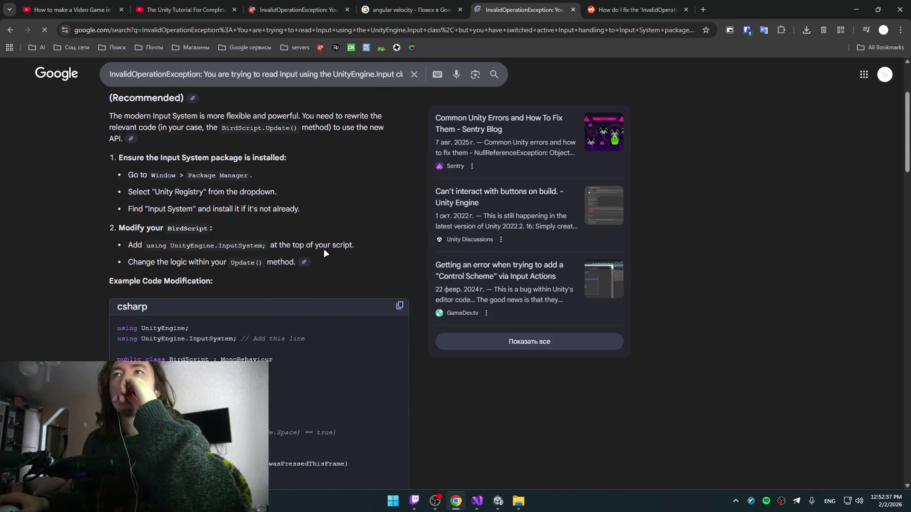
scroll(324, 251, down, 2)
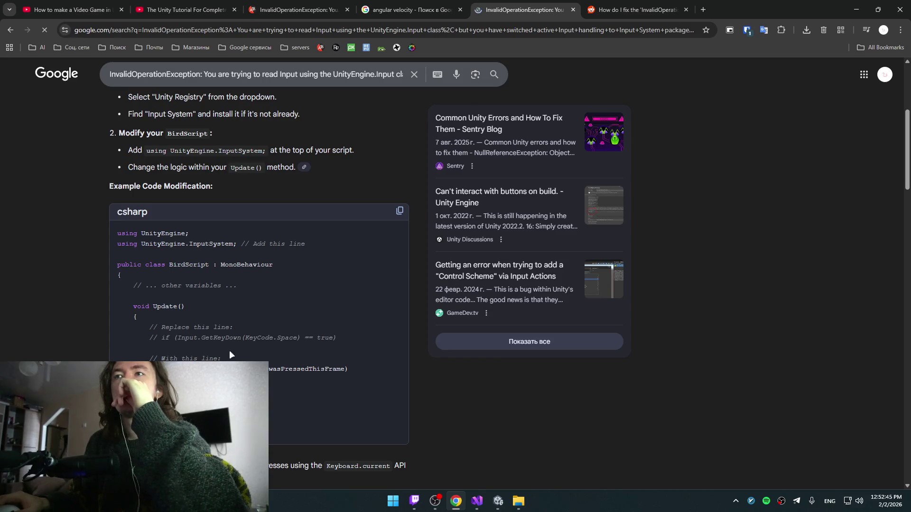
scroll(259, 237, down, 2)
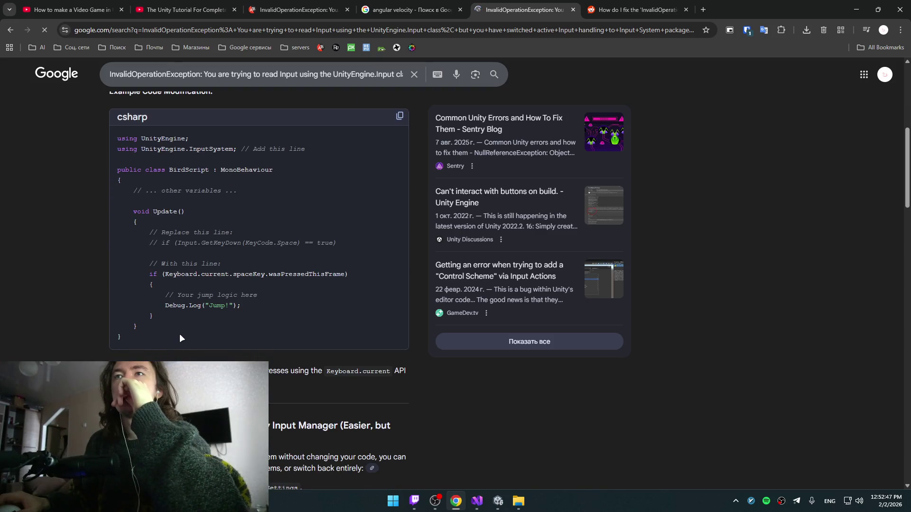
key(alt+Tab)
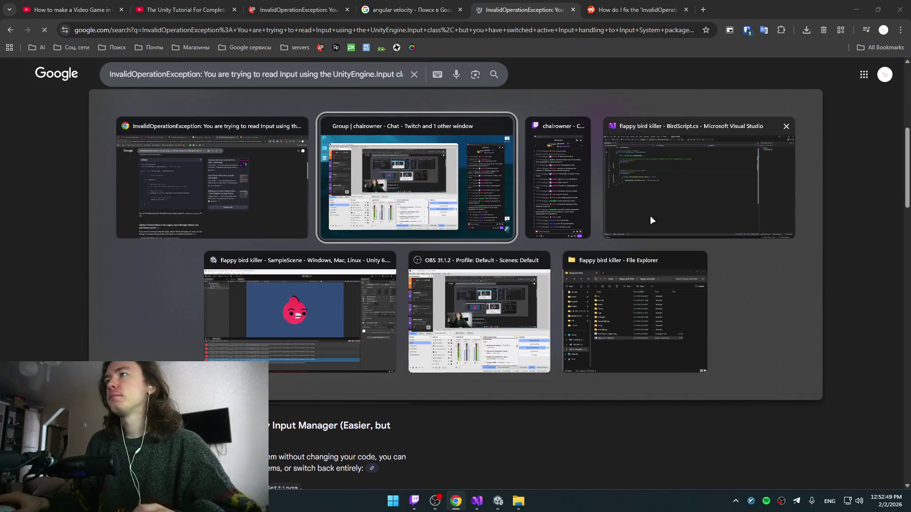
- Replace the Input.GetKeyDown condition with Keyboard, adding the UnityEngine.InputSystem using
click(634, 217)
click(201, 198)
click(244, 199)
drag(244, 199, 116, 200)
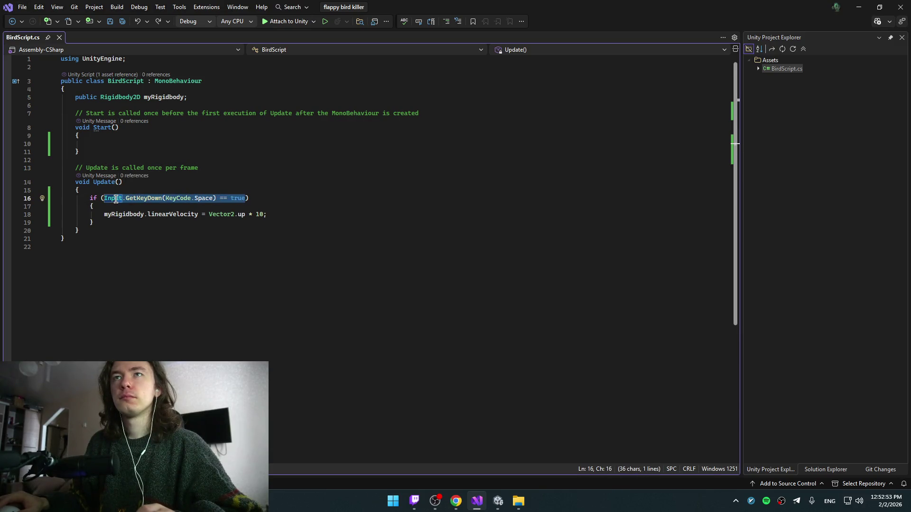
key(BackSpace)
key(BackSpace)
text(Key)
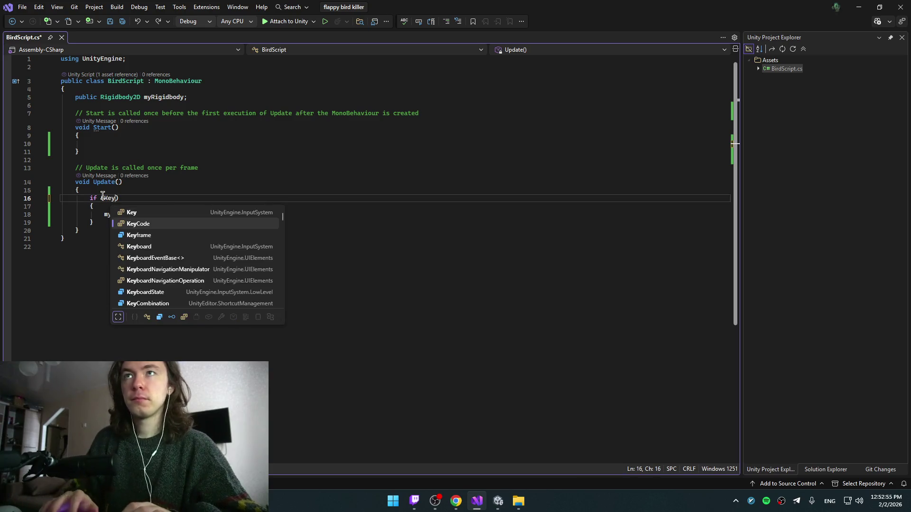
key(Down)
key(Down)
key(Down)
key(Up)
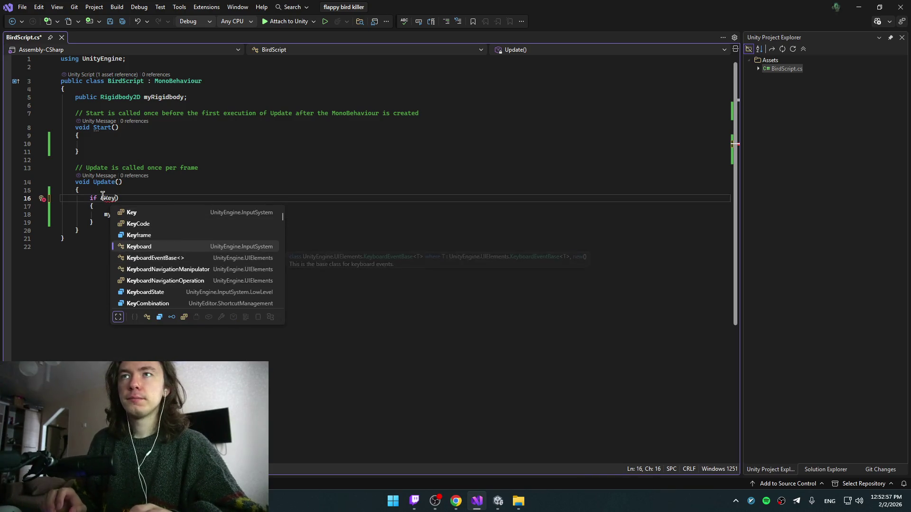
key(Tab)
- Extend the condition to Keyboard.current.spaceKey
text(.)
key(alt+Tab)
key(alt+Tab)
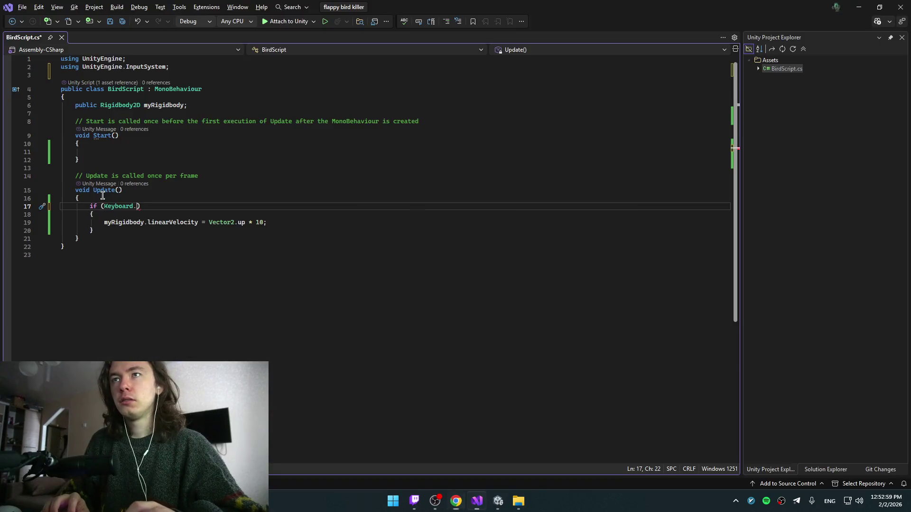
text(cu)
key(Tab)
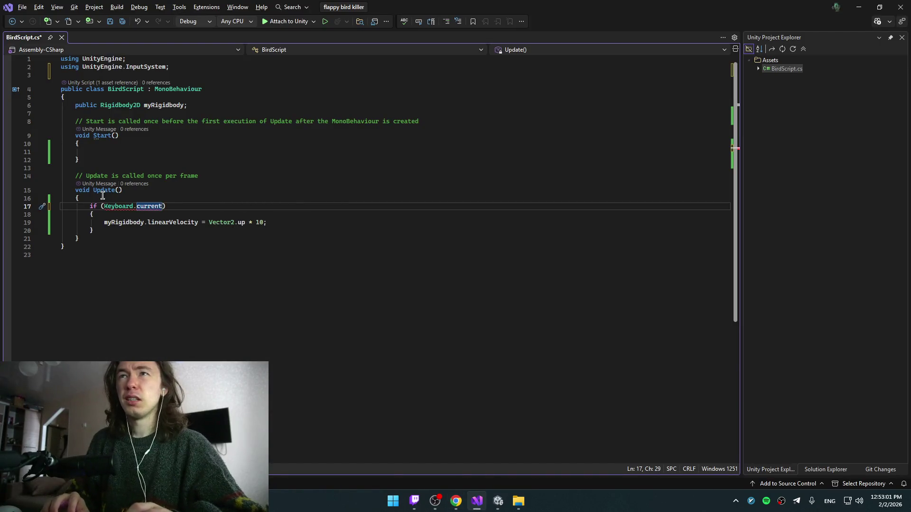
text(.sp)
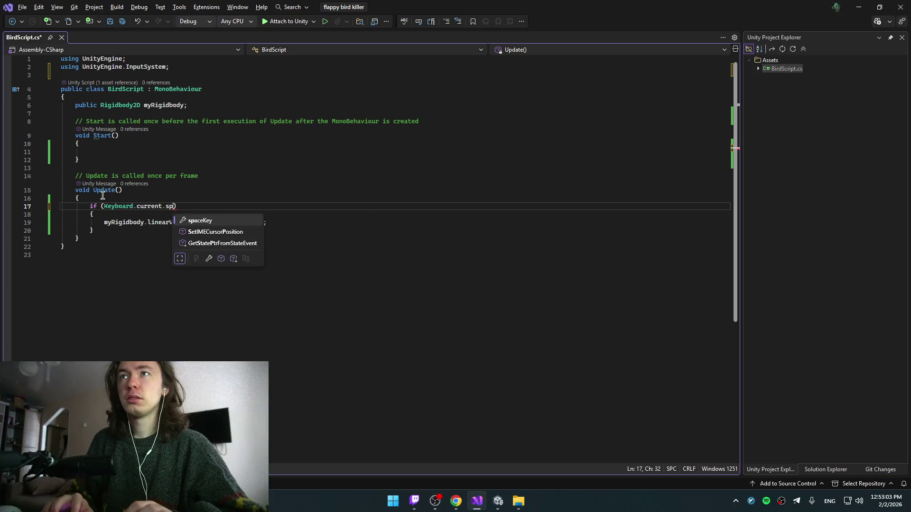
key(Tab)
key(alt+Tab)
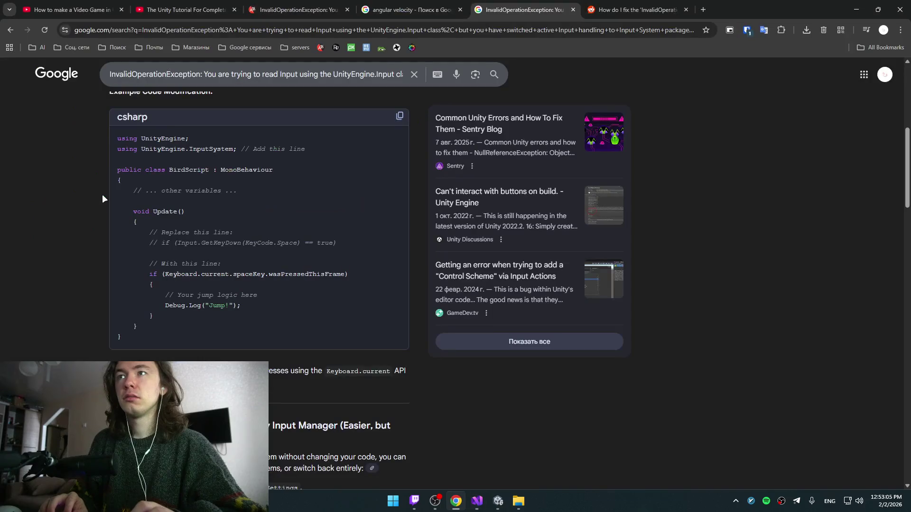
key(alt+Tab)
- Finish the condition as Keyboard.current.spaceKey.wasPressedThisFrame
text(.inver)
key(BackSpace)
text(was)
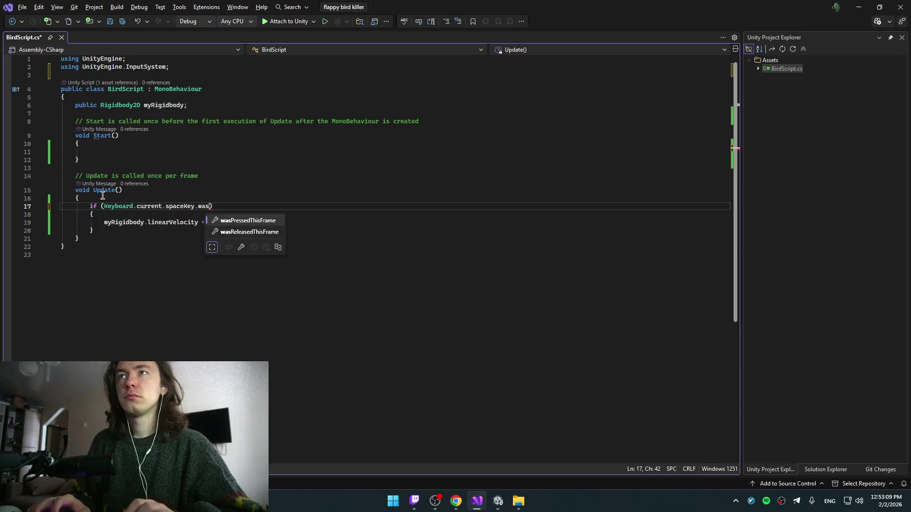
key(Down)
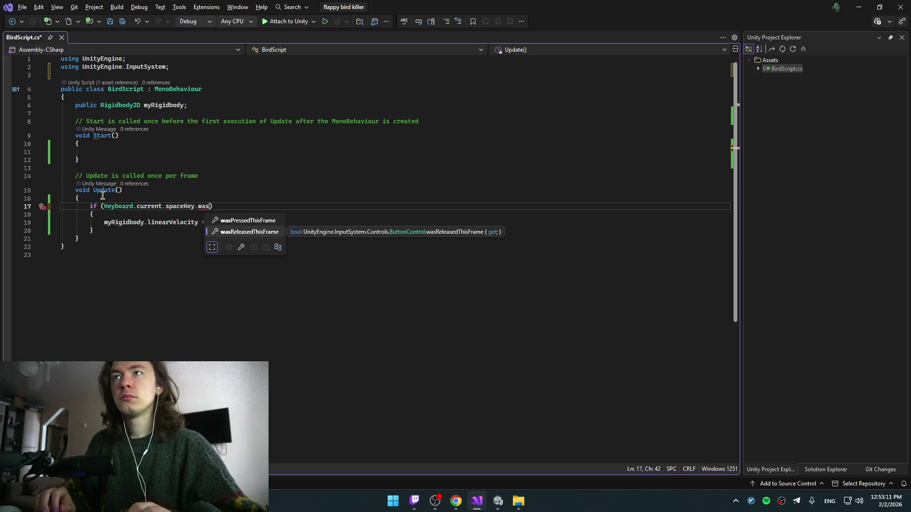
key(Up)
key(Tab)
key(alt+Tab)
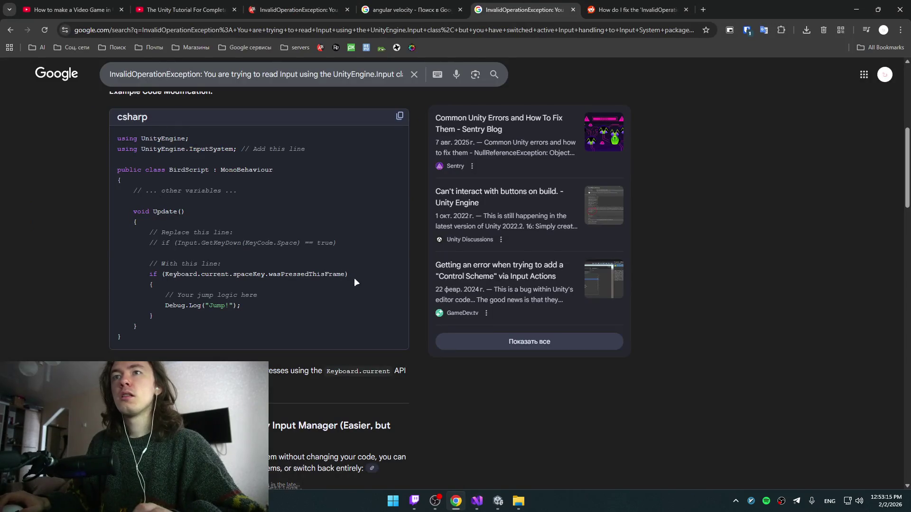
key(alt+Tab)
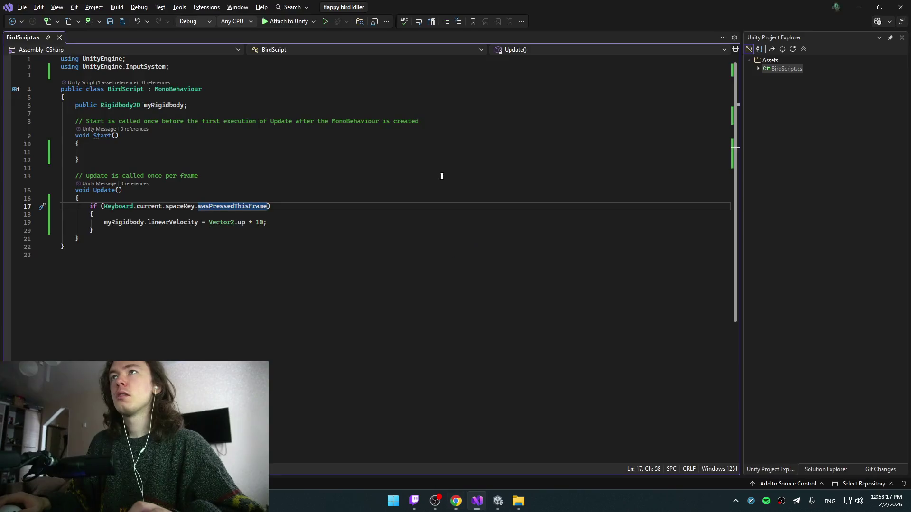
key(alt+Tab)
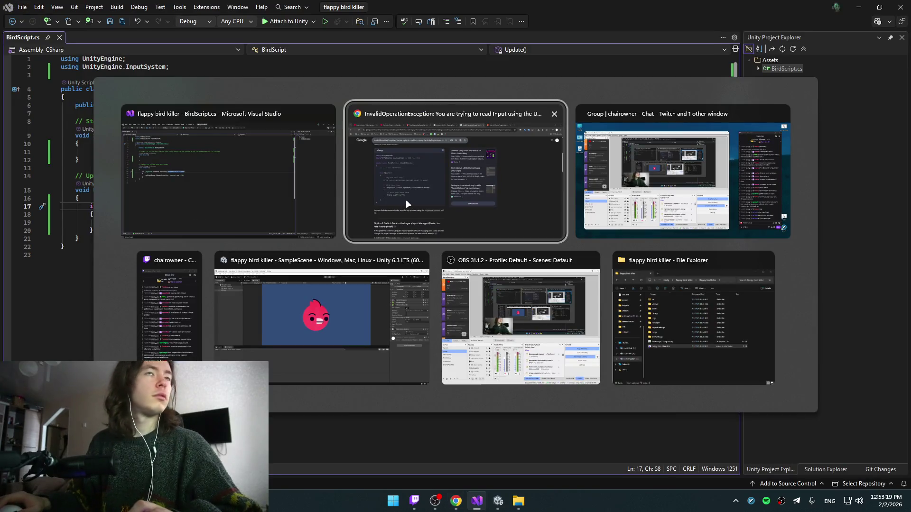
- Run the scene in Unity to test the new Input System check, then stop it
click(344, 287)
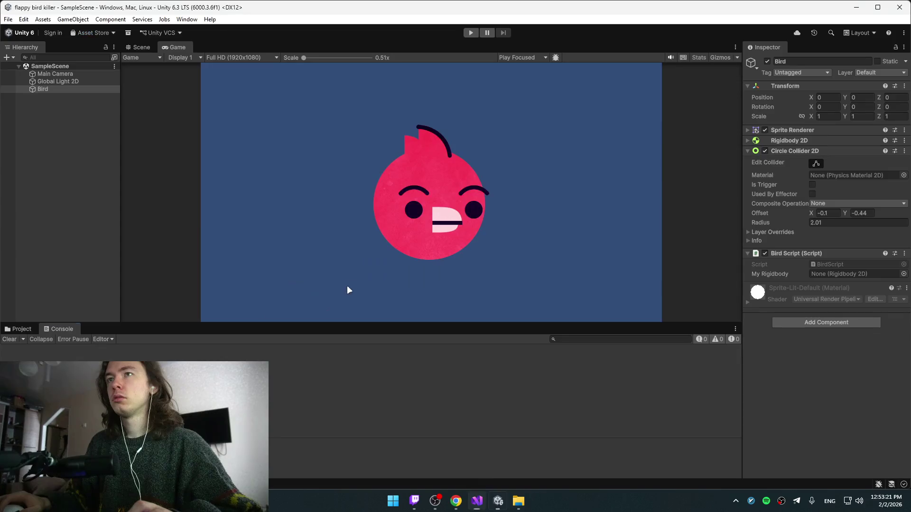
click(132, 47)
click(466, 32)
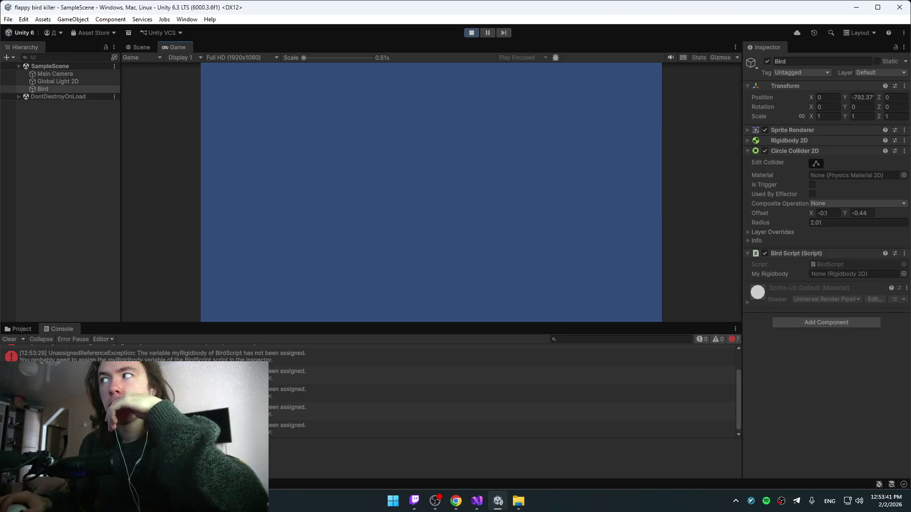
click(471, 33)
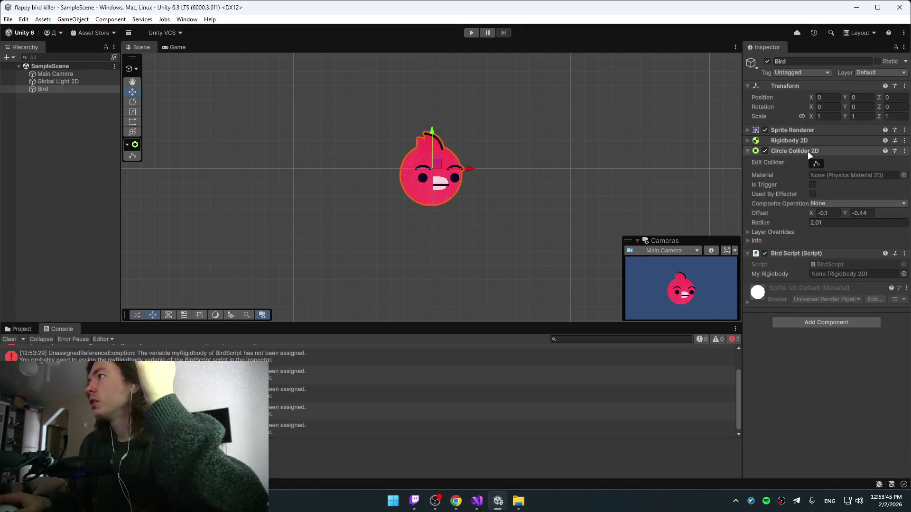
- Assign the Bird's Rigidbody 2D to My Rigidbody and confirm Space makes it rise
mouse_move(779, 139)
mouse_down()
mouse_move(848, 224)
mouse_move(833, 272)
mouse_up()
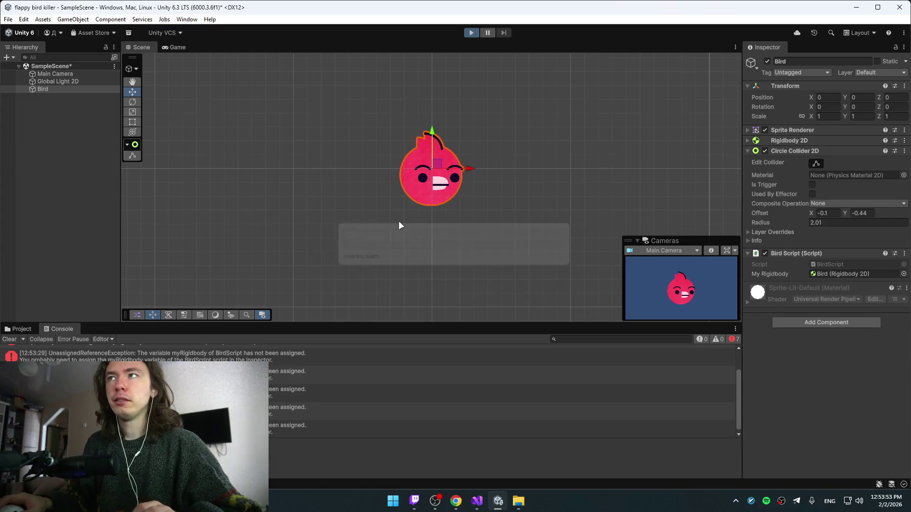
key(space)
key(space)
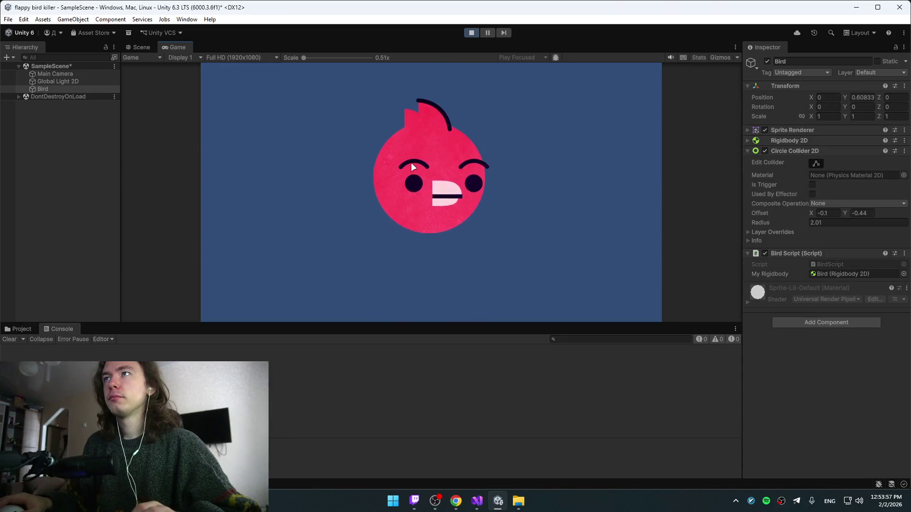
key(space)
click(472, 33)
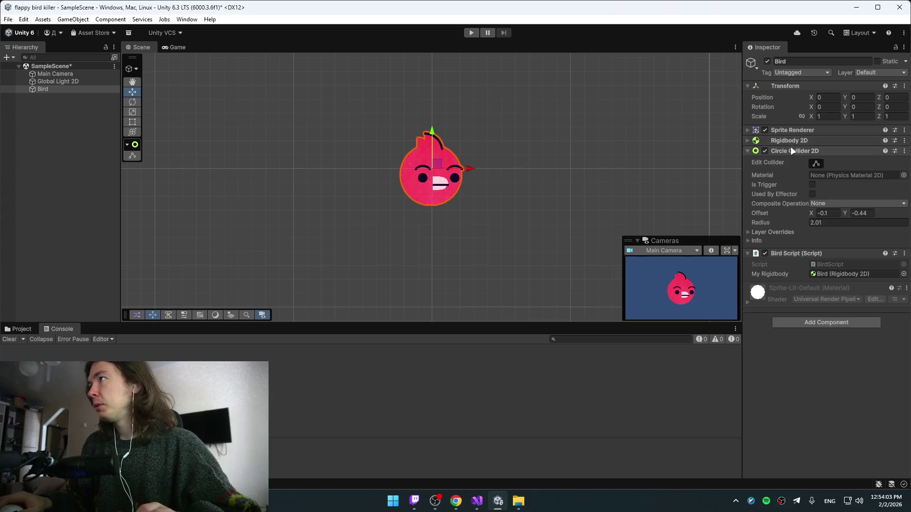
key(alt+Tab)
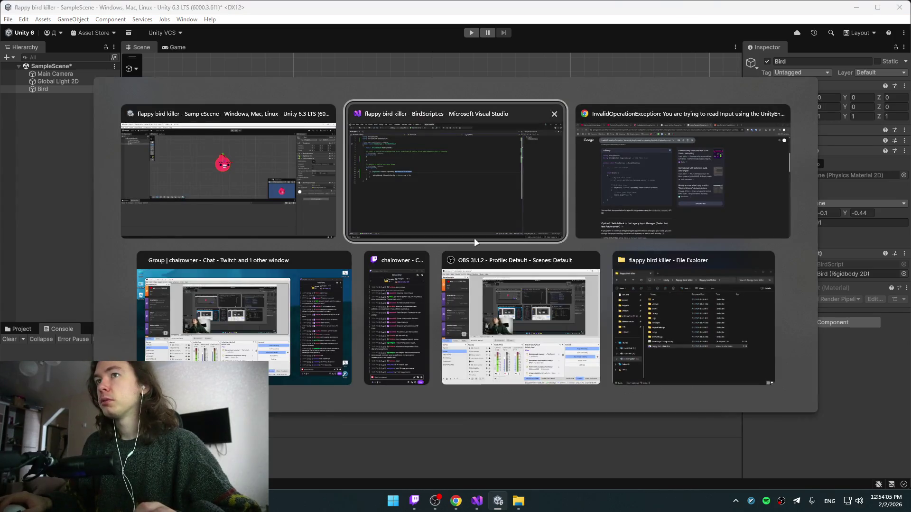
click(227, 171)
key(alt+Tab)
click(704, 159)
click(185, 10)
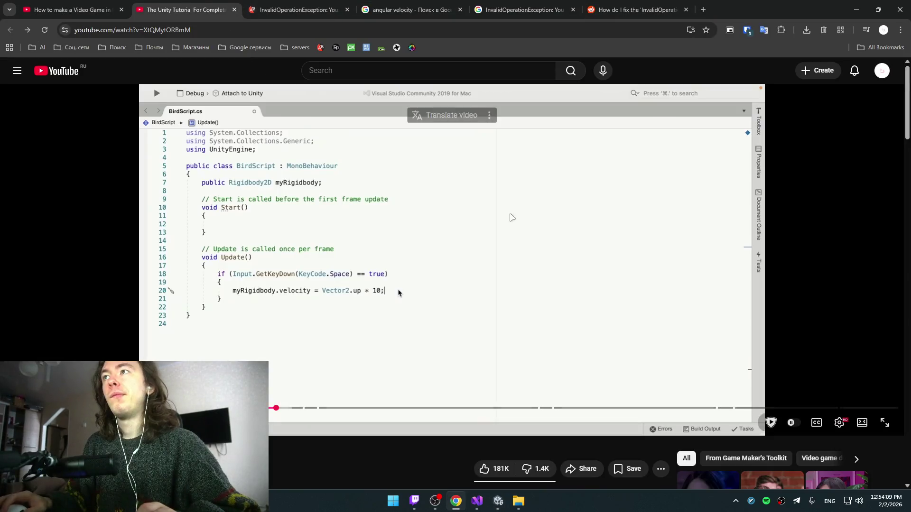
click(305, 217)
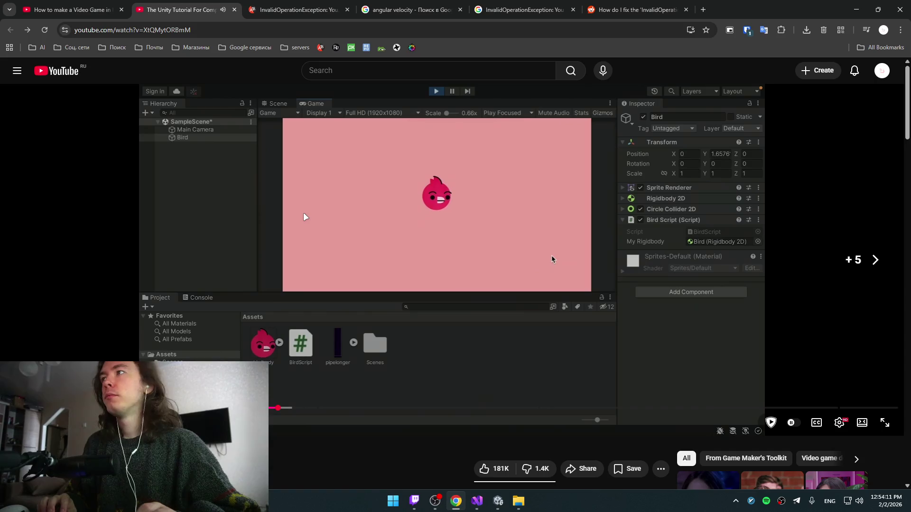
click(306, 217)
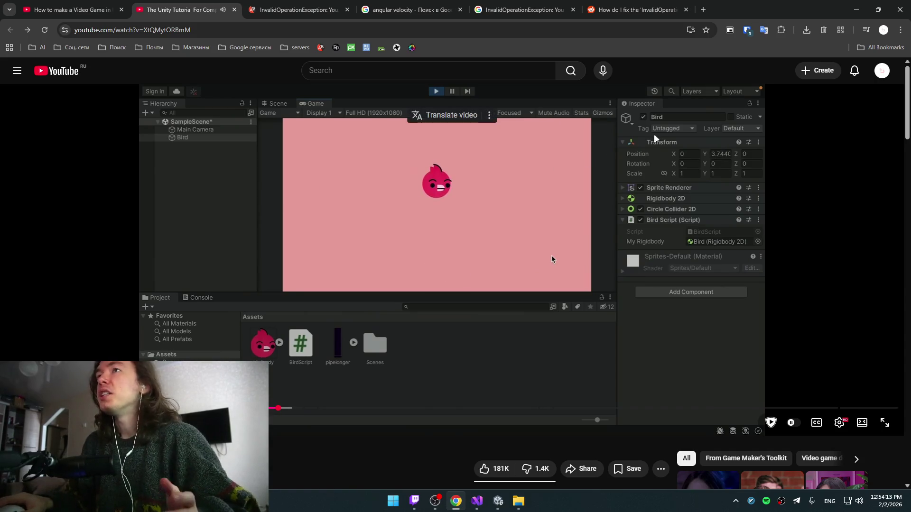
key(alt+Tab)
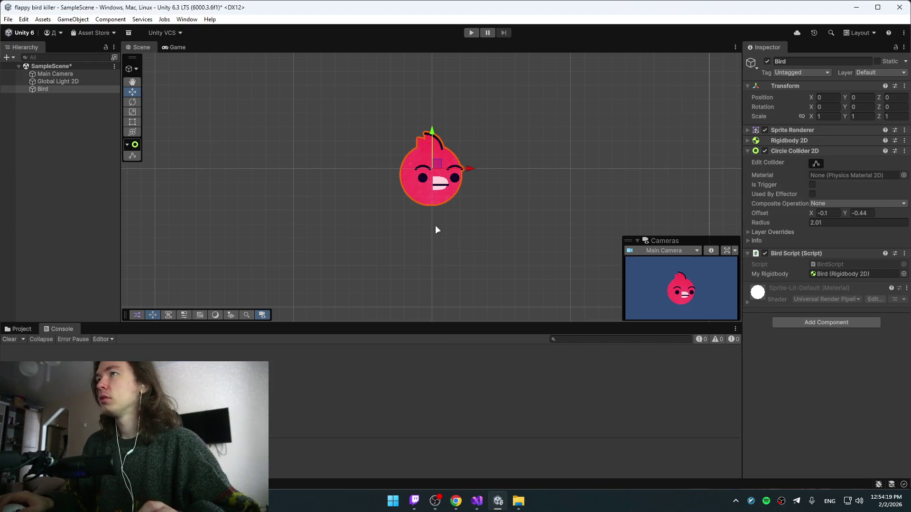
- Scrub the Main Camera's Position Z, restore it to -10, and select the Bird
click(53, 76)
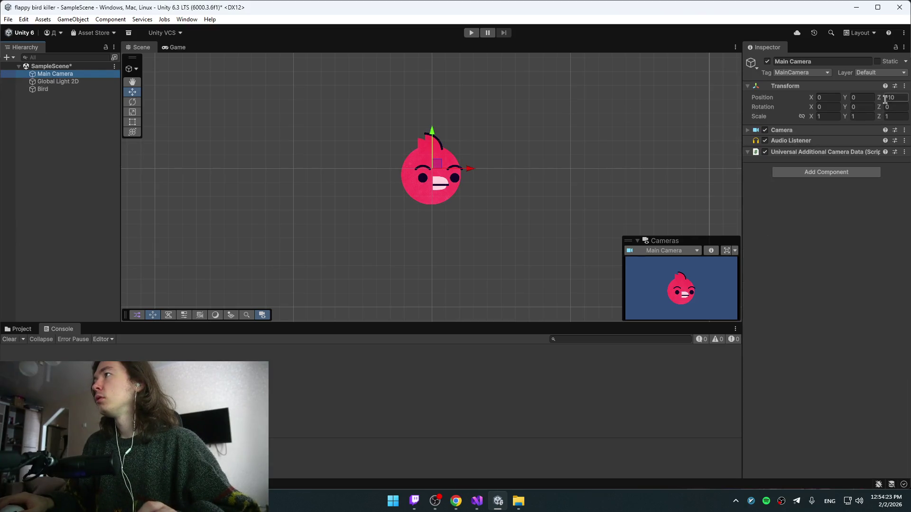
mouse_move(878, 97)
mouse_down()
mouse_move(76, 110)
mouse_move(907, 106)
mouse_up()
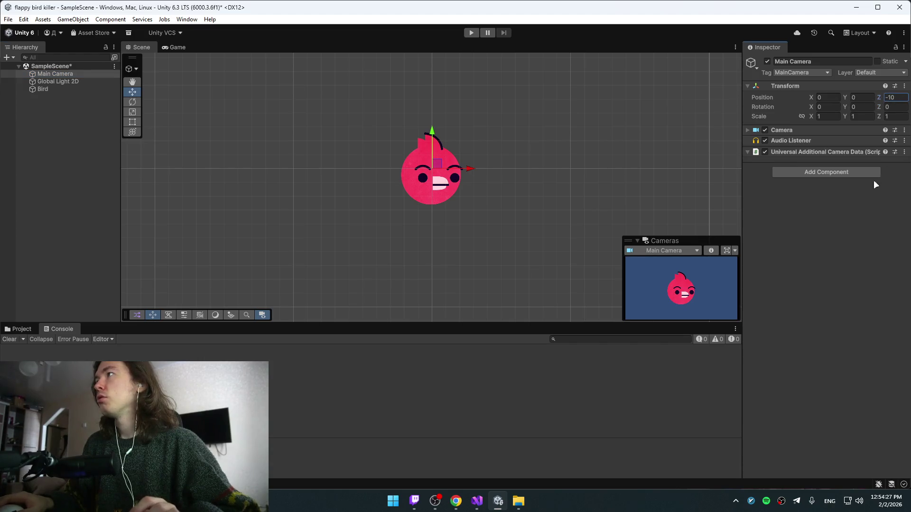
click(878, 117)
click(812, 118)
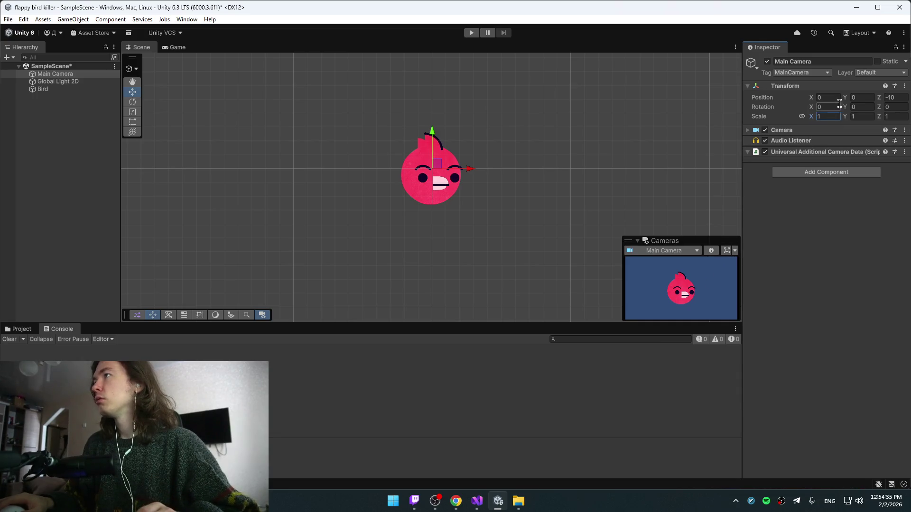
click(814, 97)
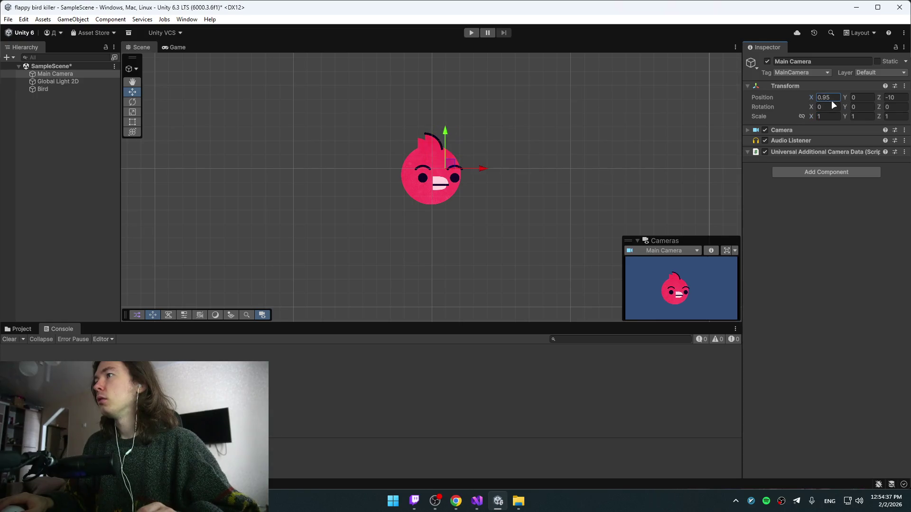
mouse_move(845, 97)
mouse_down()
mouse_move(809, 99)
mouse_move(867, 100)
mouse_move(64, 96)
mouse_move(267, 103)
mouse_up()
mouse_move(160, 101)
mouse_down()
mouse_move(96, 103)
mouse_move(132, 102)
mouse_move(124, 106)
mouse_up()
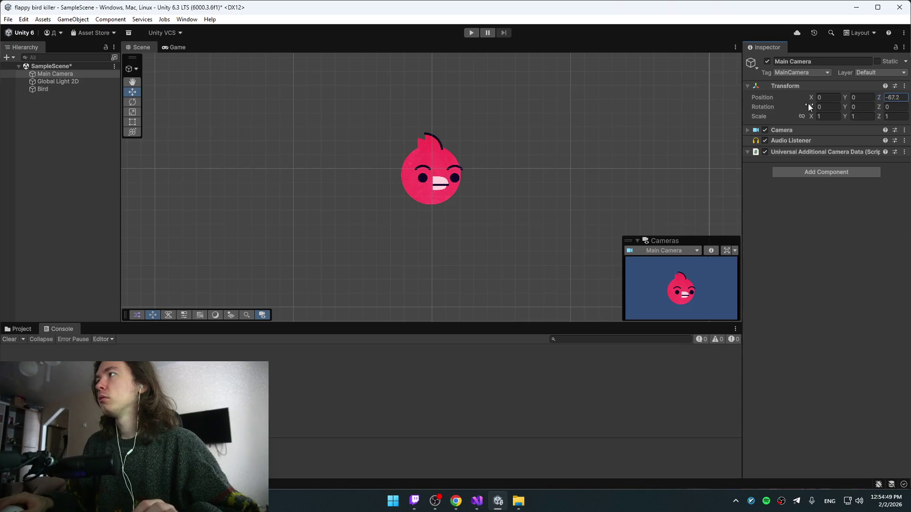
text(-10)
key(Return)
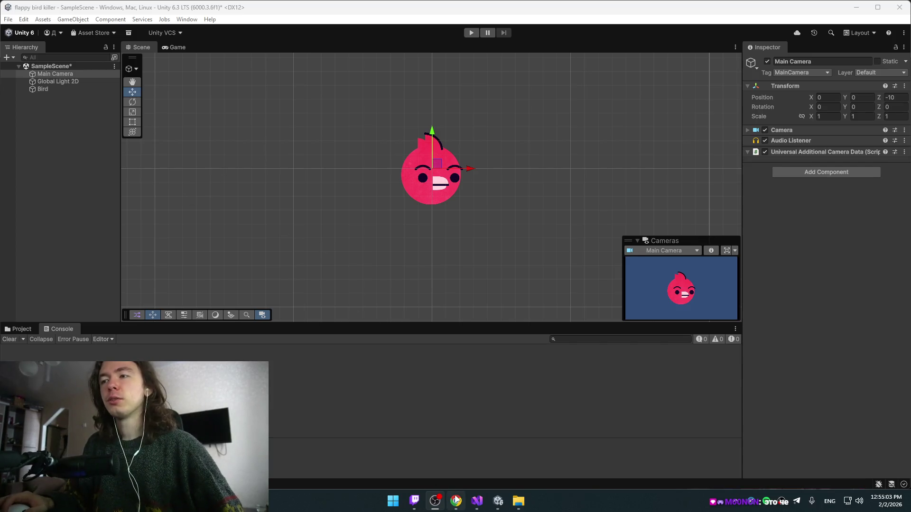
mouse_move(456, 501)
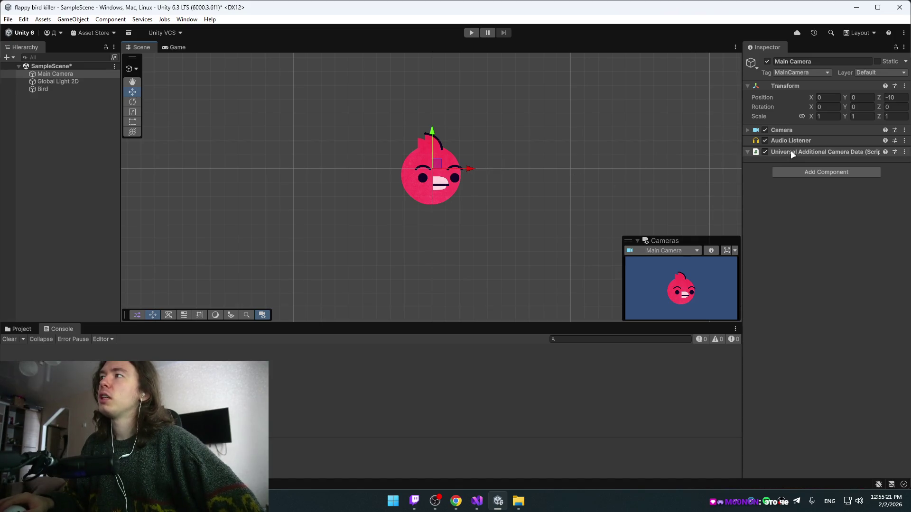
click(41, 89)
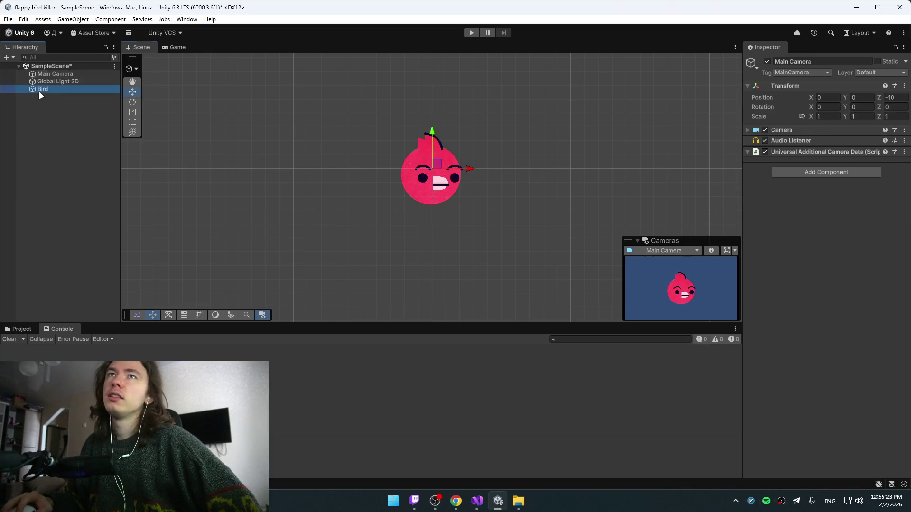
- Reset the Bird's X scale to 1, then shrink the bird uniformly to about 0.81
click(817, 117)
text(4)
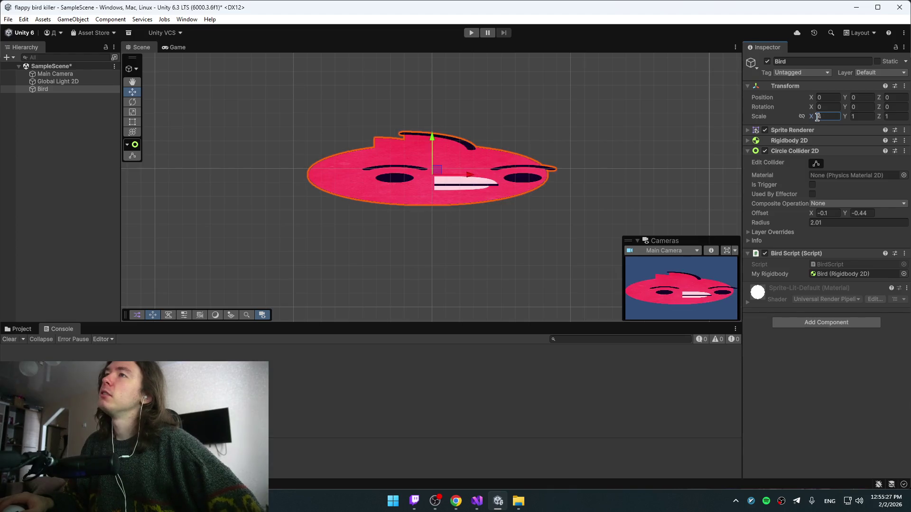
key(BackSpace)
text(1)
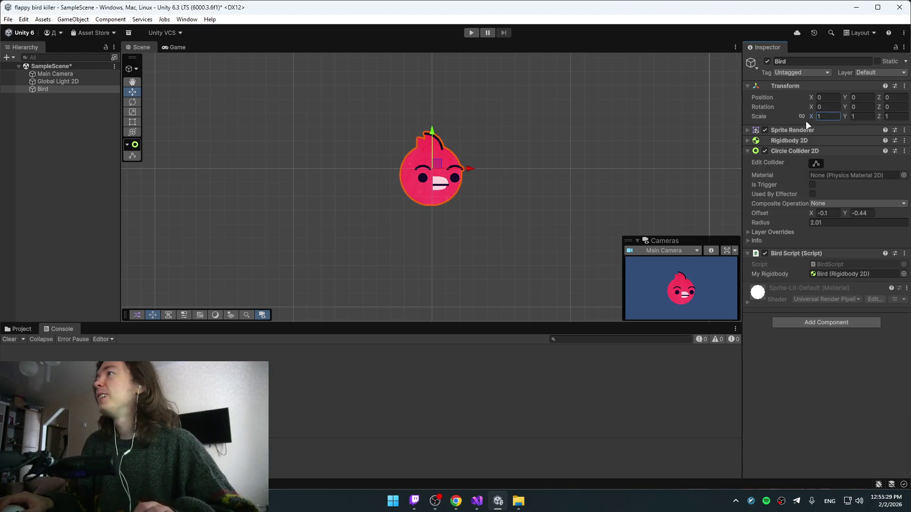
drag(810, 116, 801, 115)
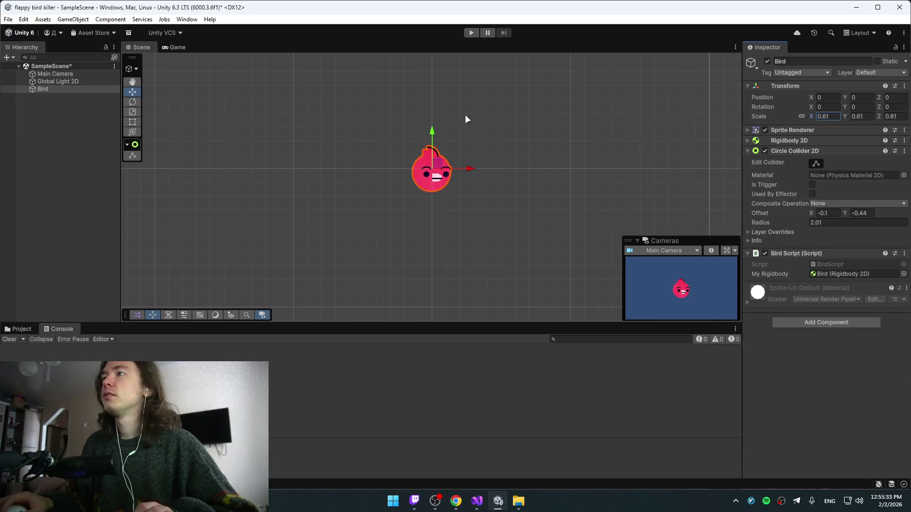
- Play-test the game, making the bird flap three times with Space, then stop
click(472, 33)
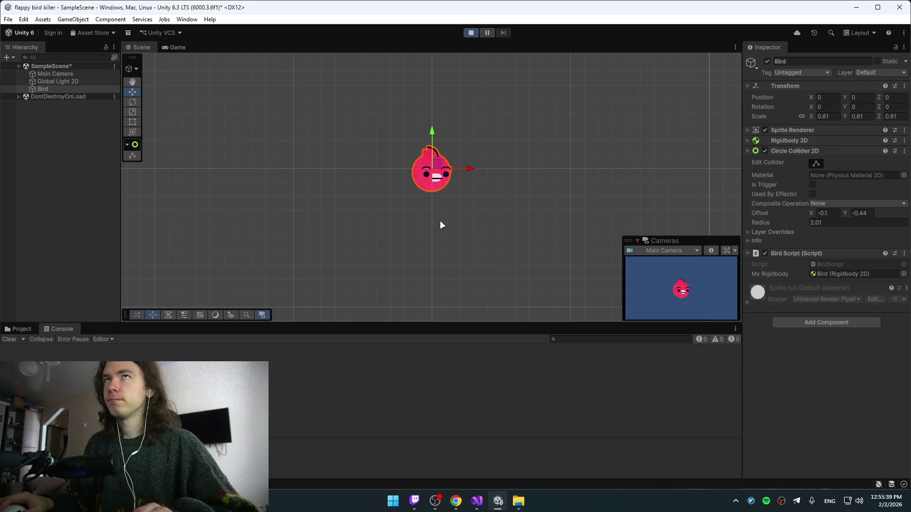
key(space)
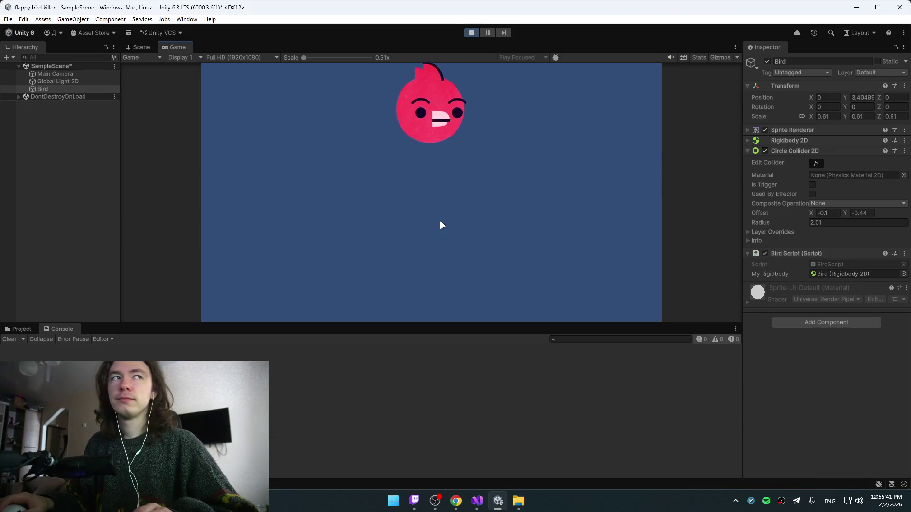
key(space)
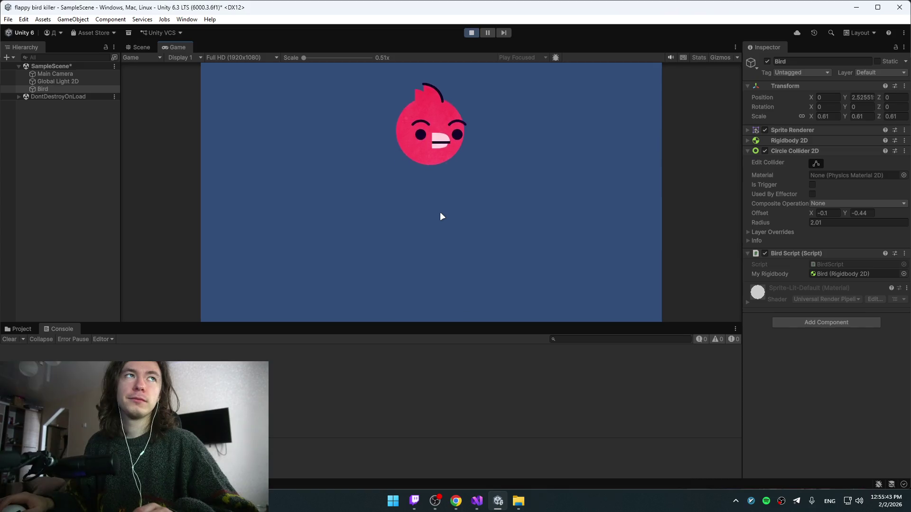
key(space)
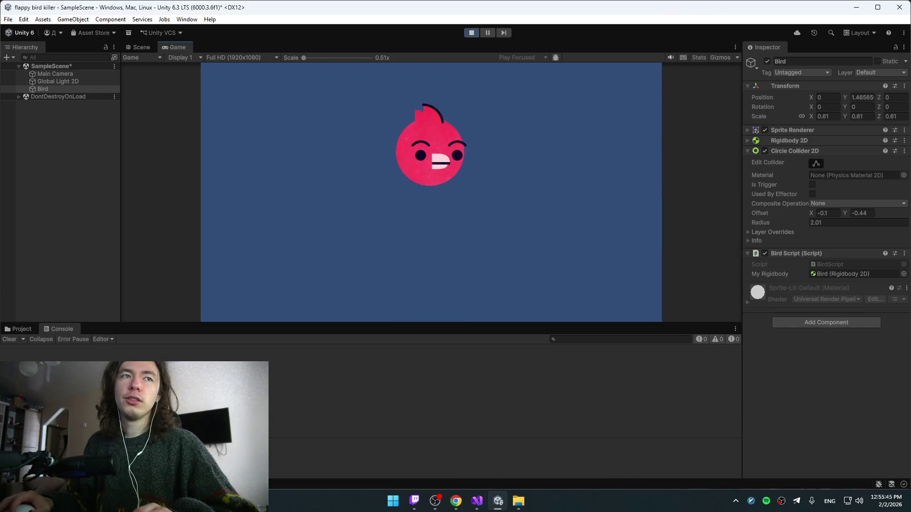
click(471, 32)
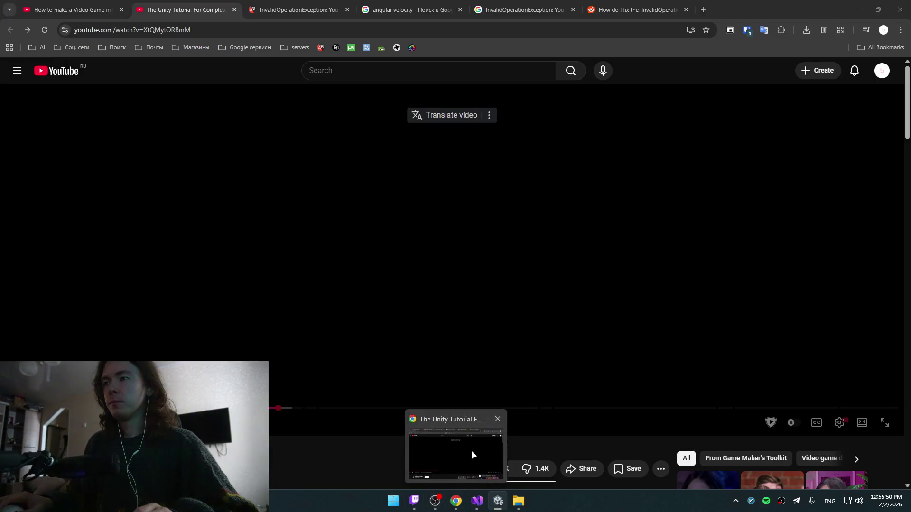
- Briefly play and pause the tutorial video in the browser, then return to Unity
click(471, 451)
click(462, 277)
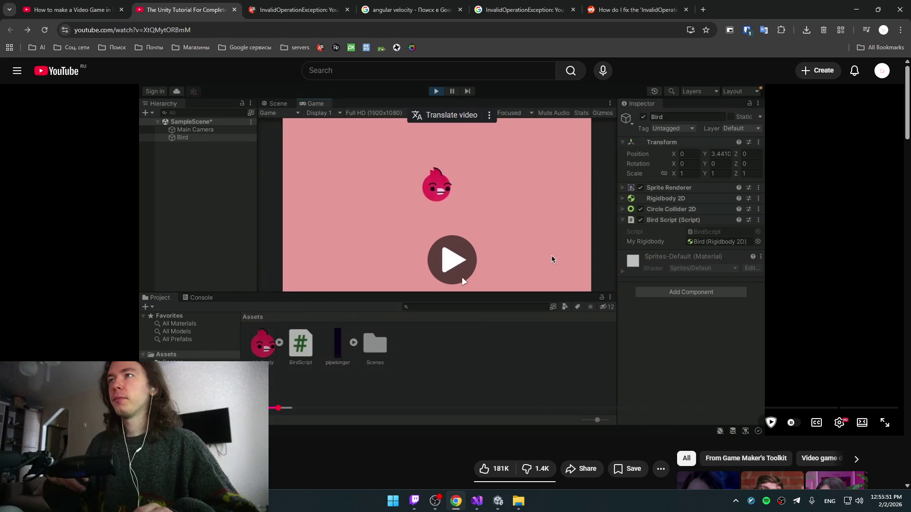
click(462, 277)
key(alt+Tab)
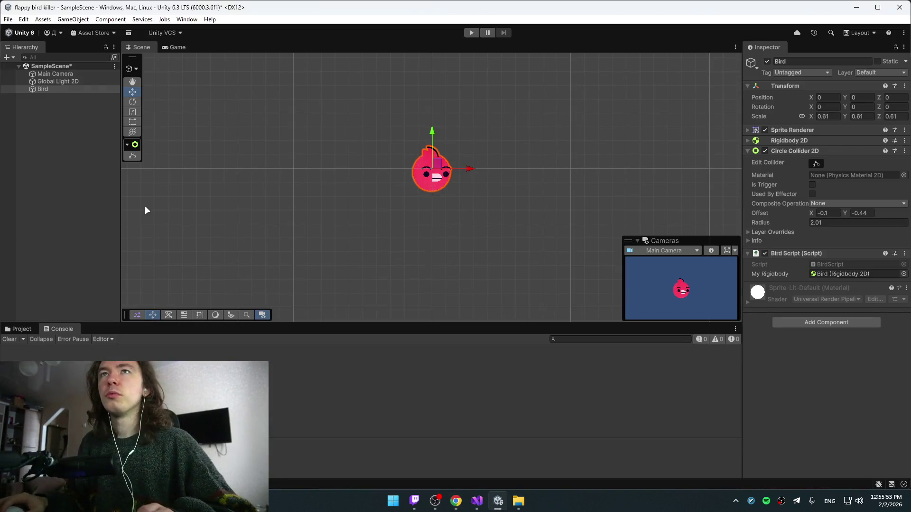
- Switch to the YouTube tutorial in Chrome and seek ahead to a later point
key(alt+Tab)
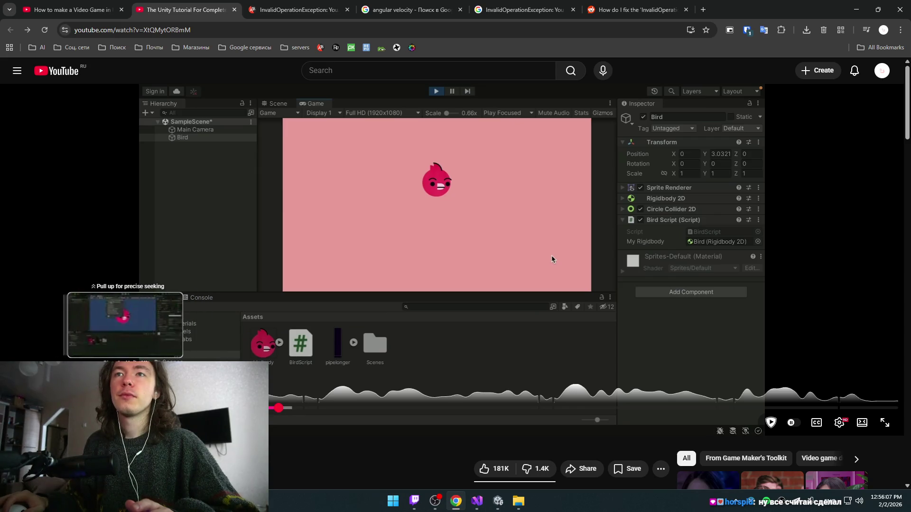
click(154, 408)
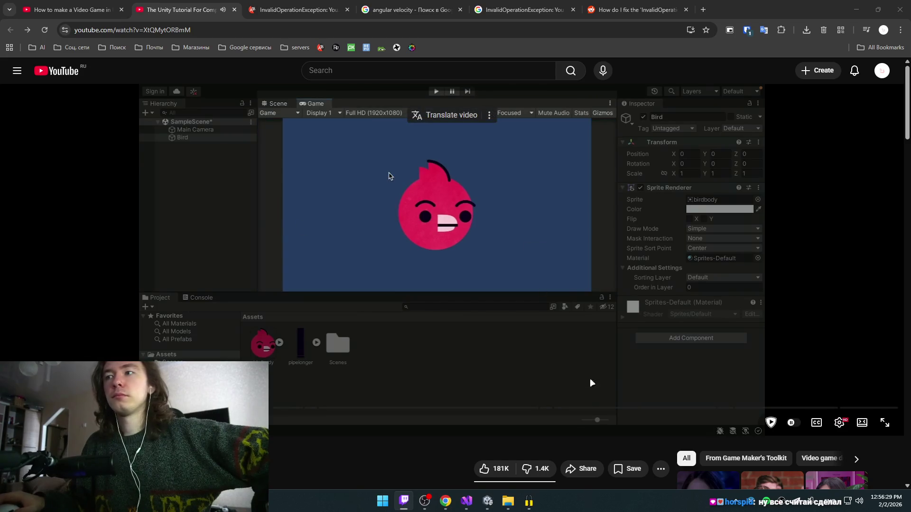
- Pause and resume the tutorial at the Main Camera size section, then return to Unity
click(455, 282)
click(454, 279)
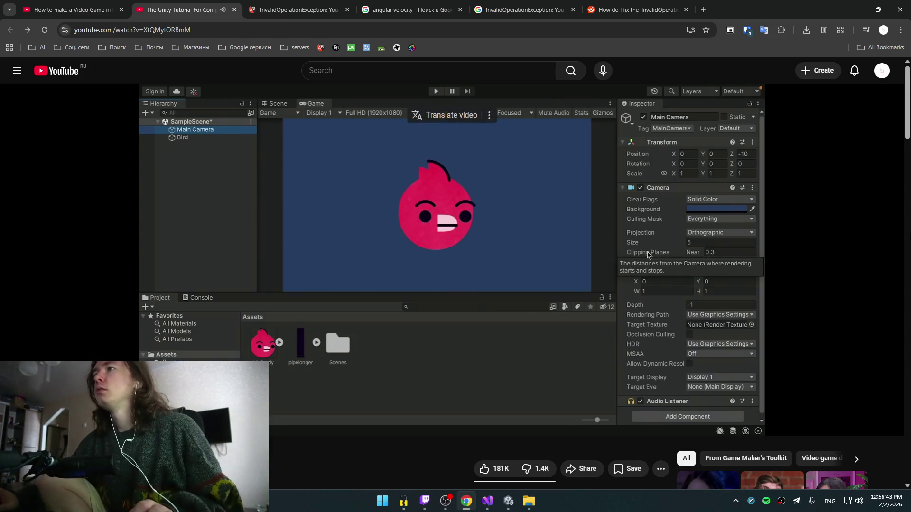
key(alt+Tab)
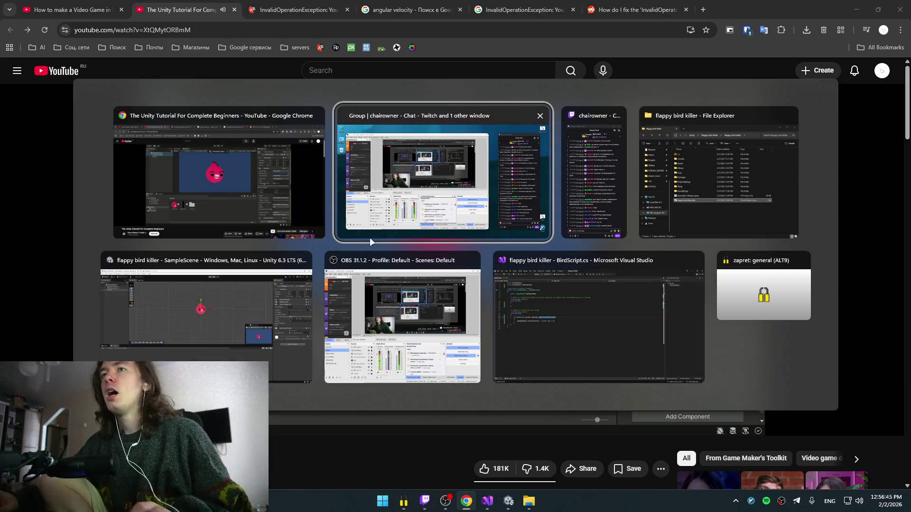
click(247, 306)
- Undo the bird's shrink back to scale 1, select Main Camera, and check the tutorial
key(Return)
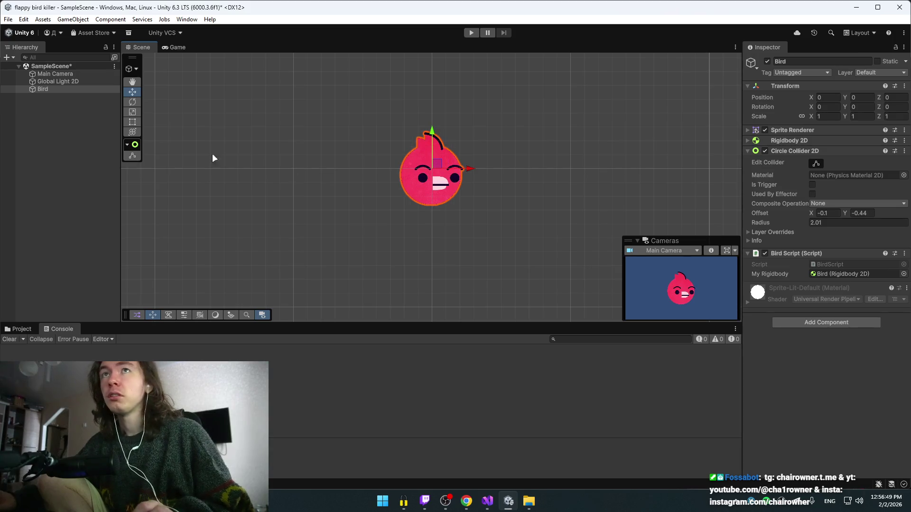
click(42, 73)
key(alt+Tab)
click(303, 179)
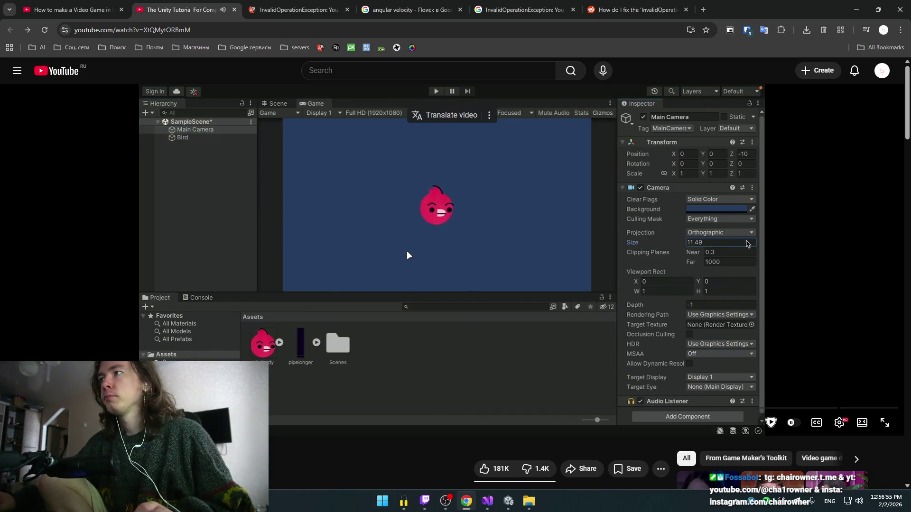
click(384, 202)
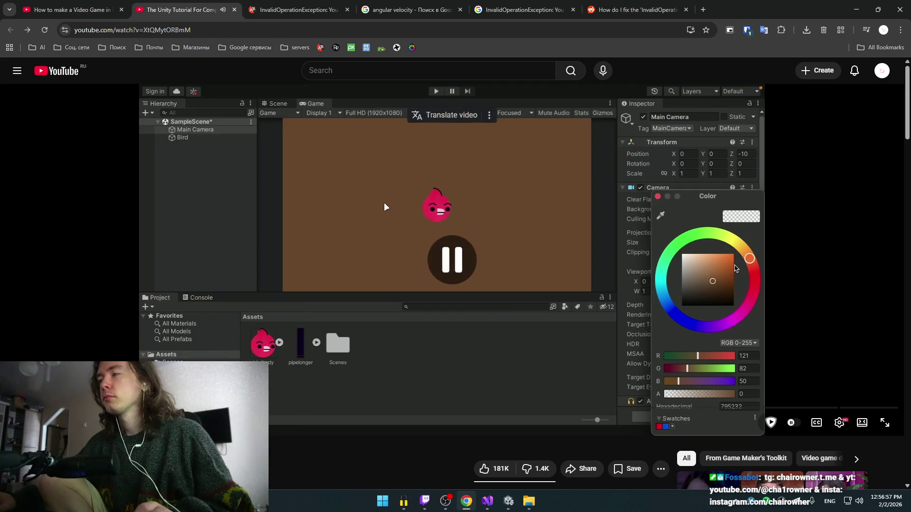
key(alt+Tab)
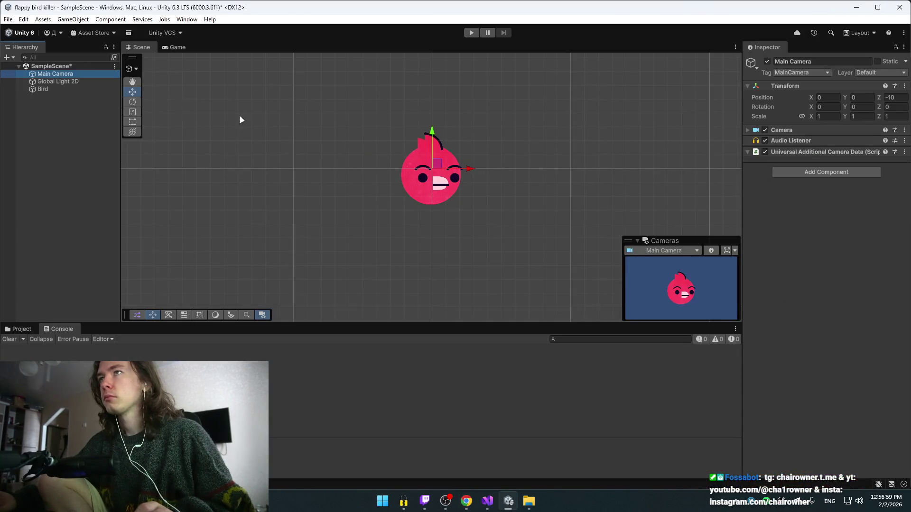
- Set the Main Camera's orthographic Projection Size to 10, comparing against the tutorial
click(745, 129)
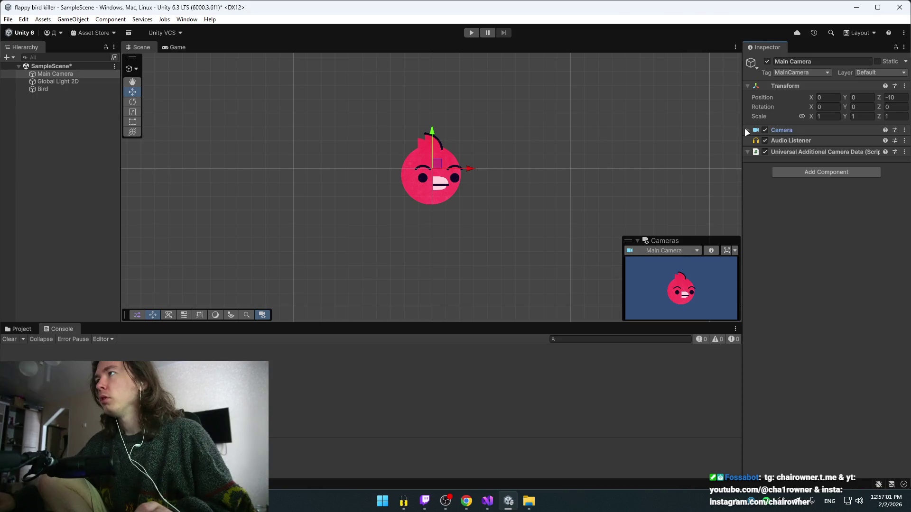
click(747, 130)
text(10)
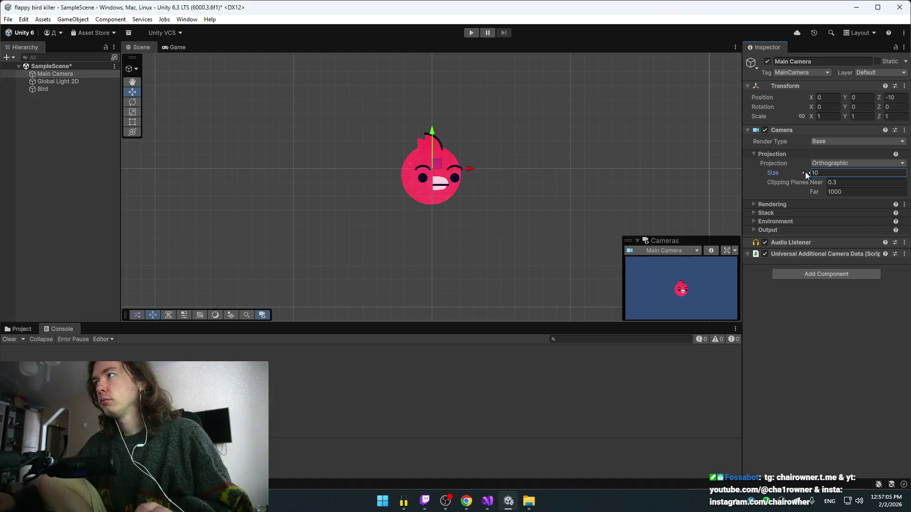
key(alt+Tab)
click(574, 275)
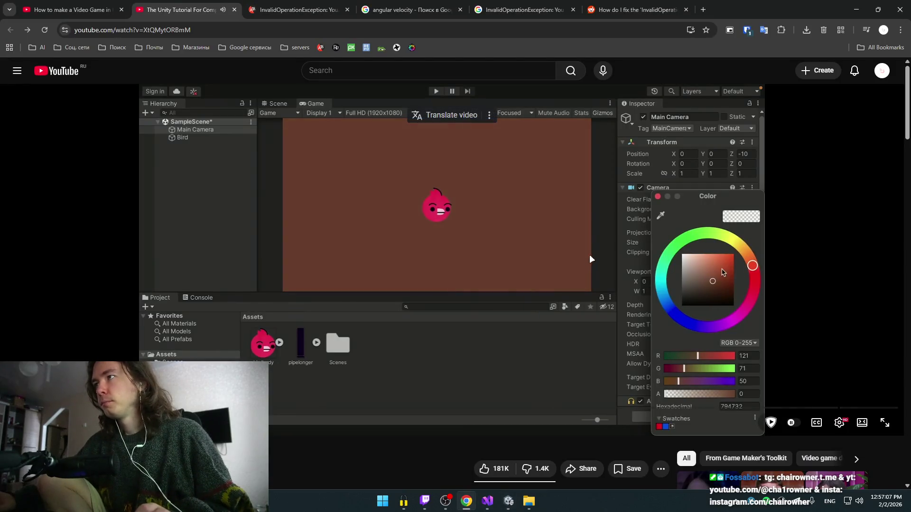
click(587, 255)
key(alt+Tab)
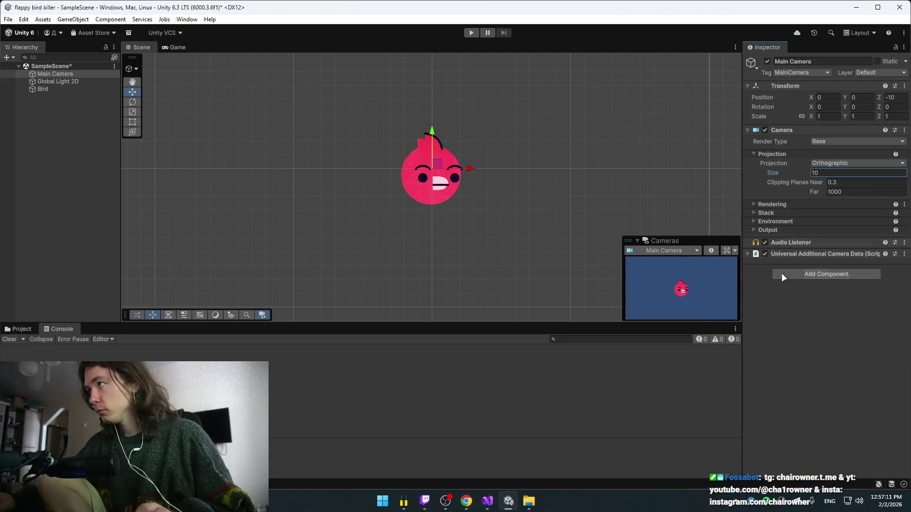
- Expand and collapse the camera's Rendering and Output foldouts to inspect them
click(753, 205)
click(752, 204)
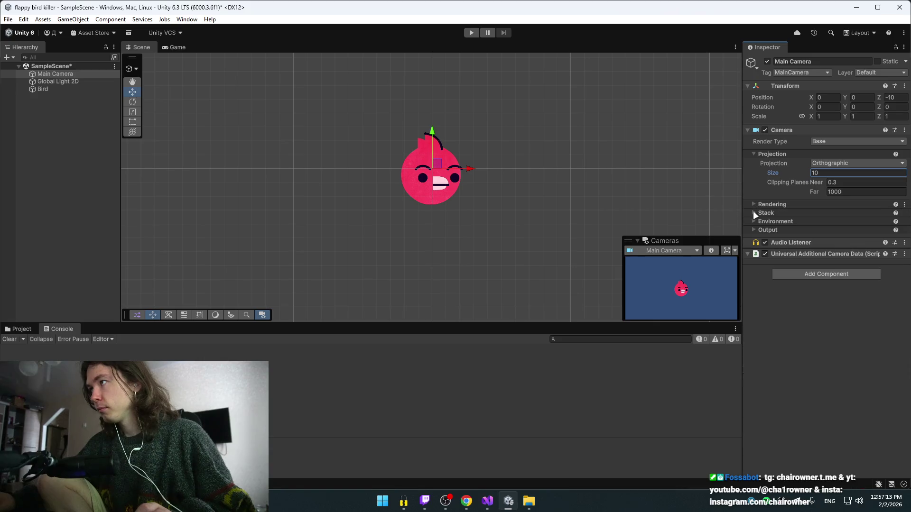
click(755, 230)
click(754, 230)
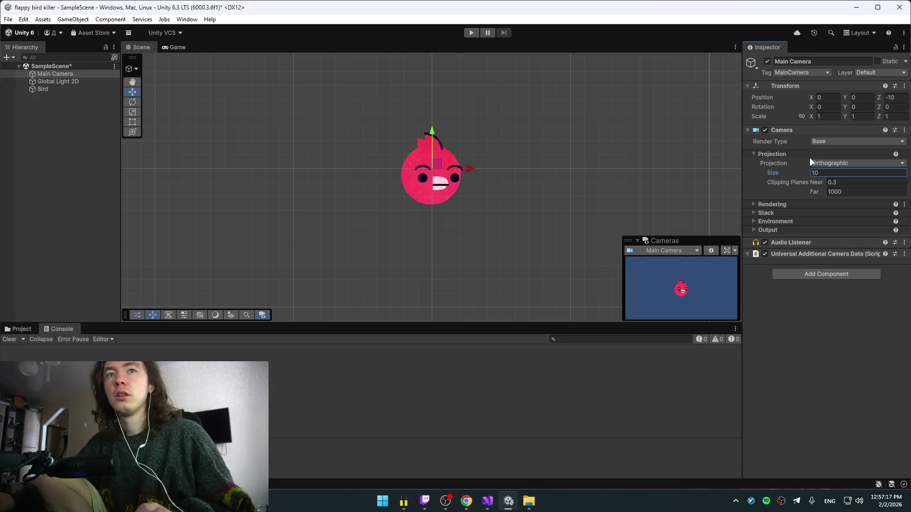
click(761, 208)
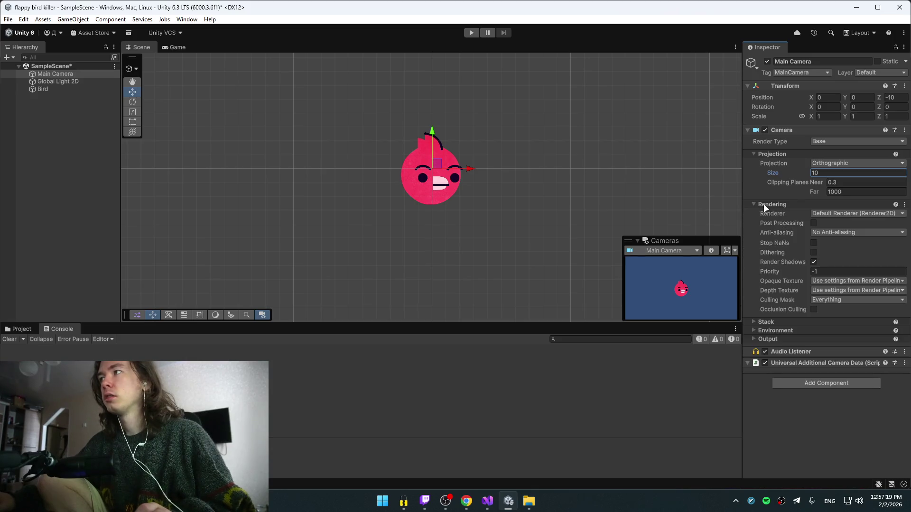
click(764, 204)
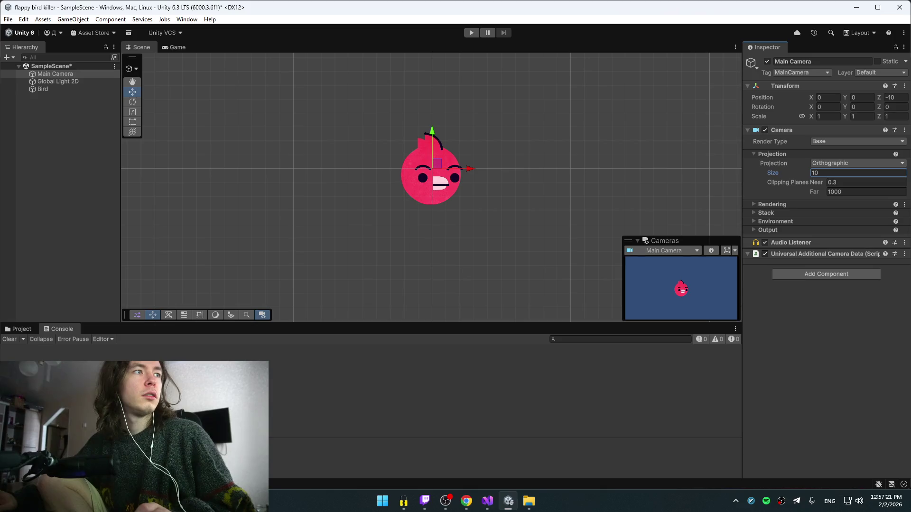
key(alt+Tab)
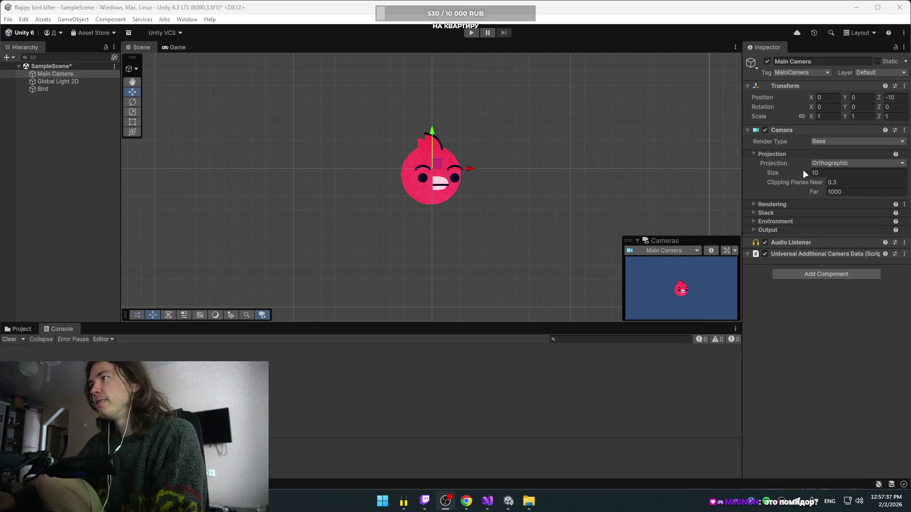
- Expand Universal Additional Camera Data, then rewind the tutorial five seconds and pause it
click(747, 254)
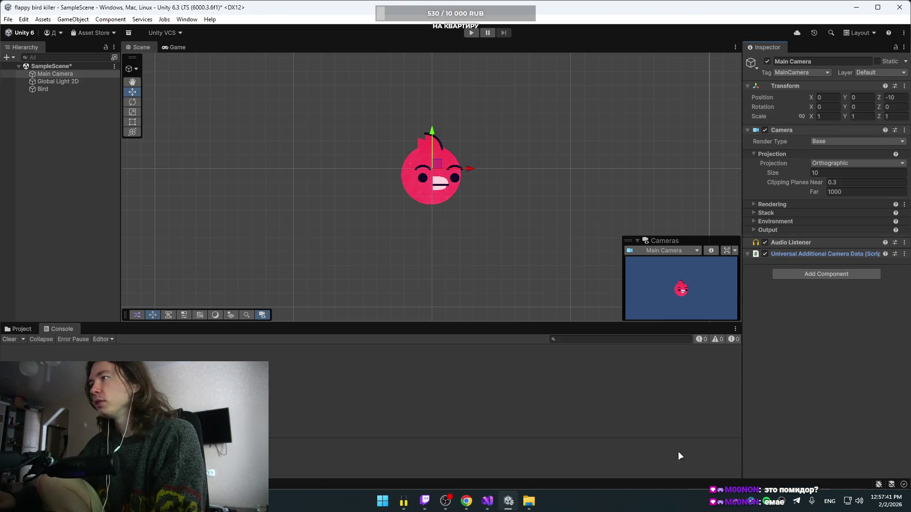
mouse_move(466, 501)
click(457, 446)
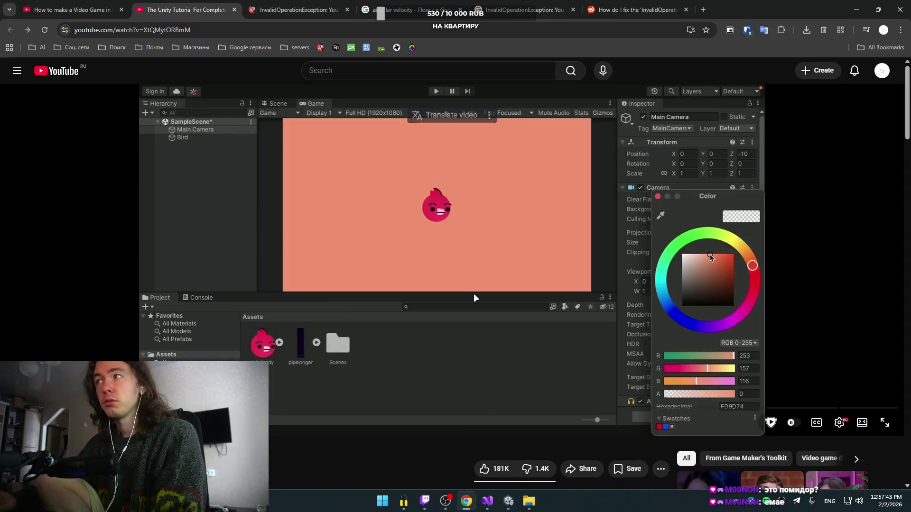
key(Left)
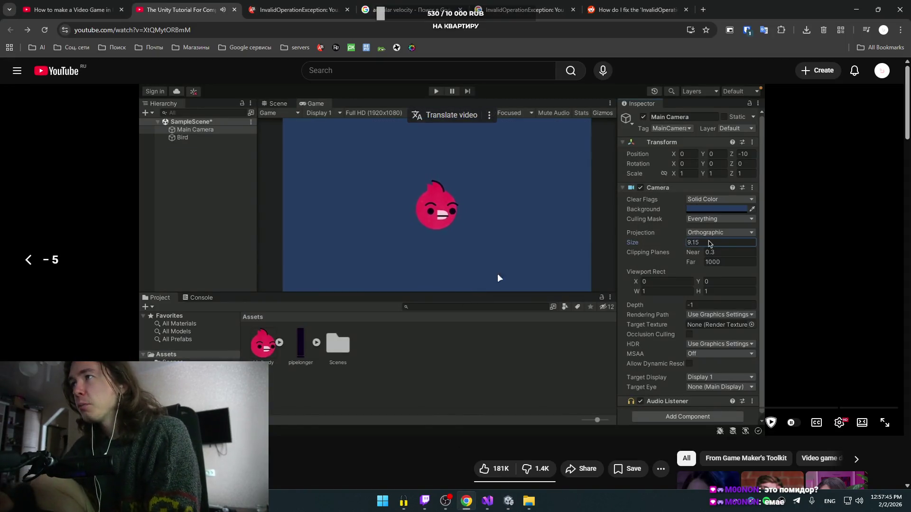
click(535, 254)
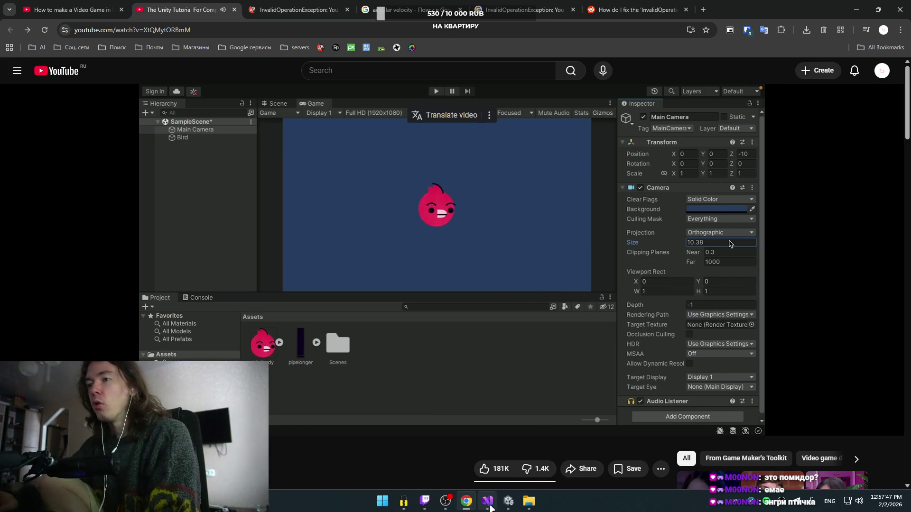
- Glance at the BirdScript code and the tutorial, then bring the Unity editor forward
mouse_move(488, 501)
click(500, 461)
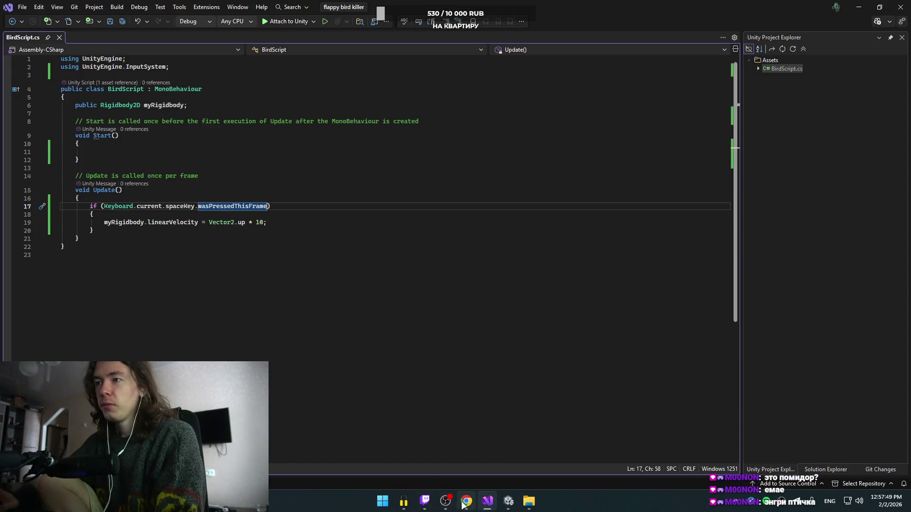
click(464, 455)
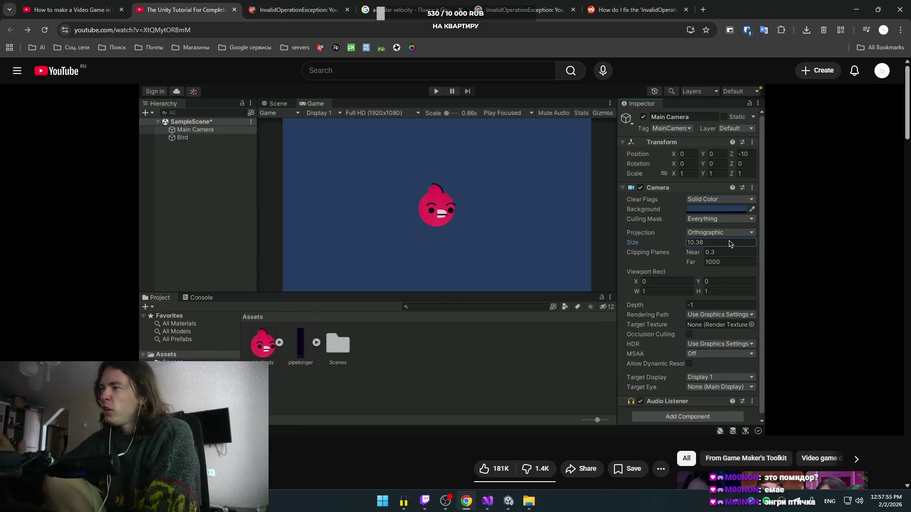
mouse_move(487, 501)
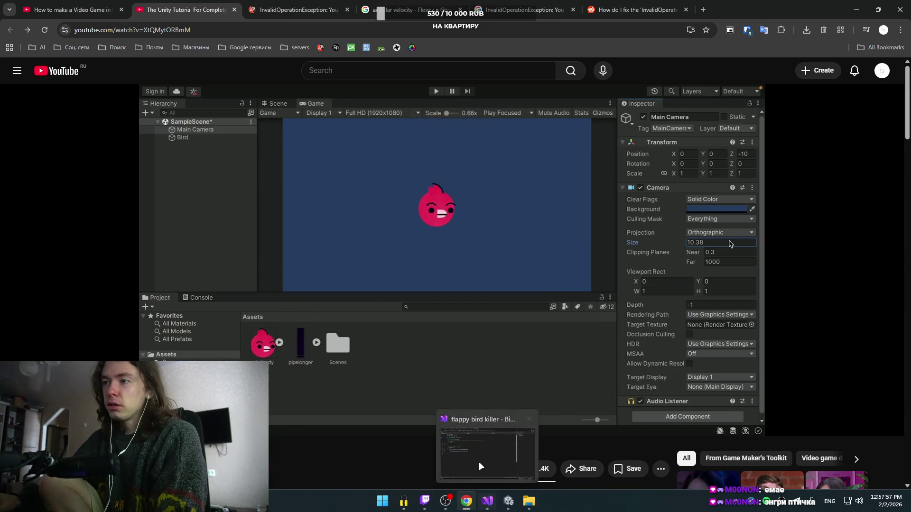
click(480, 467)
click(506, 503)
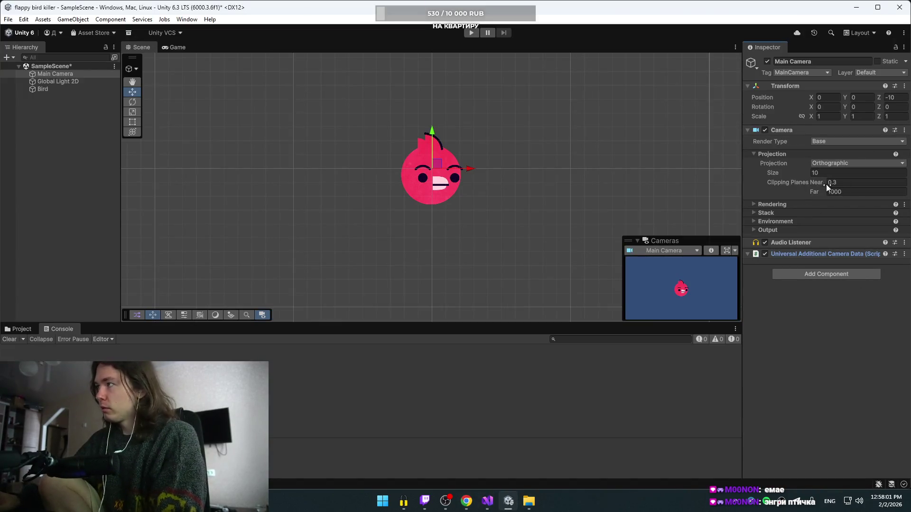
click(849, 163)
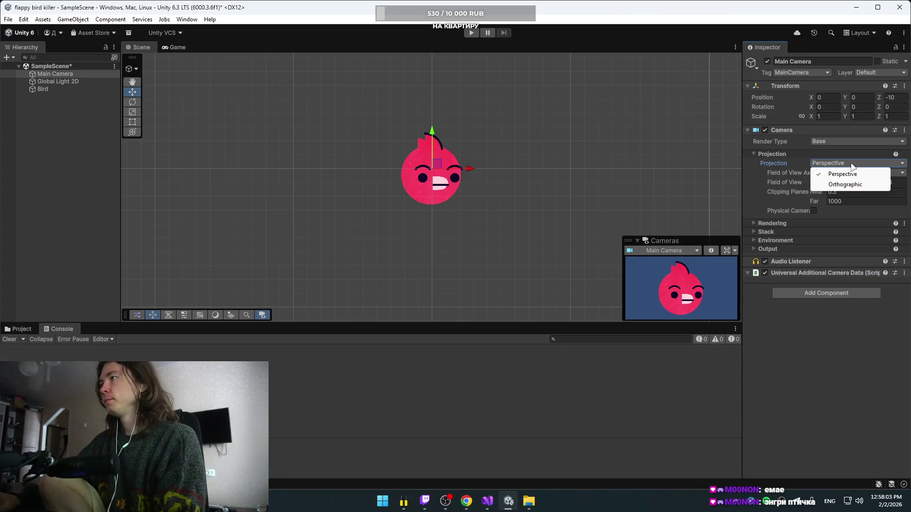
click(787, 235)
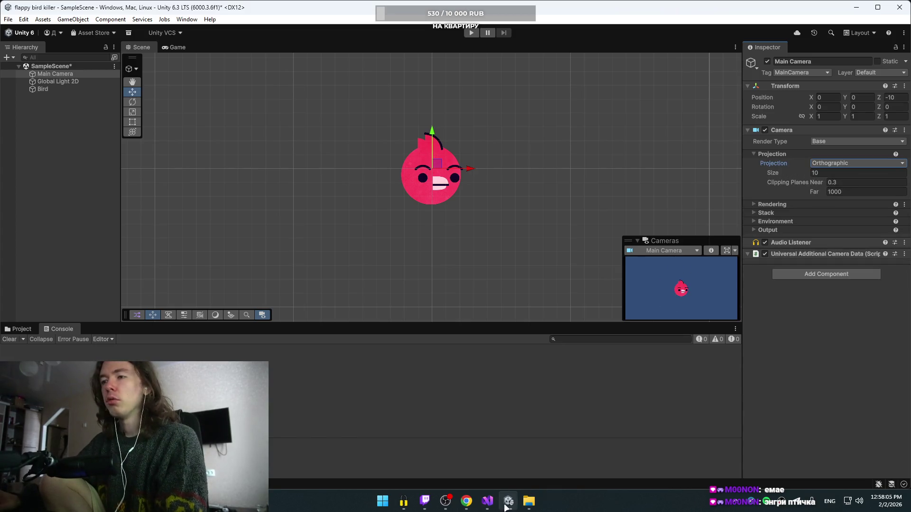
click(467, 503)
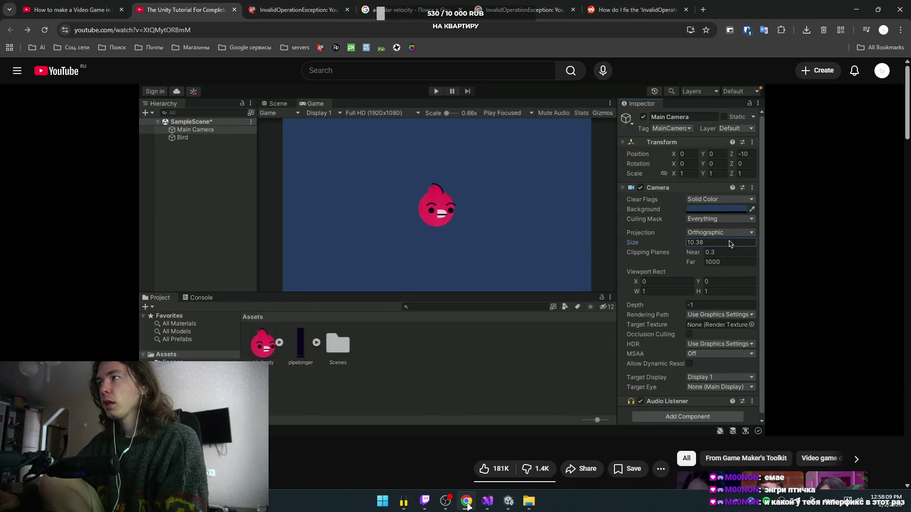
mouse_move(543, 318)
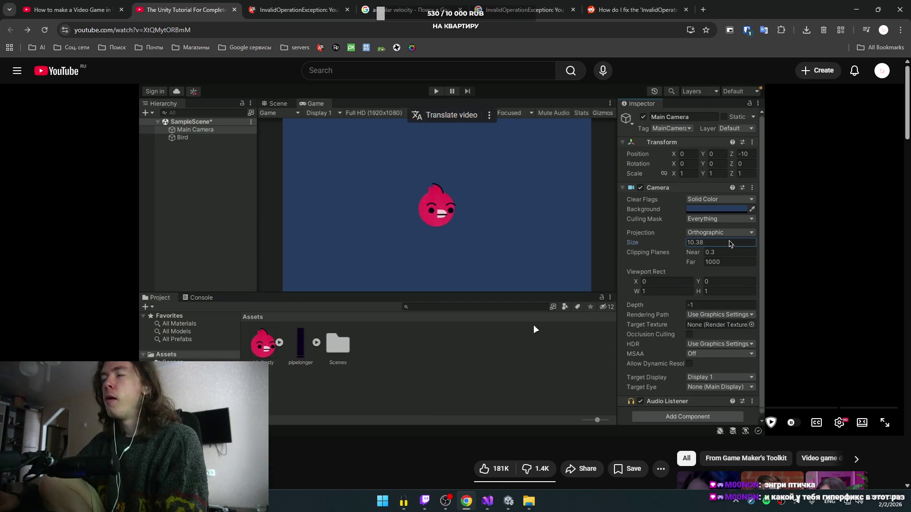
mouse_move(489, 502)
click(494, 438)
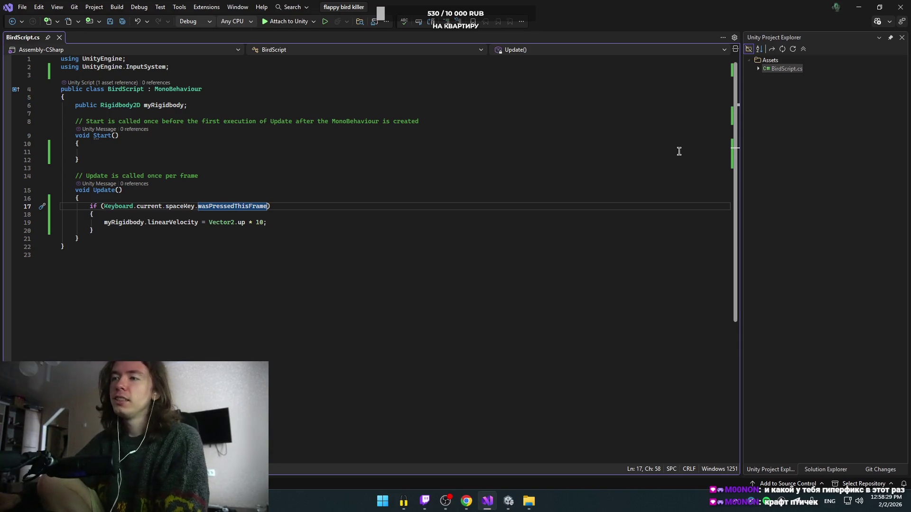
click(508, 501)
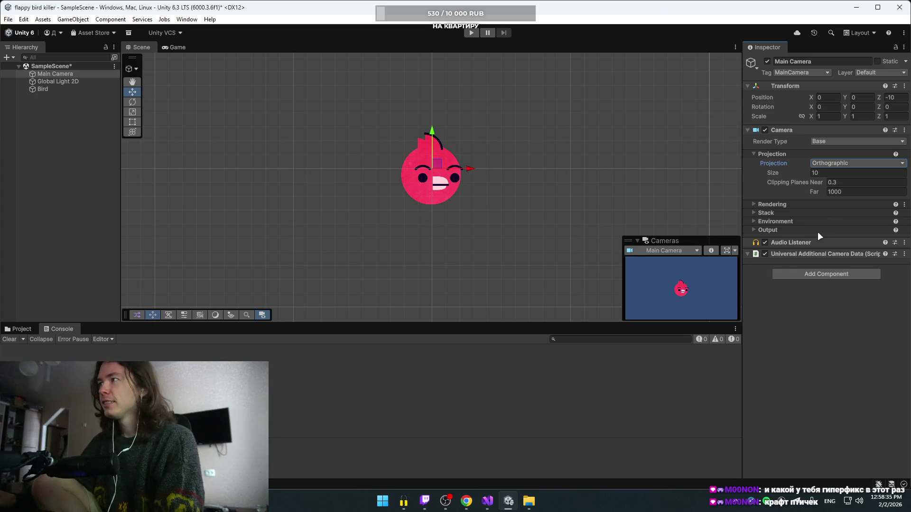
- Toggle the Main Camera's Render Type between Overlay and Base, leave it on Base, and view the Game tab
click(835, 142)
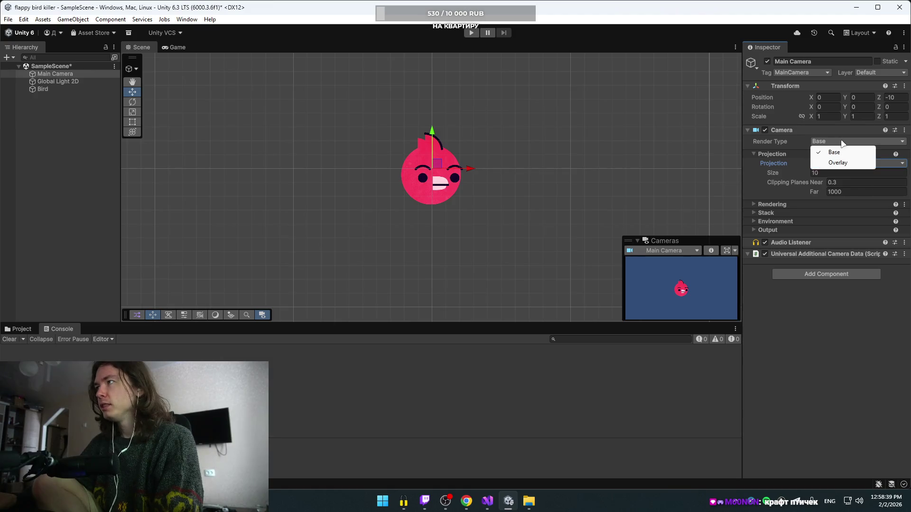
click(843, 161)
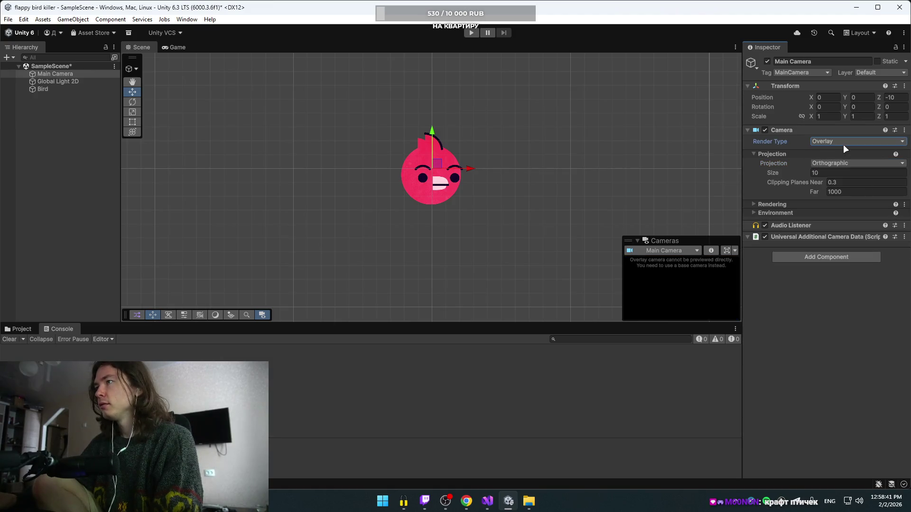
click(844, 144)
click(835, 152)
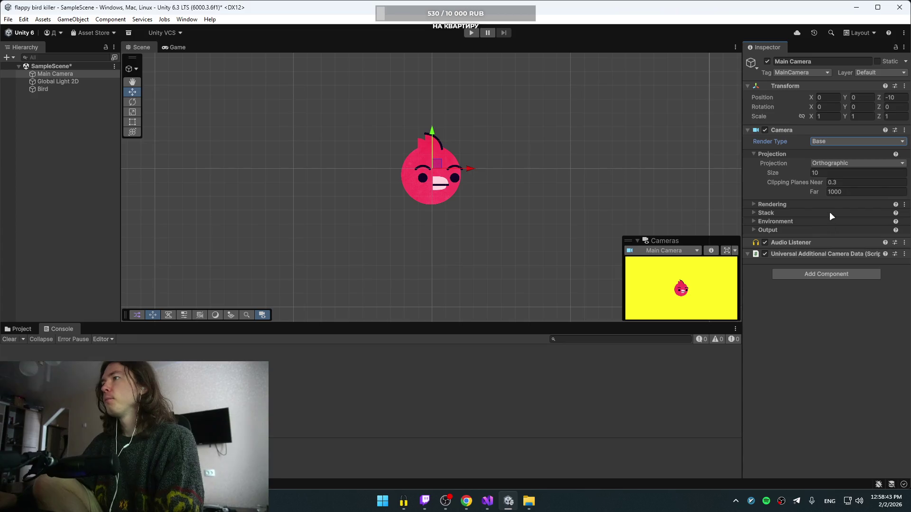
click(833, 140)
click(838, 162)
click(834, 142)
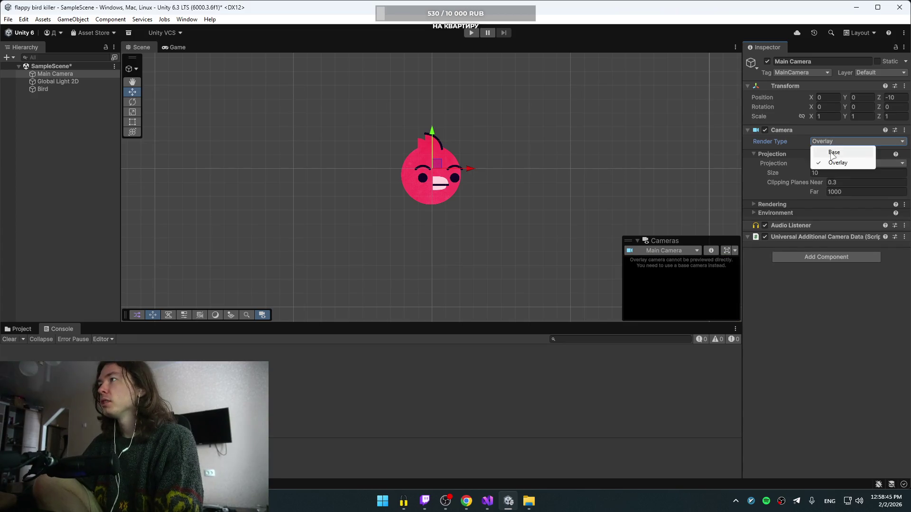
click(834, 153)
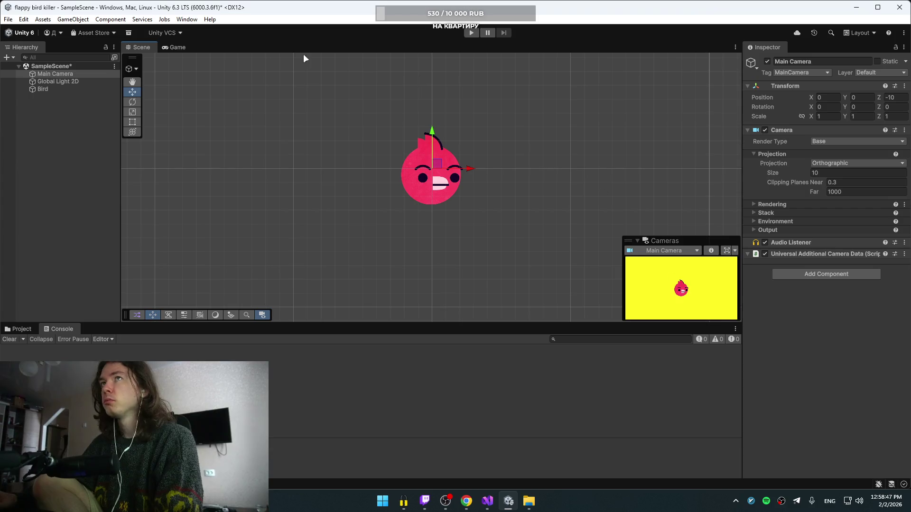
click(175, 49)
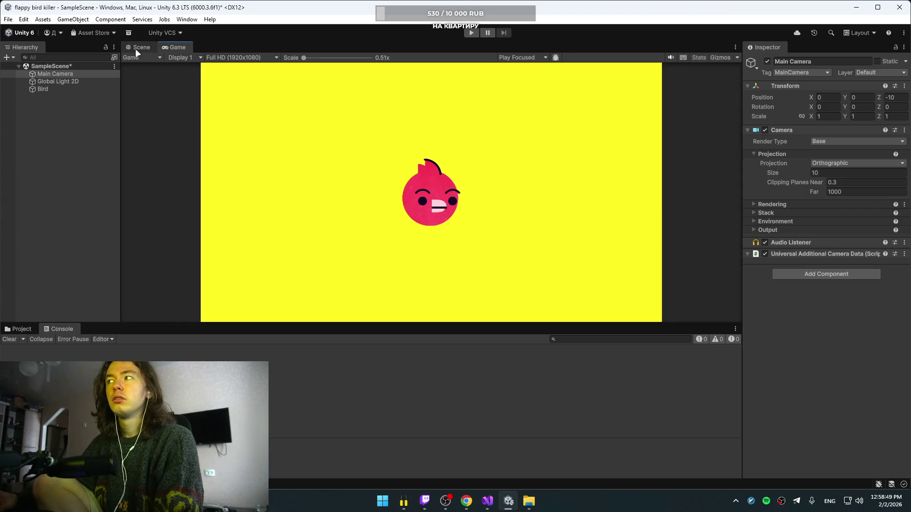
- In Scene view, expand the camera's Stack and Rendering foldouts and check the Renderer list, keeping Default Renderer
click(135, 48)
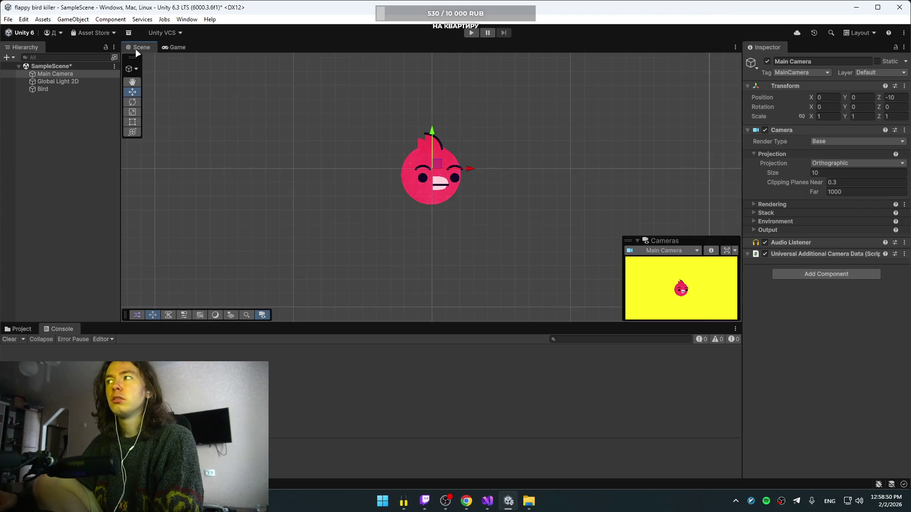
click(755, 213)
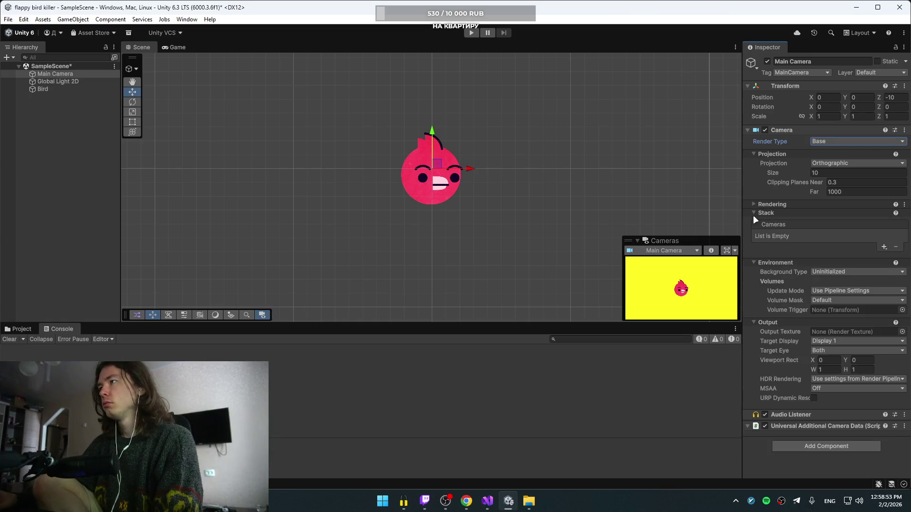
click(753, 209)
click(753, 204)
scroll(757, 327, down, 2)
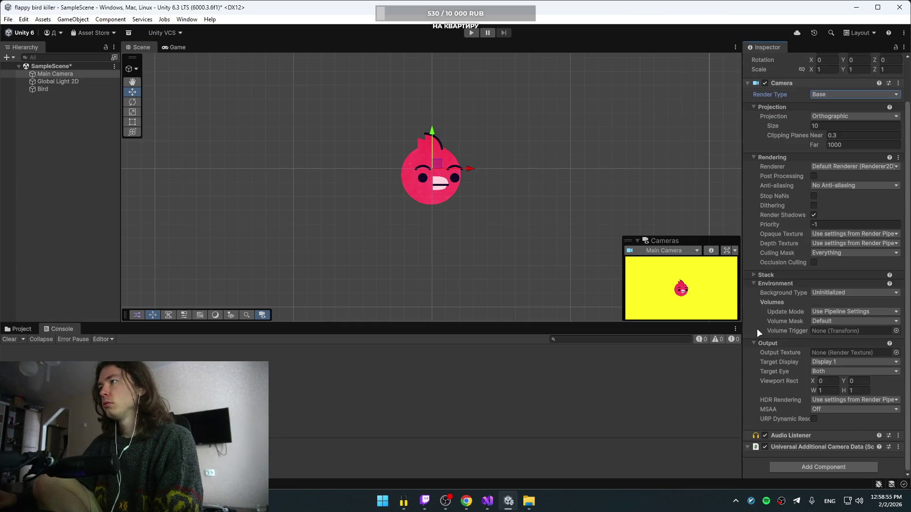
click(753, 275)
scroll(759, 306, down, 2)
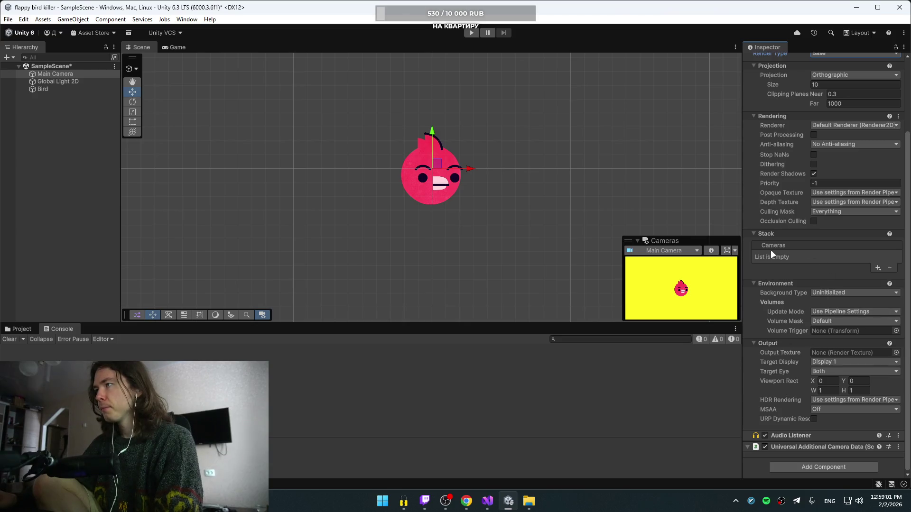
scroll(761, 295, up, 4)
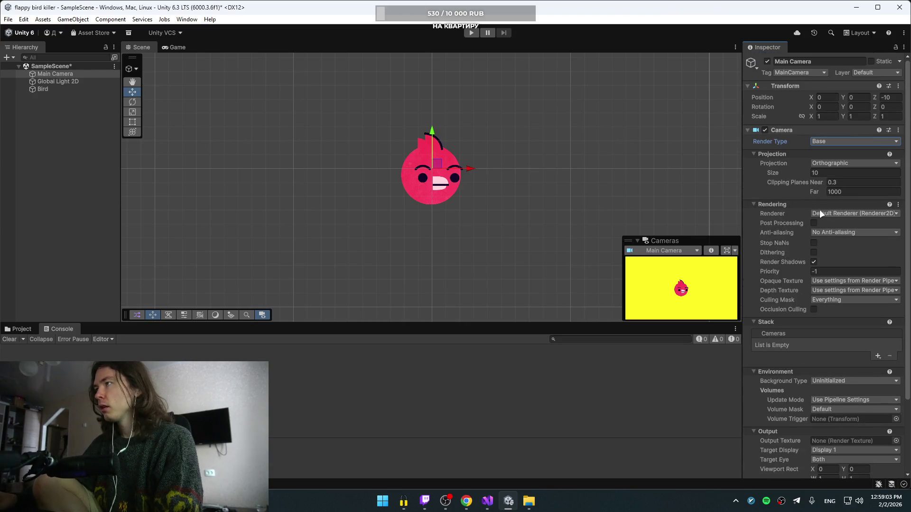
click(833, 219)
click(851, 257)
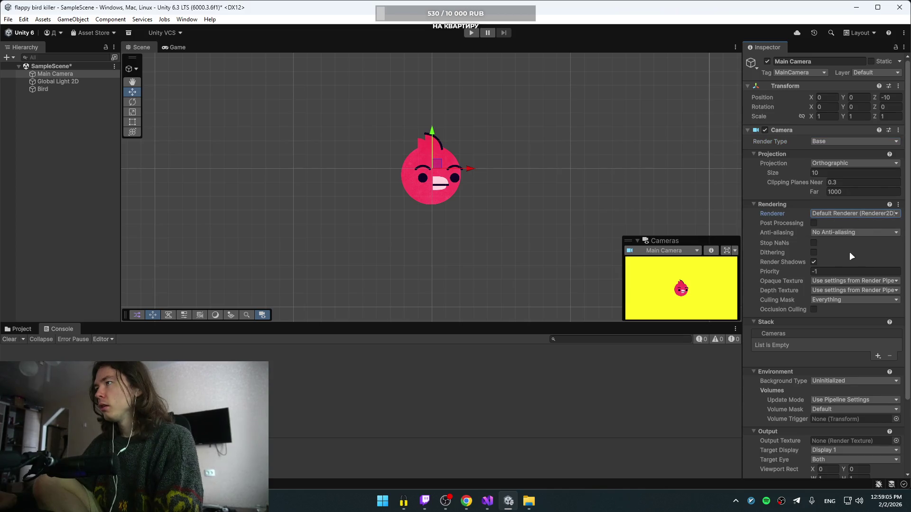
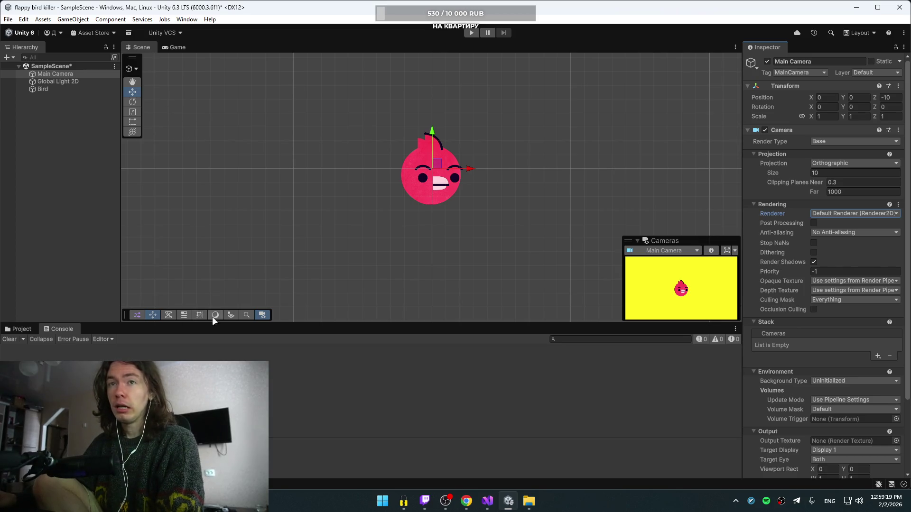
- Show the Project assets in place of the console and inspect the Default Volume Profile
click(22, 327)
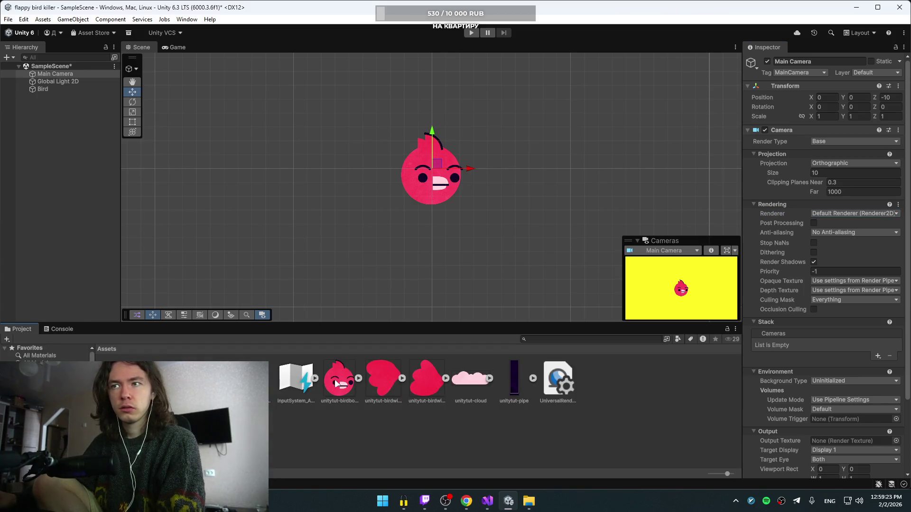
click(251, 379)
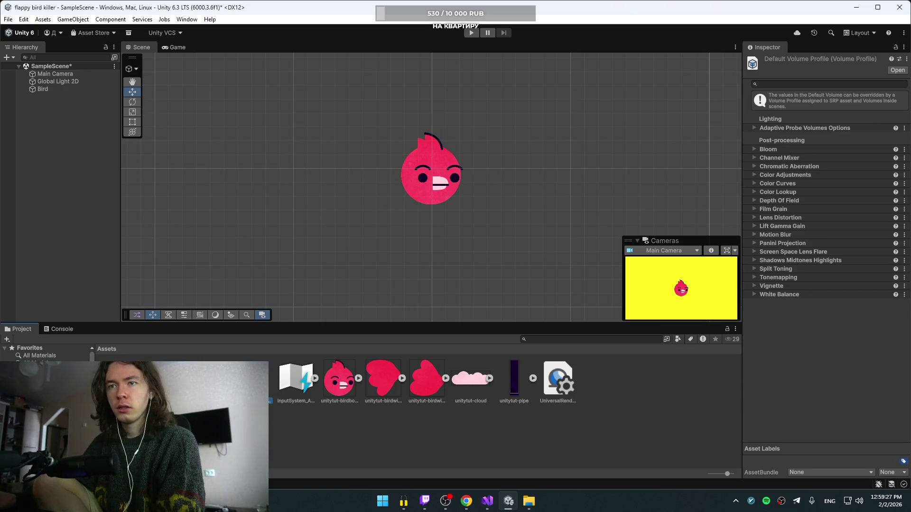
click(348, 430)
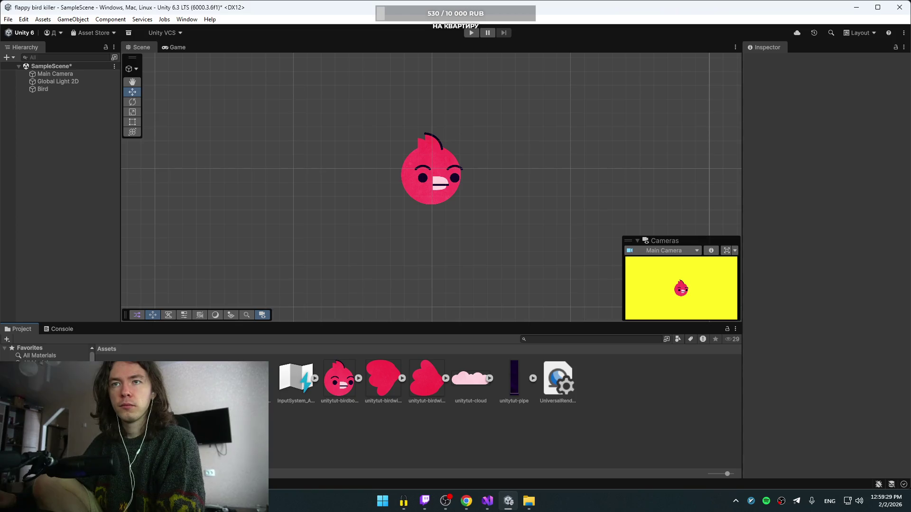
- Open the InputSystem_Actions editor to view the UI and Player action maps, then close it
double_click(302, 377)
click(324, 266)
click(341, 255)
click(643, 207)
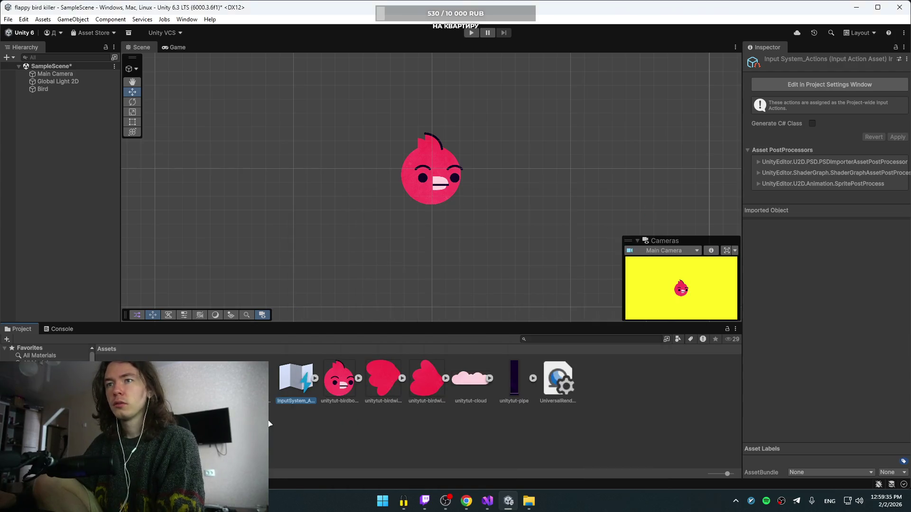
double_click(300, 383)
click(249, 382)
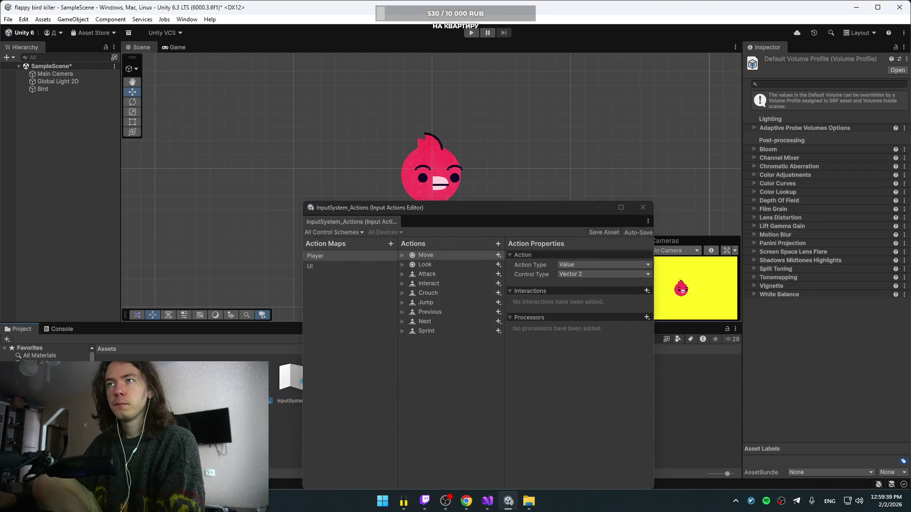
click(643, 207)
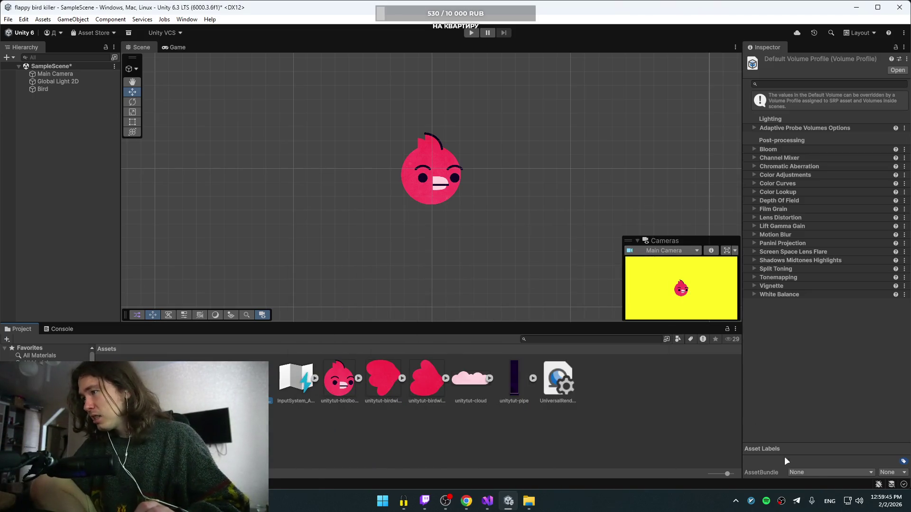
- Check the asset bundle options without changing them and select BirdScript to view its code
click(816, 472)
click(782, 402)
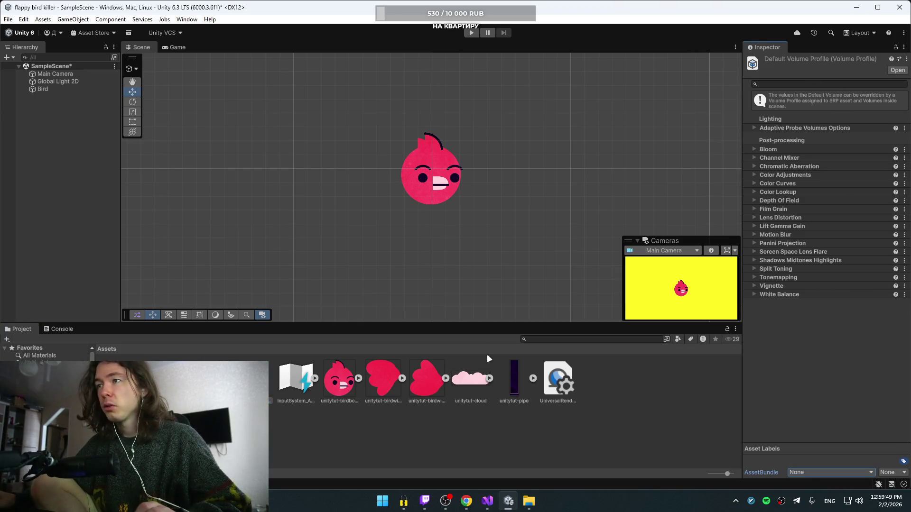
click(278, 441)
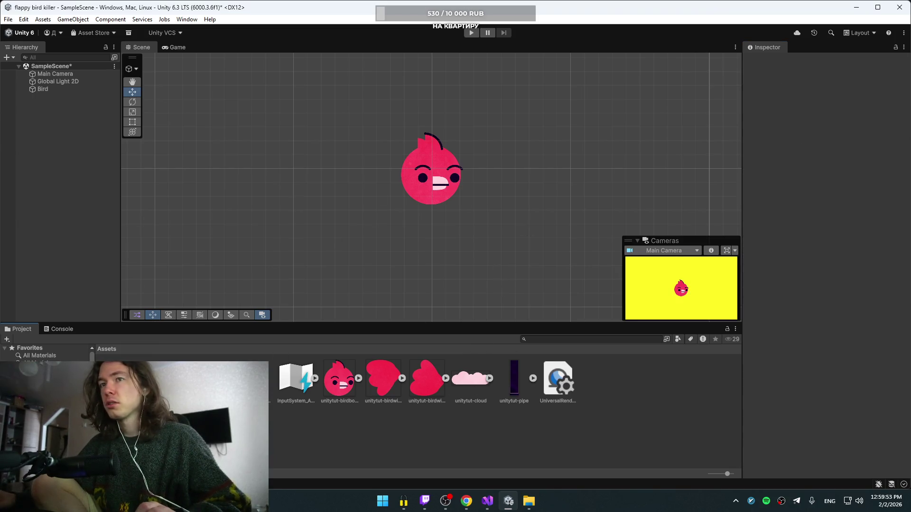
click(252, 380)
click(208, 379)
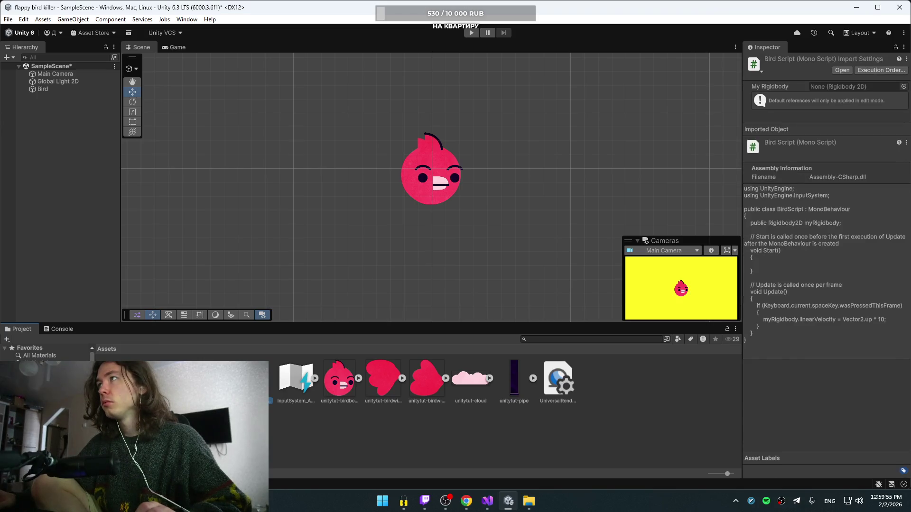
click(252, 380)
- Compare the Bird, Main Camera and Global Light 2D, keeping the light type Global
click(57, 89)
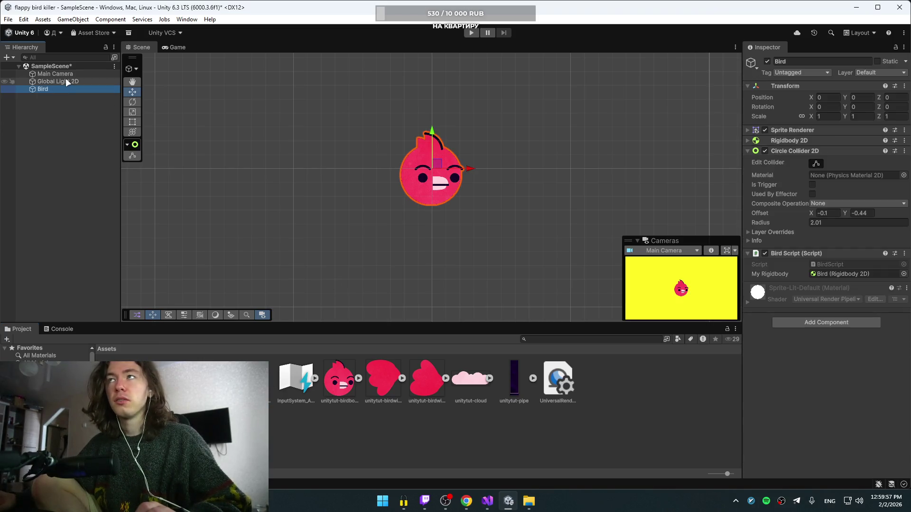
click(65, 79)
click(67, 74)
click(66, 89)
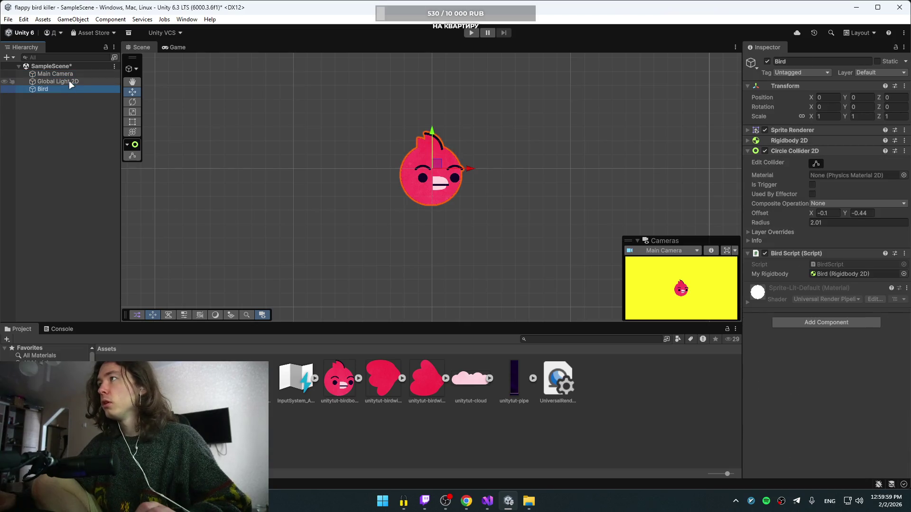
click(69, 80)
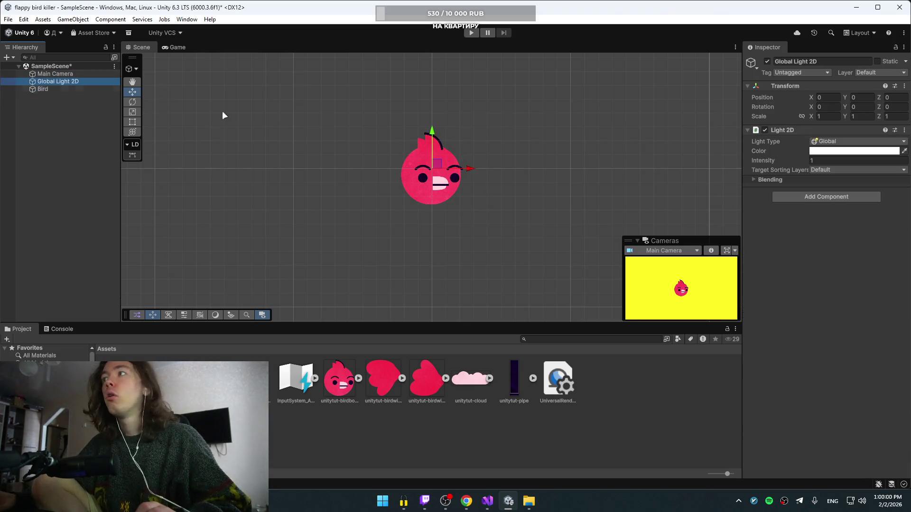
click(833, 143)
click(816, 213)
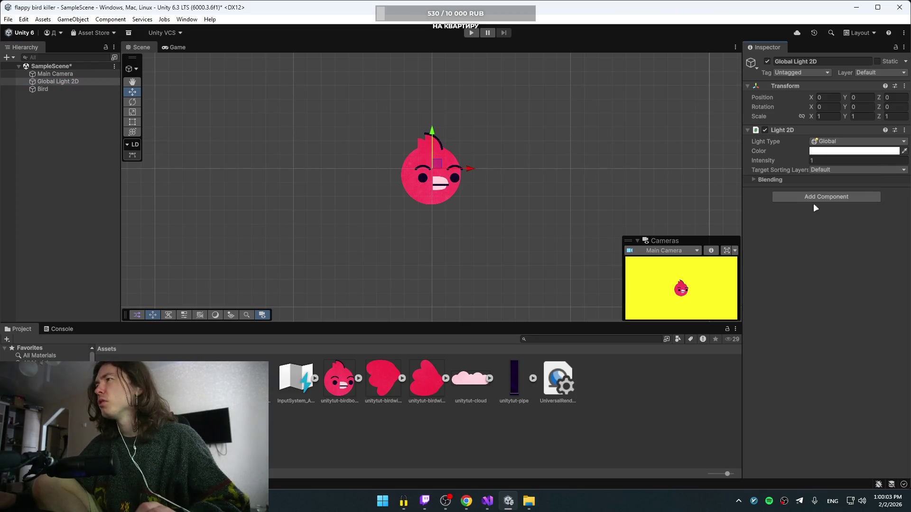
- Try a near-black light colour in the picker, then expand the light's blending settings
click(853, 151)
mouse_move(813, 209)
mouse_down()
mouse_move(732, 255)
mouse_move(710, 200)
mouse_up()
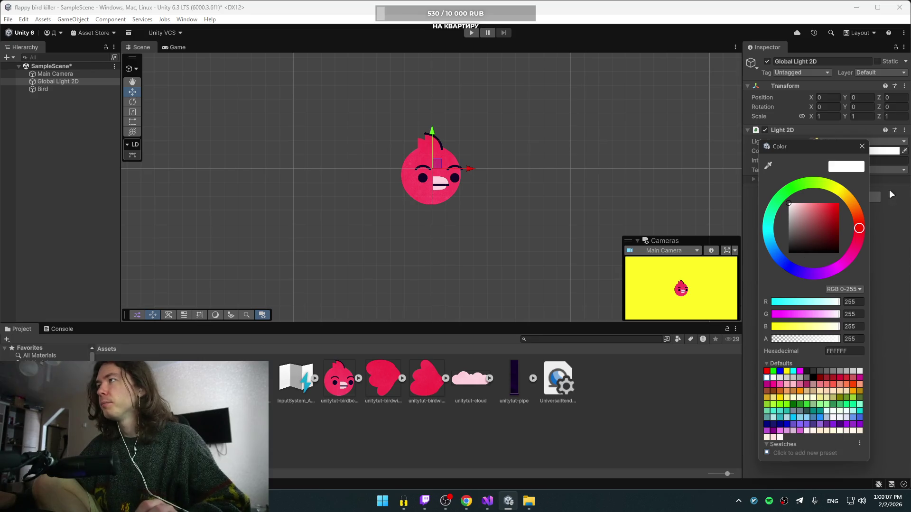
click(863, 146)
click(816, 143)
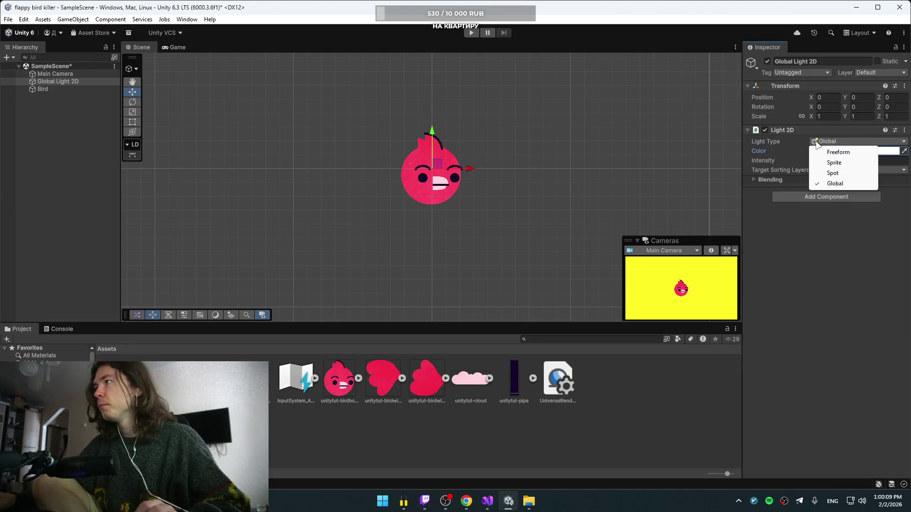
click(802, 160)
click(753, 180)
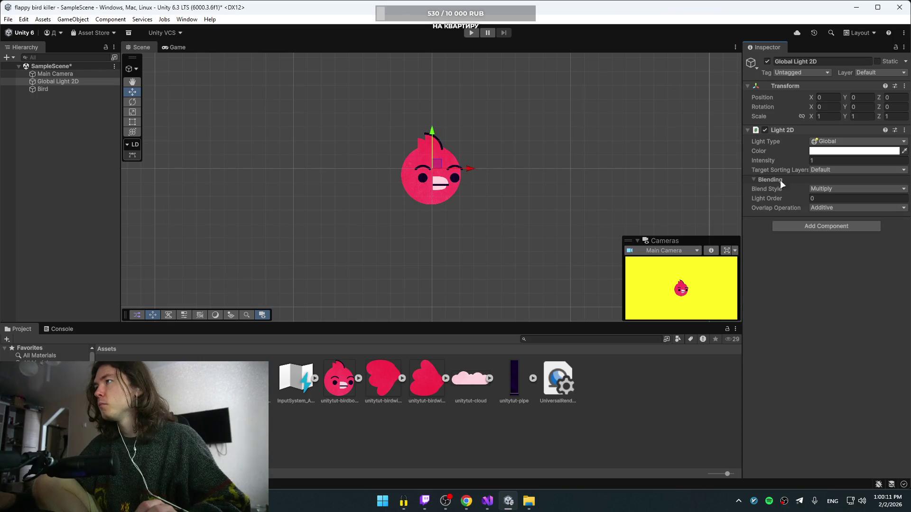
- Switch the light through Sprite, Spot and Freeform types before returning it to Global
click(827, 144)
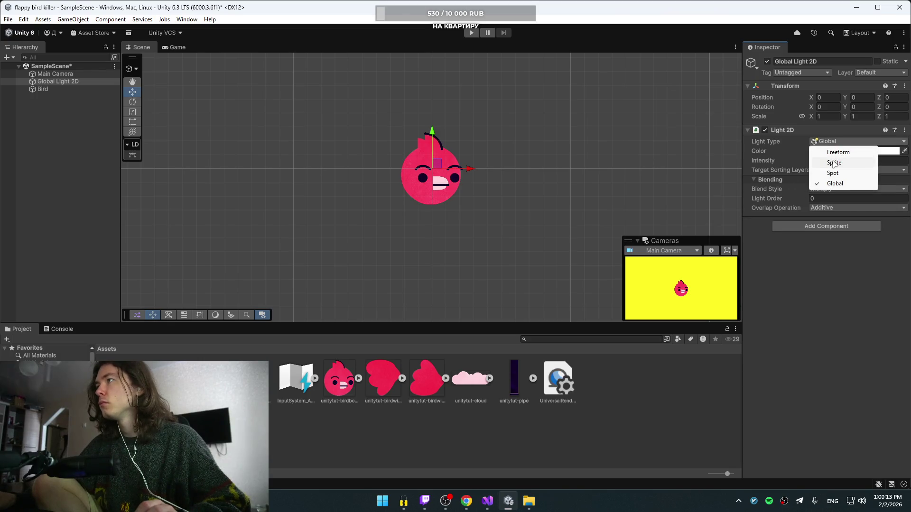
click(830, 163)
click(828, 142)
click(827, 174)
click(828, 142)
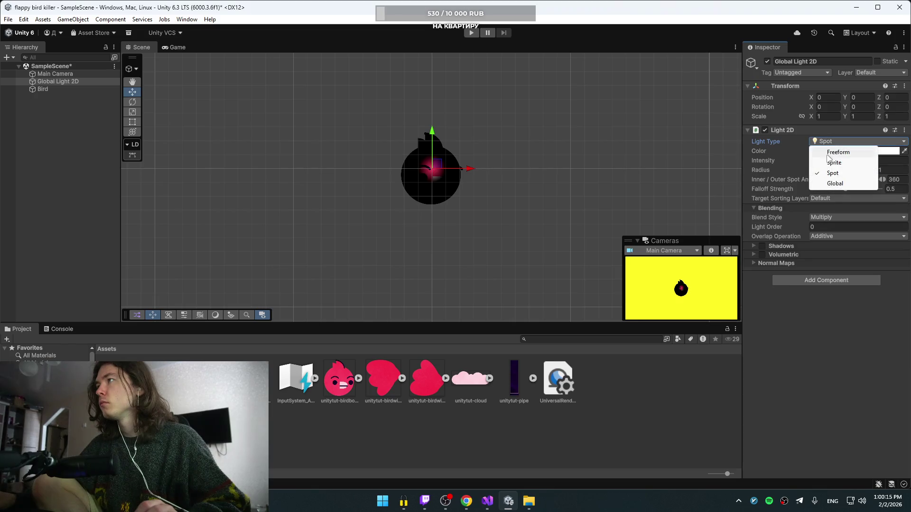
click(835, 152)
click(828, 141)
click(834, 183)
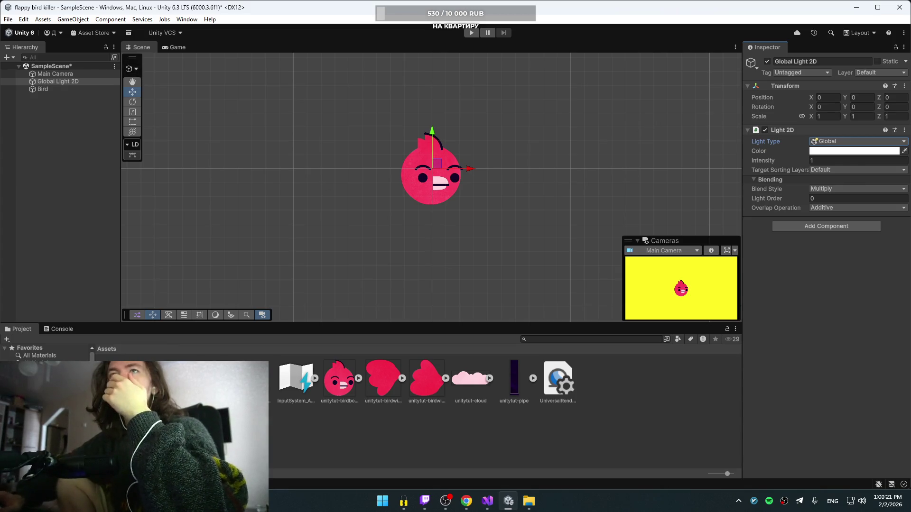
- Look over the Main Camera's Inspector settings, then switch to the browser's Yandex Translate tab
click(58, 74)
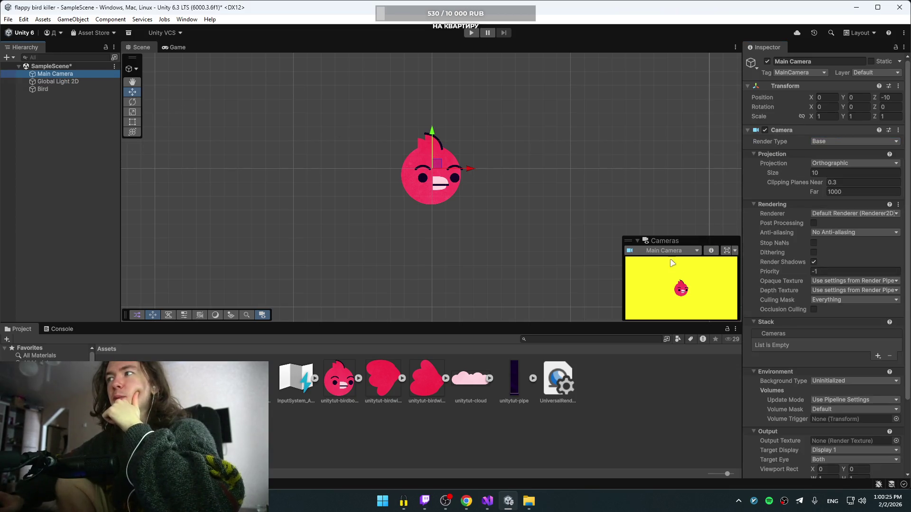
scroll(833, 256, down, 3)
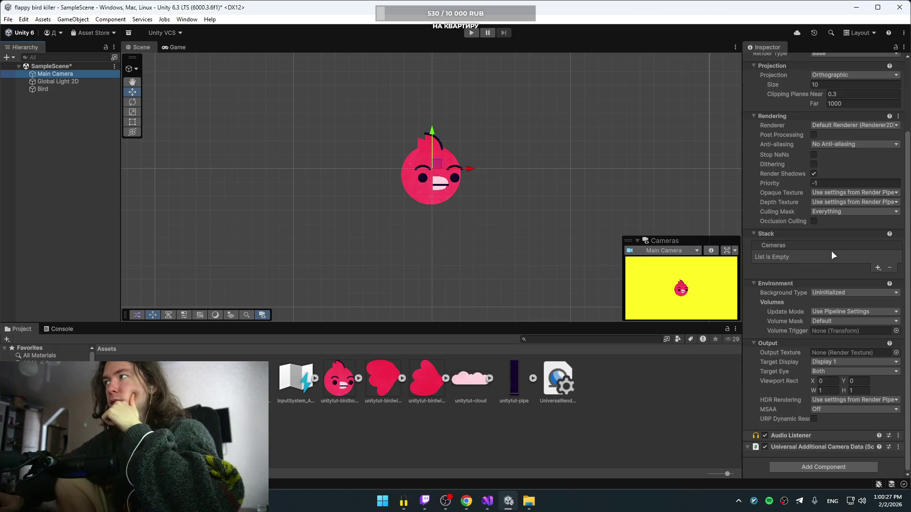
scroll(833, 257, up, 3)
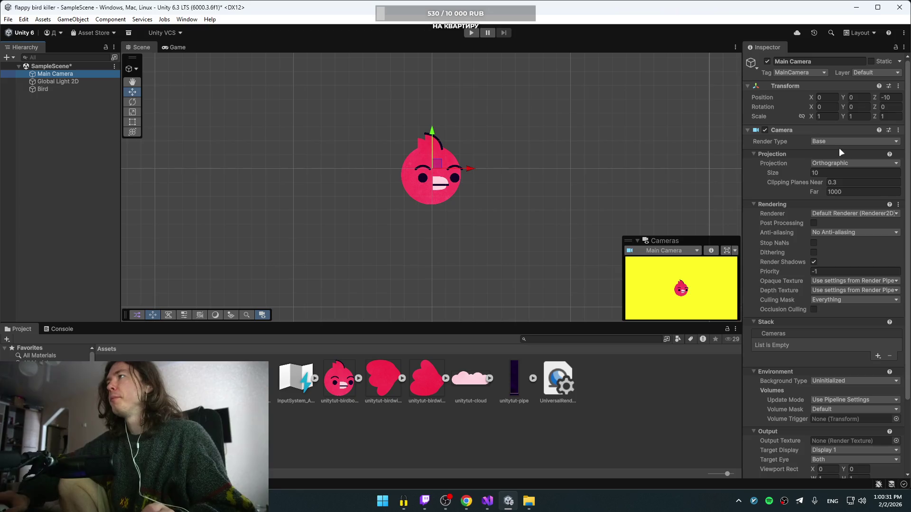
key(alt+Tab)
key(alt+Tab)
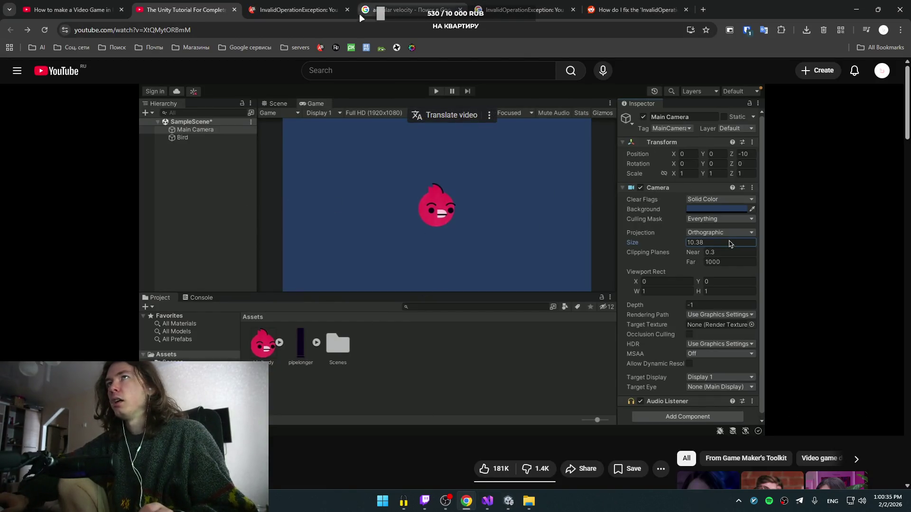
click(299, 9)
- Search Google for 'unity camera background color'
click(424, 3)
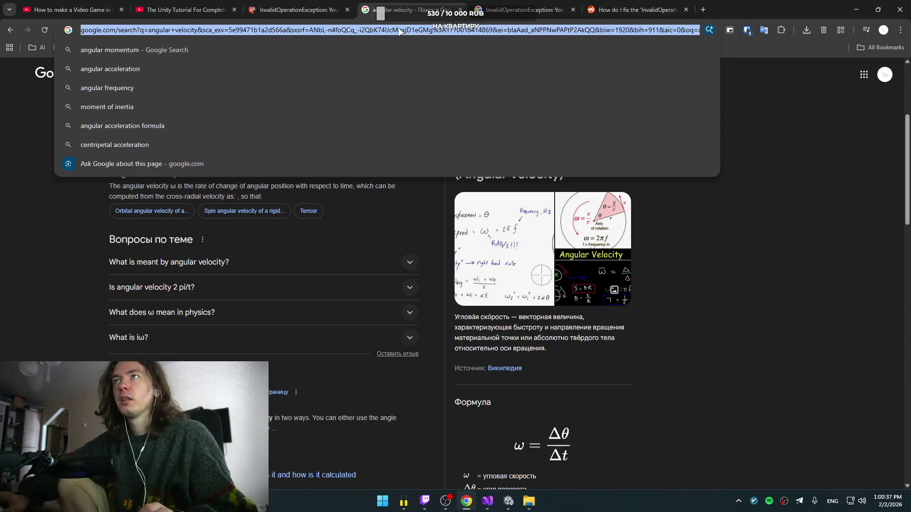
text(unity)
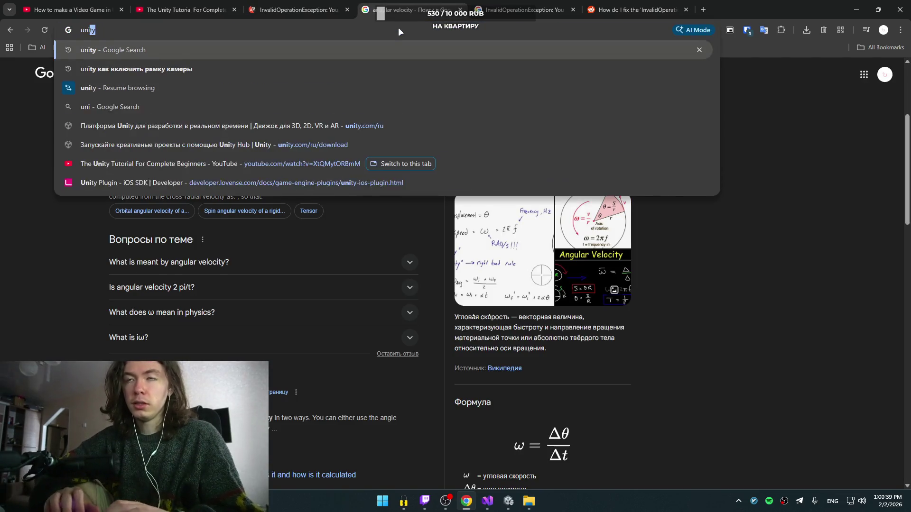
key(Down)
text(сфыу)
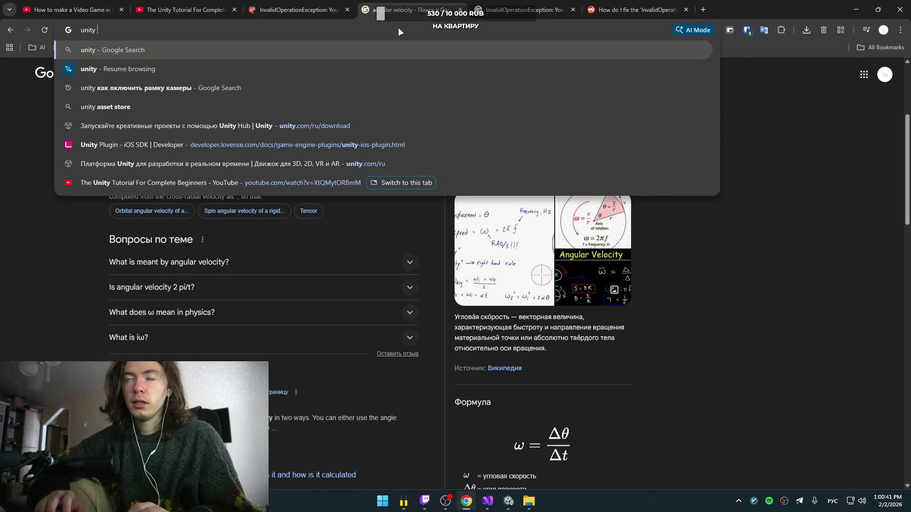
text(кф ифслпкщгтв)
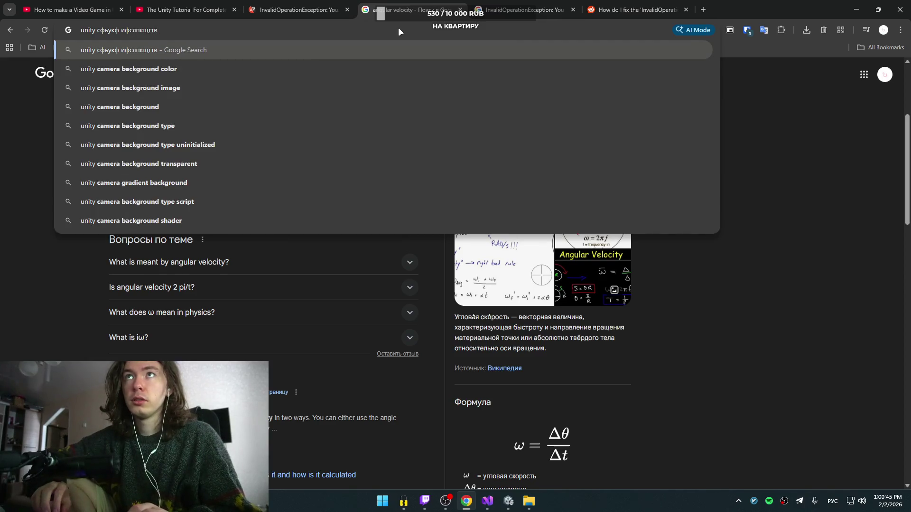
key(Down)
key(Return)
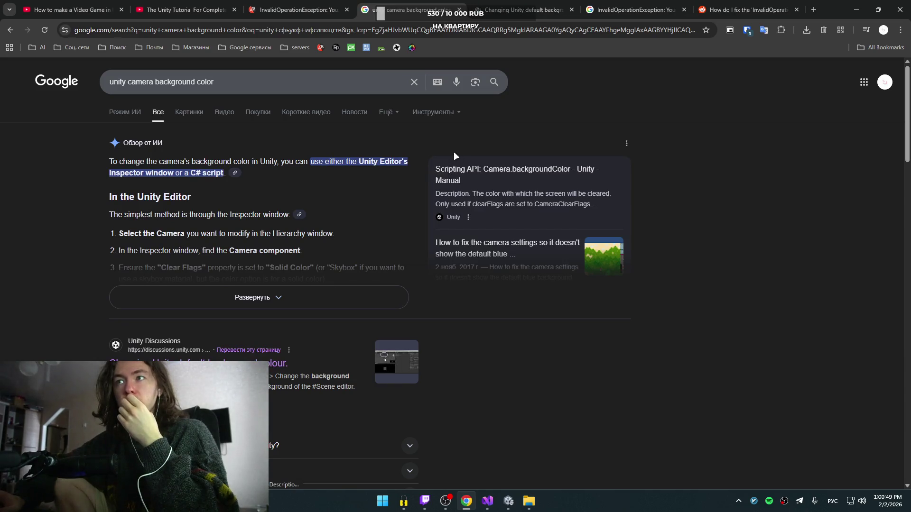
- Expand the AI overview and open the 'Changing Unity default background colour' thread
click(300, 296)
scroll(303, 275, down, 6)
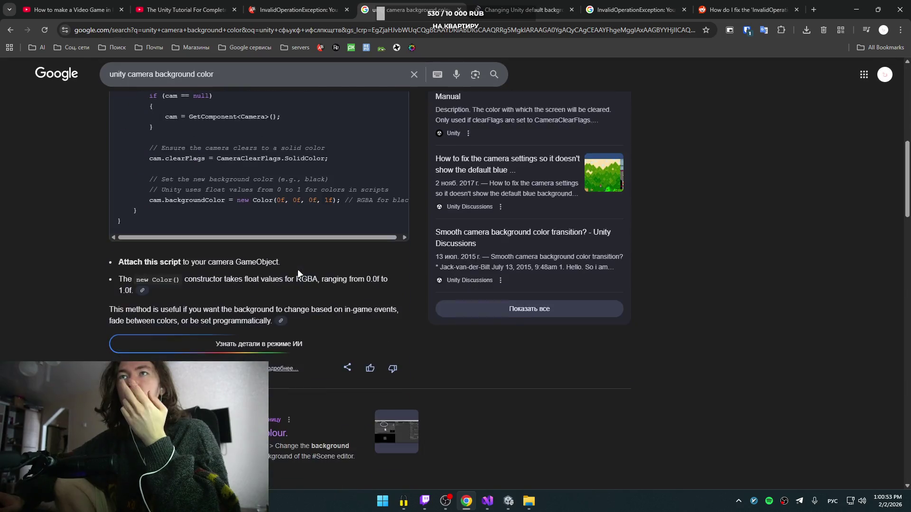
scroll(297, 269, down, 5)
click(400, 211)
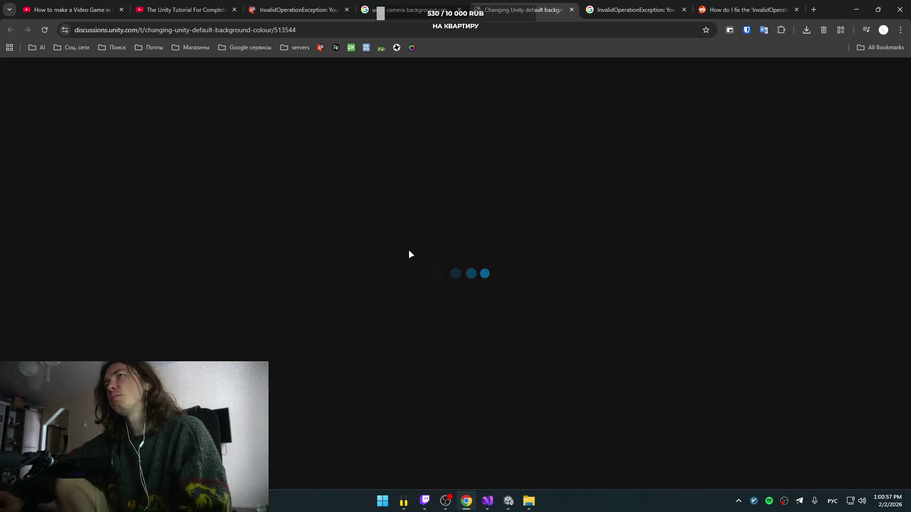
- Close the InvalidOperationException results and put the caret into the camera background query
click(617, 9)
scroll(313, 158, down, 8)
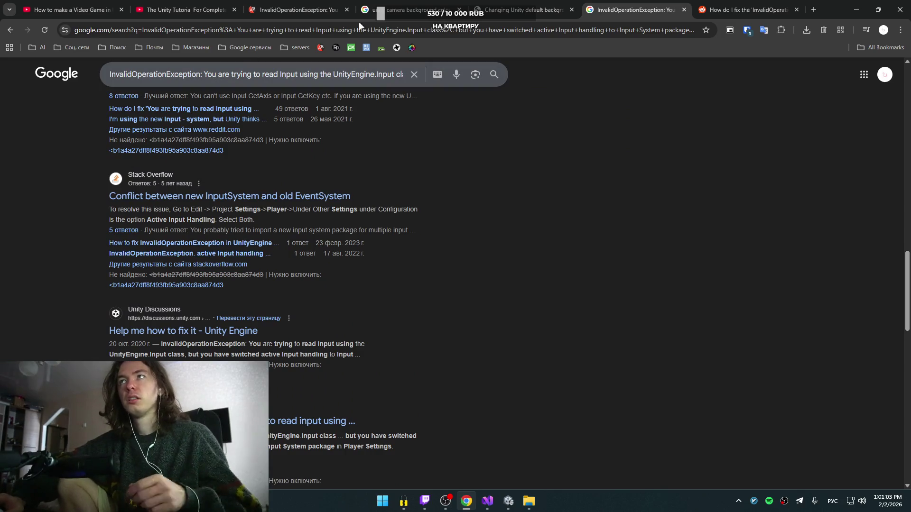
key(ctrl+w)
click(414, 5)
click(128, 74)
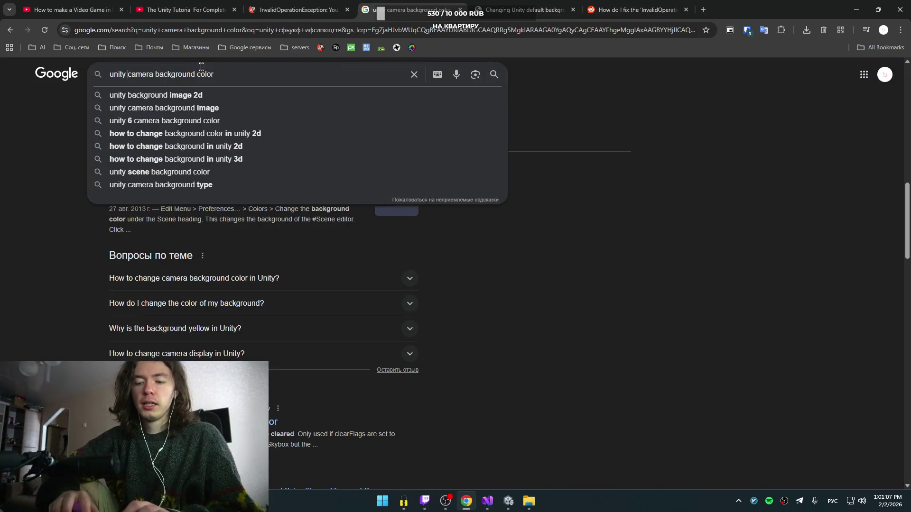
- Search 'unity where is camera background color', expand the full AI answer, then view BirdScript.cs
text(црку)
key(BackSpace)
key(BackSpace)
key(BackSpace)
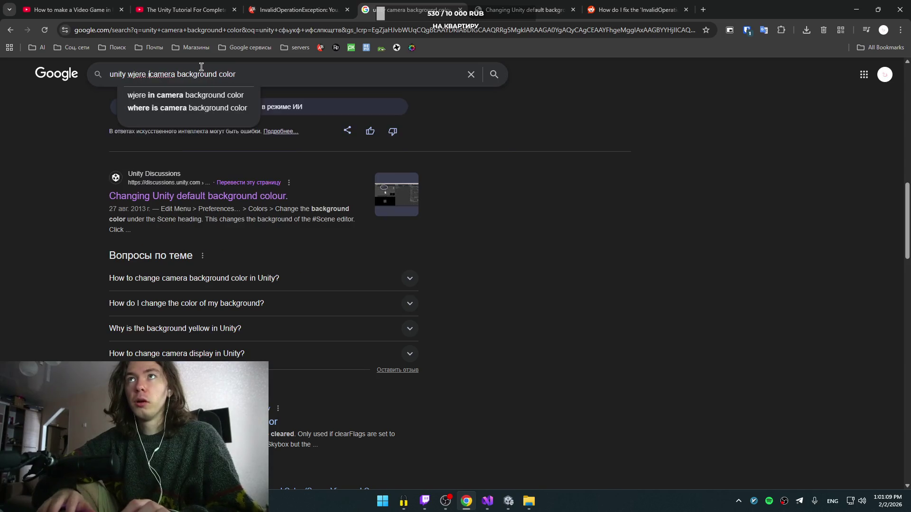
key(alt+shift)
text(where is)
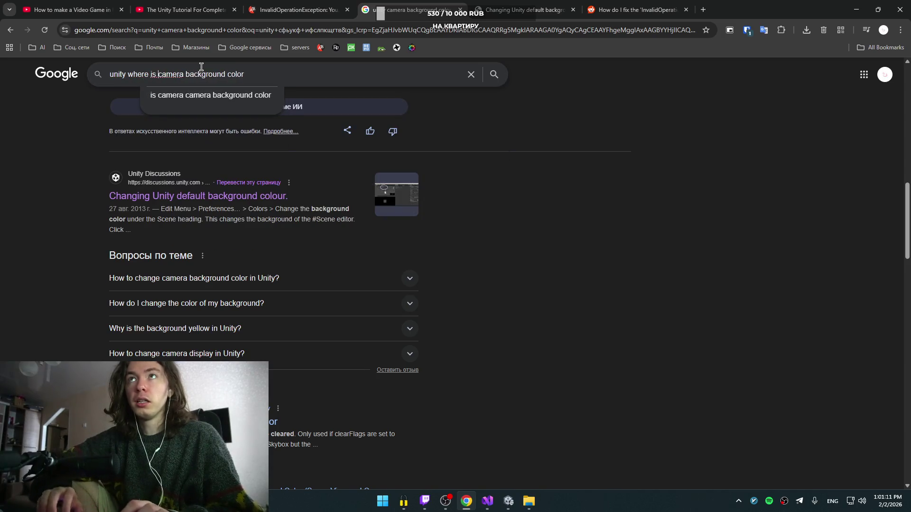
key(Return)
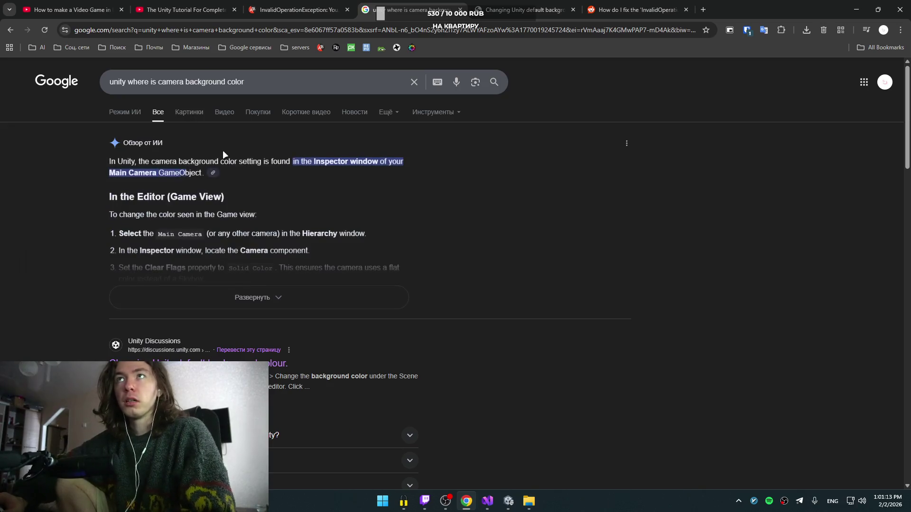
click(251, 307)
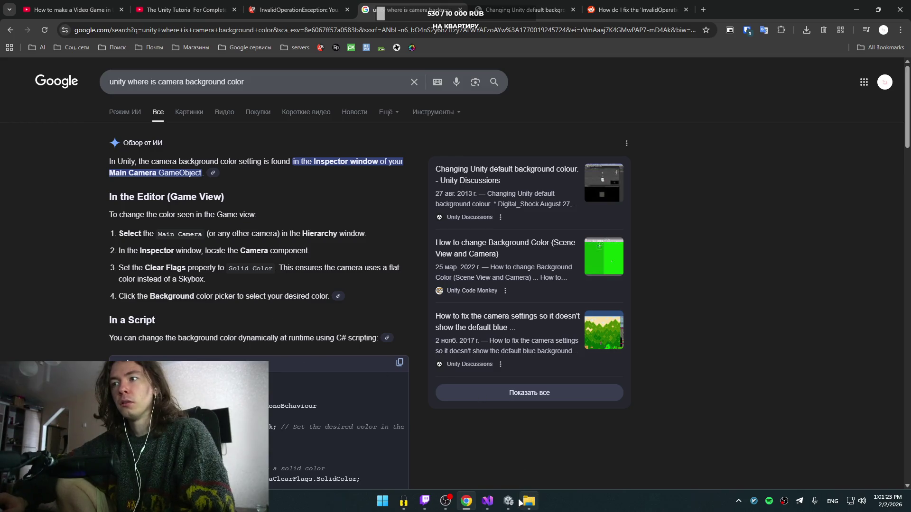
click(493, 502)
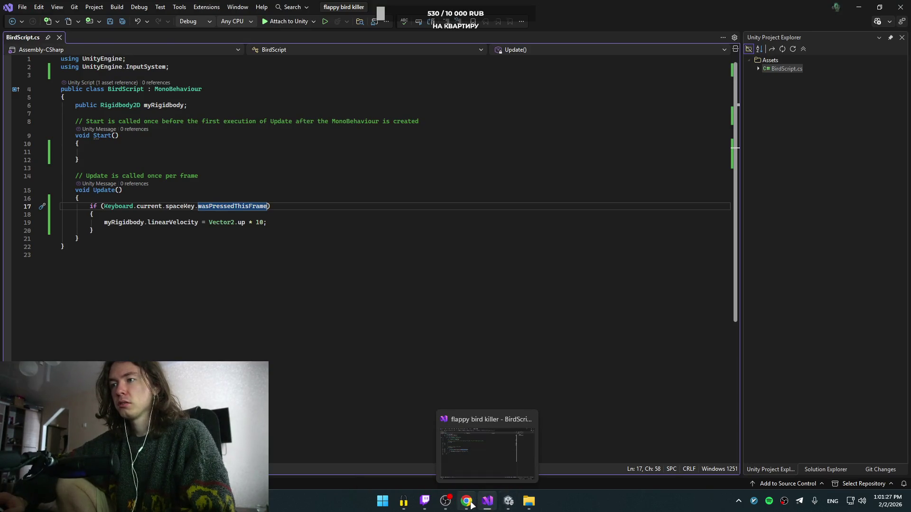
- Collapse the Camera's five sections, expand Universal Additional Camera Data, and select the URP global settings asset
click(507, 501)
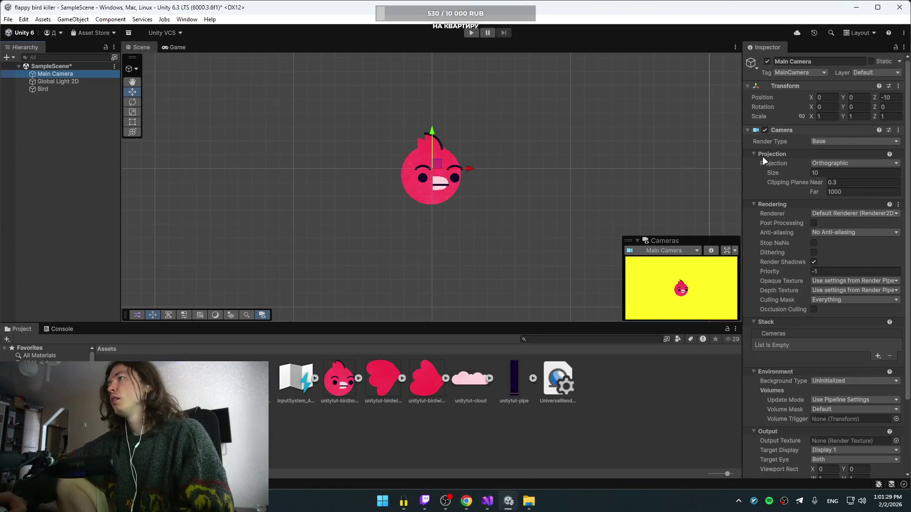
click(762, 155)
click(760, 162)
click(759, 171)
click(761, 179)
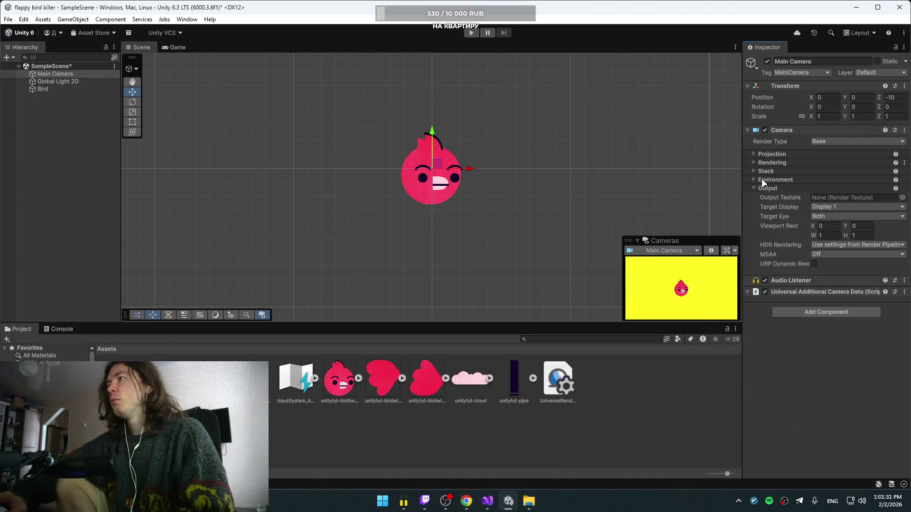
click(762, 188)
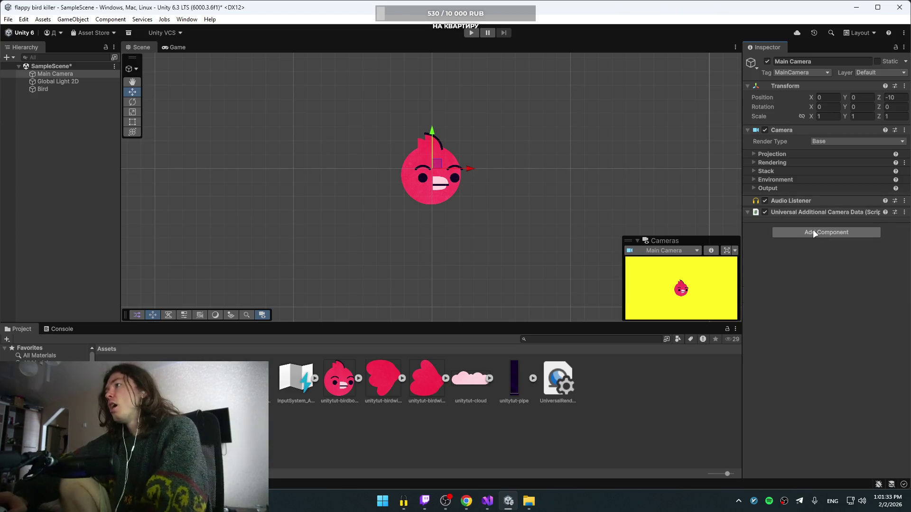
click(746, 211)
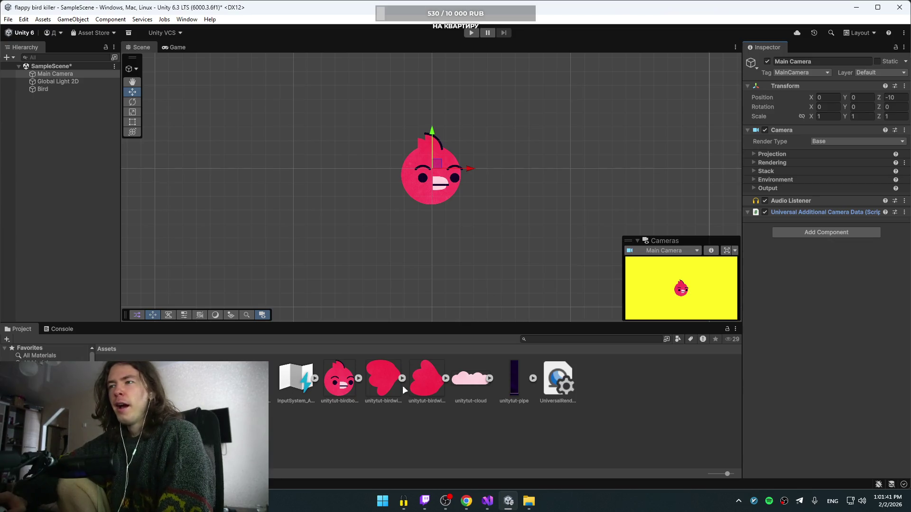
click(565, 387)
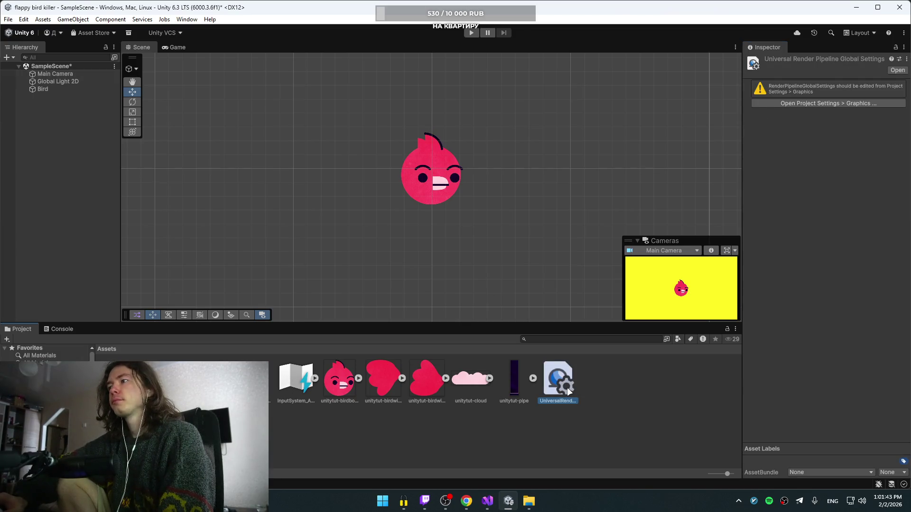
- Open Project Settings > Graphics, enlarge the window, and scroll through the URP Volume options
click(861, 101)
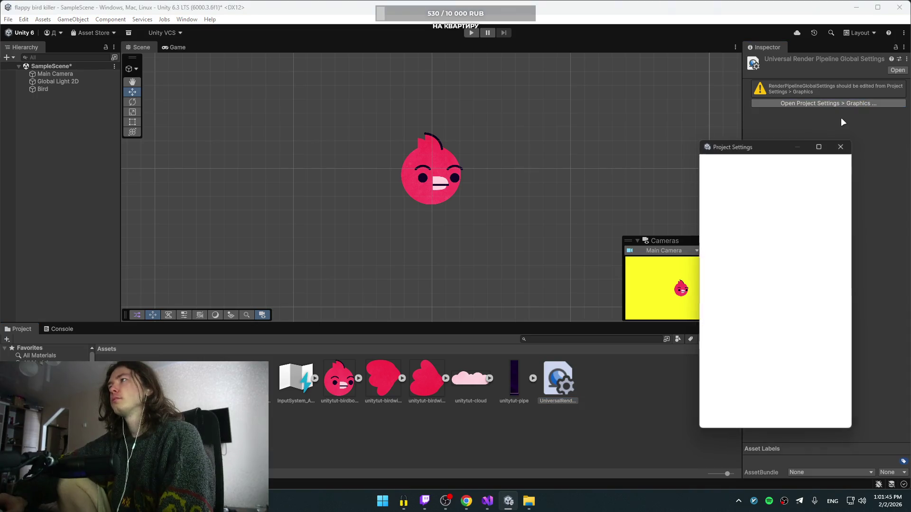
drag(701, 141, 474, 114)
scroll(599, 293, down, 10)
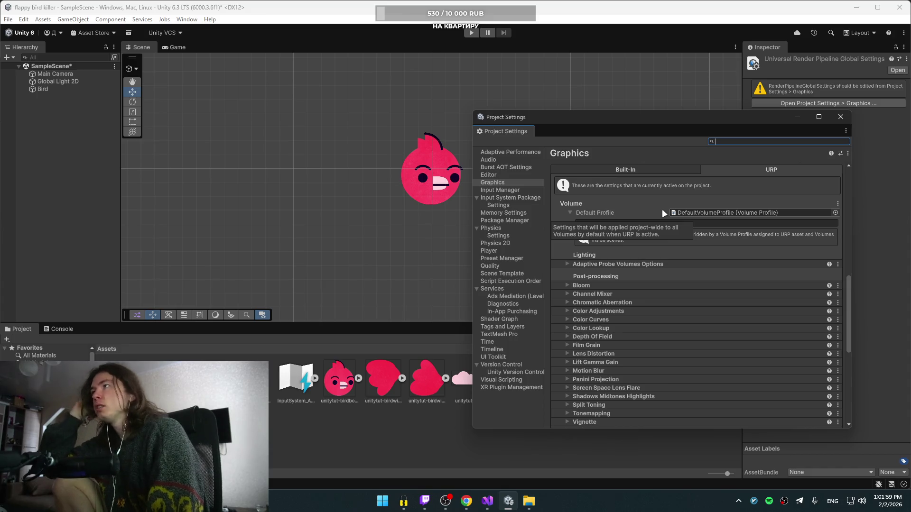
scroll(597, 253, up, 4)
- Filter the URP Volume settings by 'RenderPipelineGlobal' and scroll through the matches
click(625, 326)
text(c)
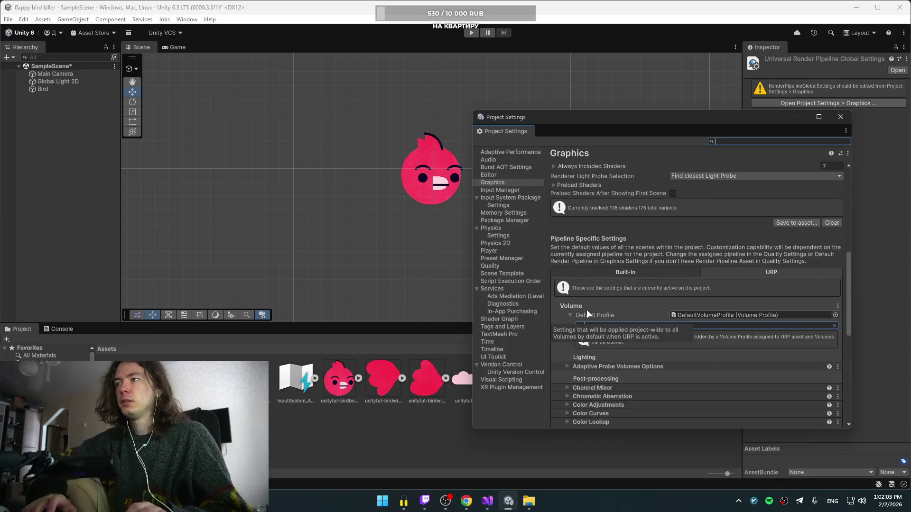
text(eder)
key(BackSpace)
key(BackSpace)
key(BackSpace)
text(nderPipeli)
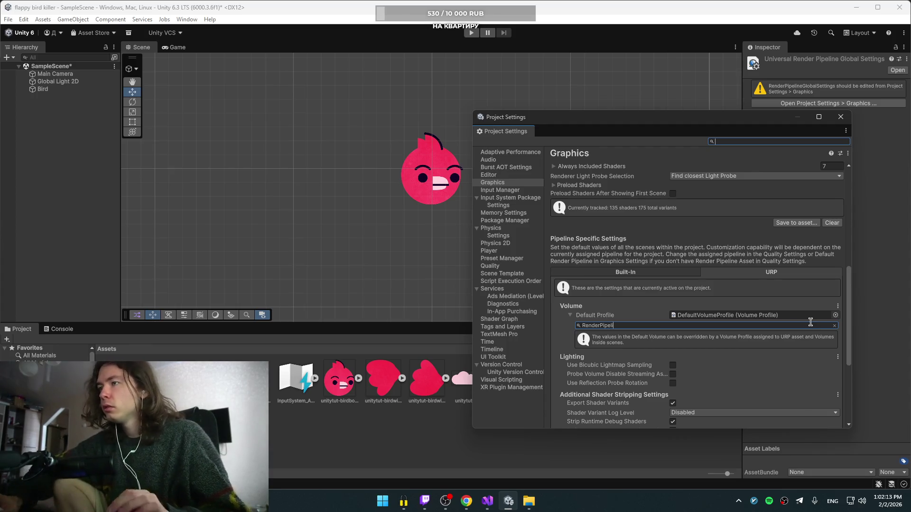
scroll(778, 380, down, 4)
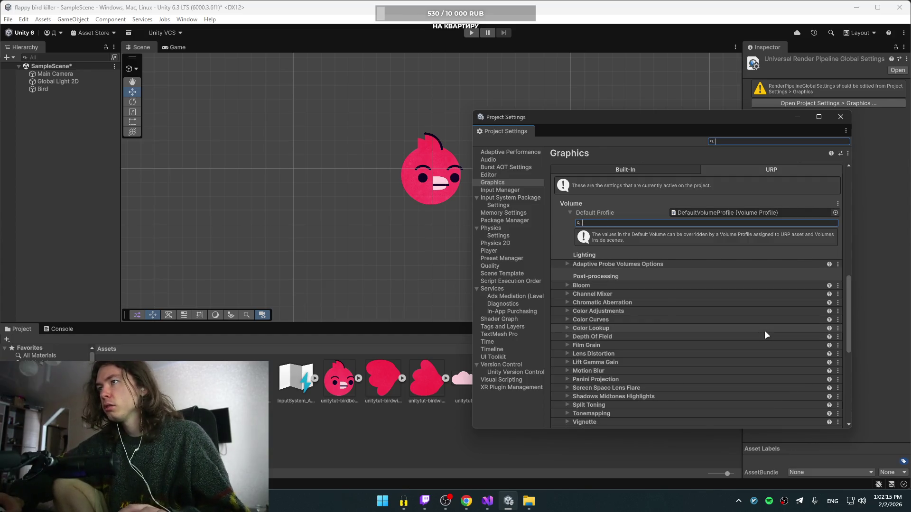
text(RenderPipelibe)
key(BackSpace)
text(neGlobal)
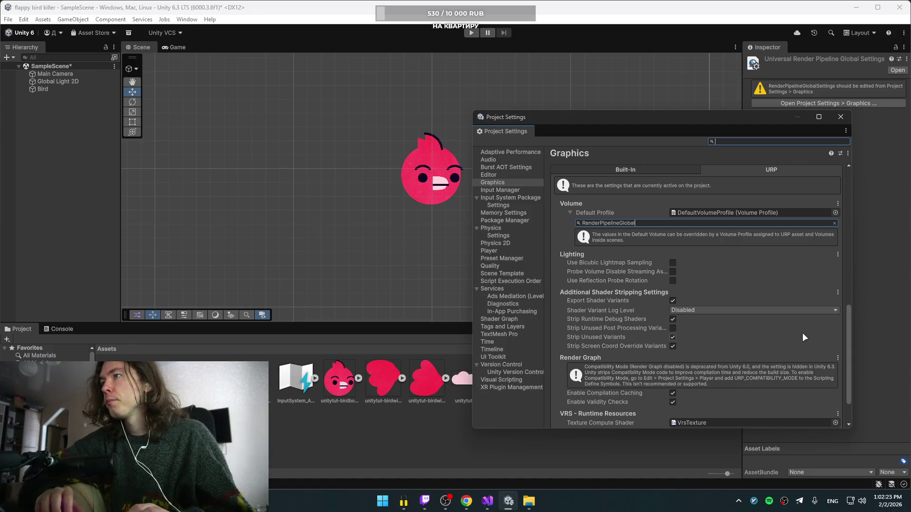
scroll(670, 342, down, 3)
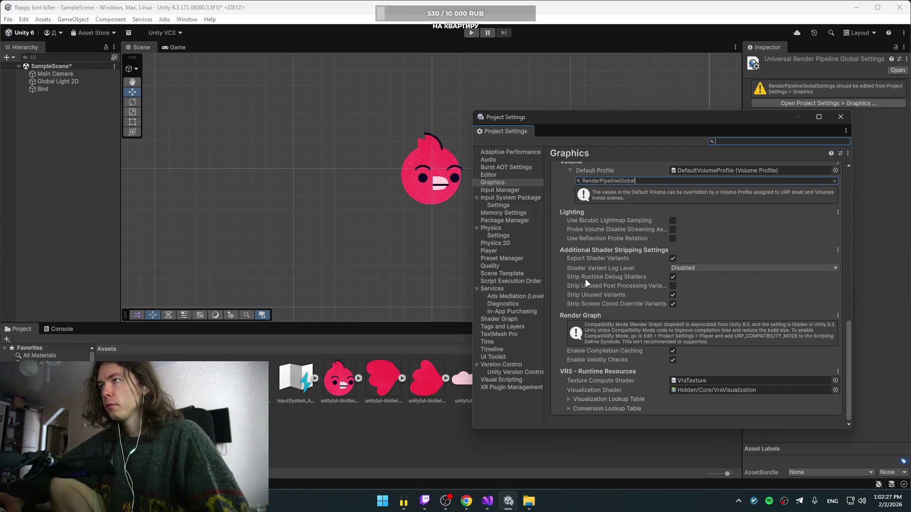
scroll(585, 278, up, 2)
scroll(735, 204, up, 4)
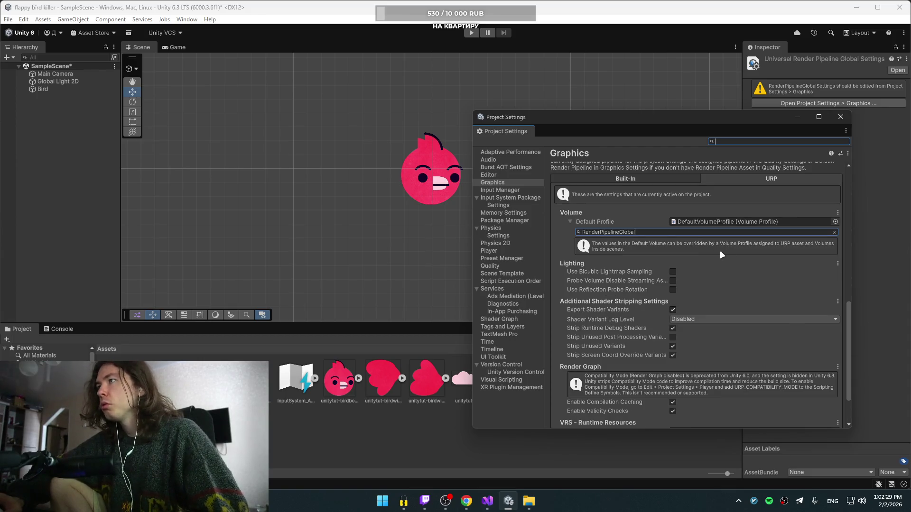
- Compare the Built-In and URP graphics tabs, then close Project Settings
click(670, 204)
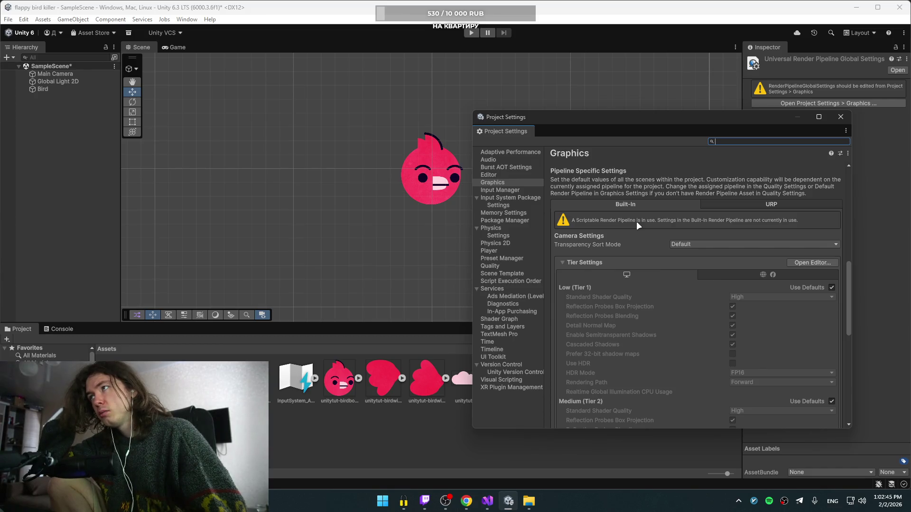
click(752, 203)
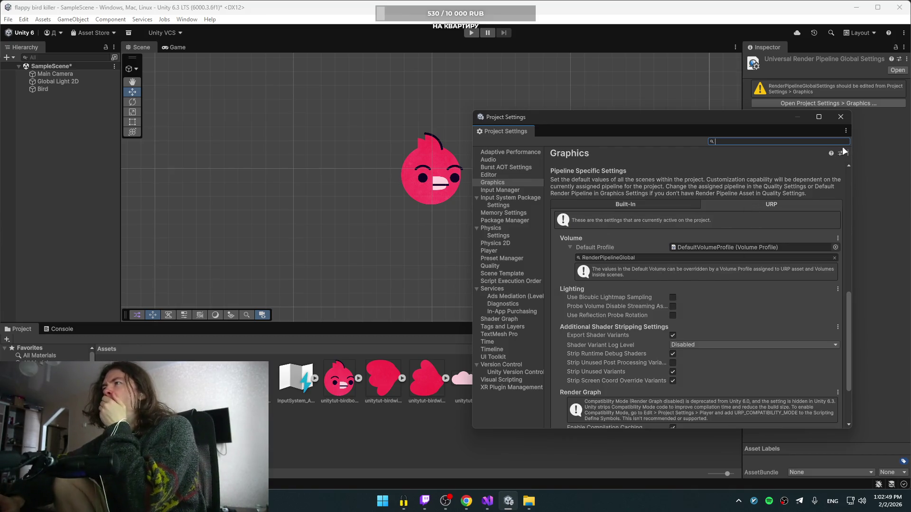
scroll(655, 308, down, 3)
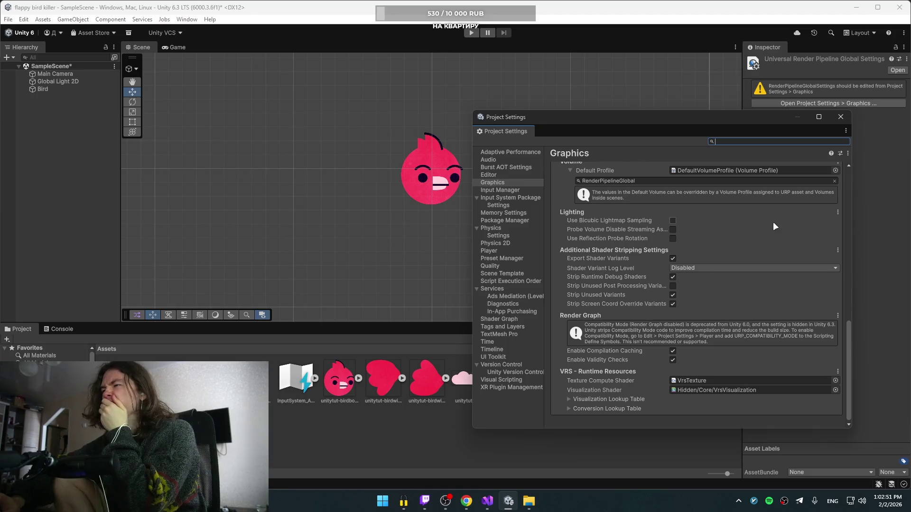
click(840, 117)
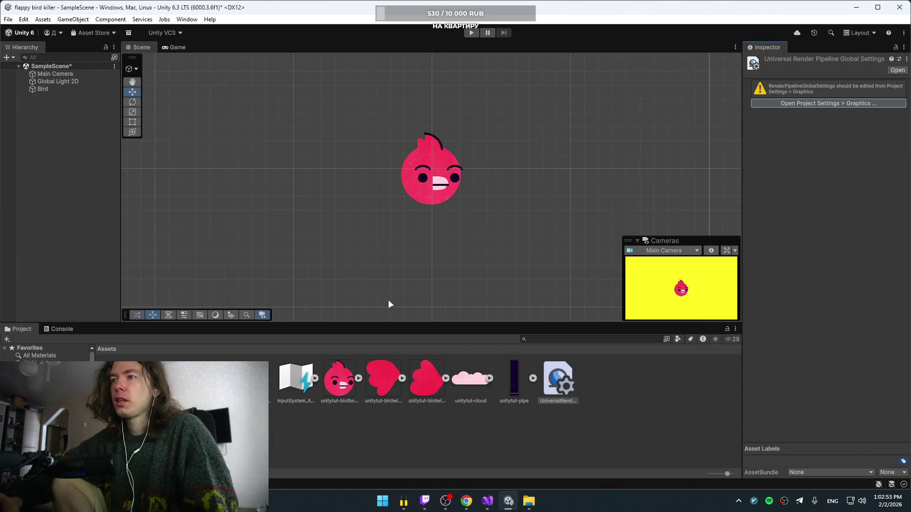
- Browse the Settings and Scenes folders, inspecting Renderer 2D Data, Universal RP and URP2D Scene Template
right_click(562, 380)
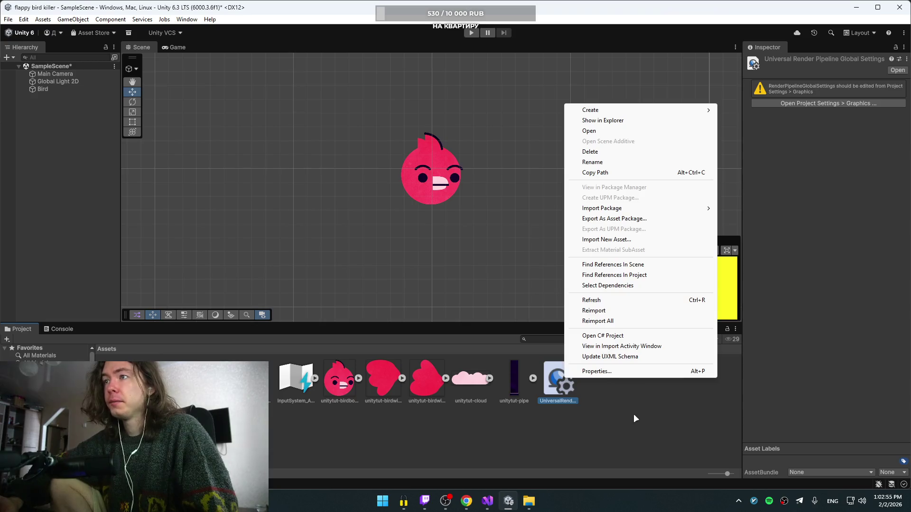
click(633, 414)
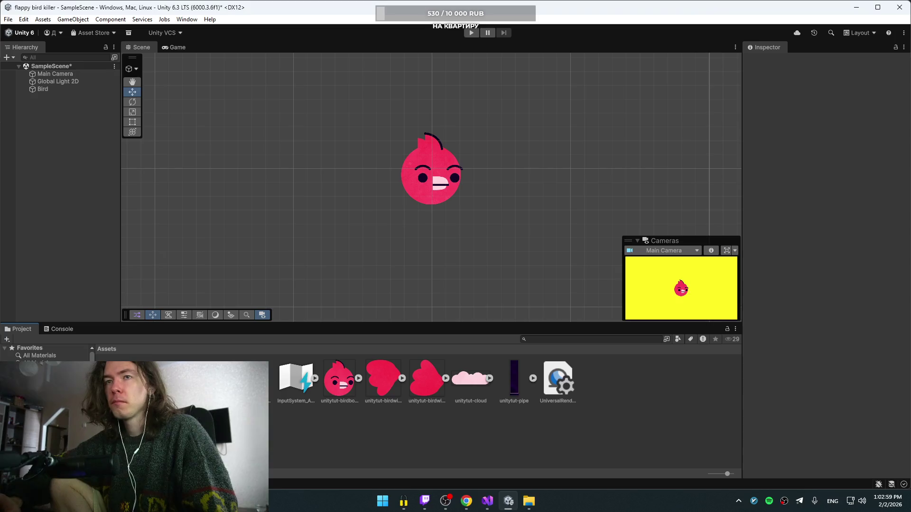
double_click(252, 380)
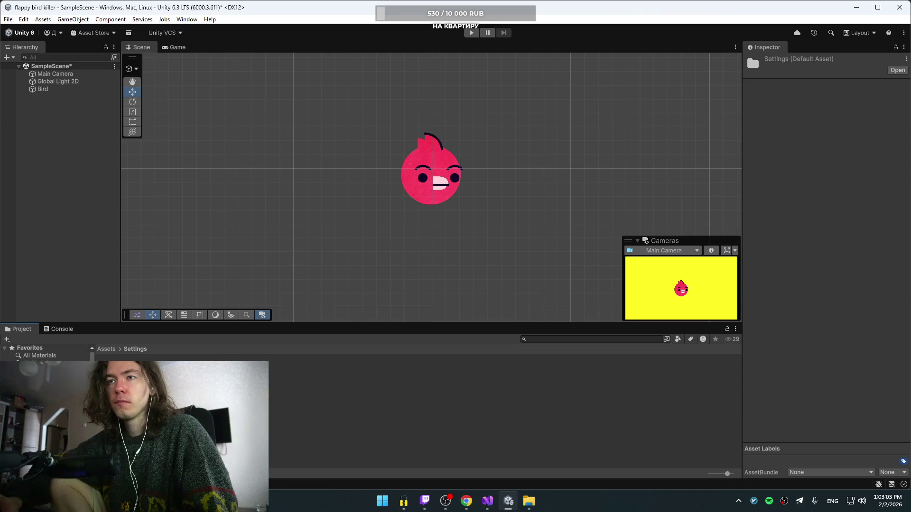
click(142, 379)
scroll(782, 394, down, 1)
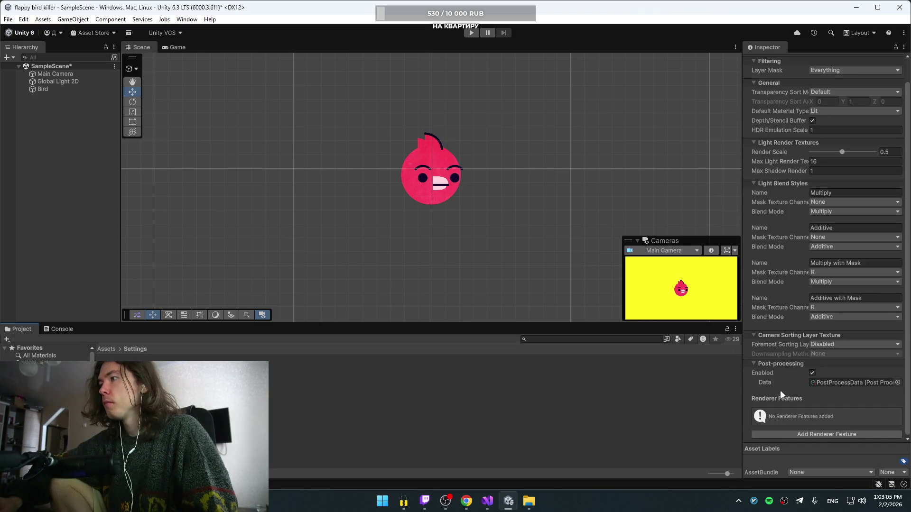
click(279, 392)
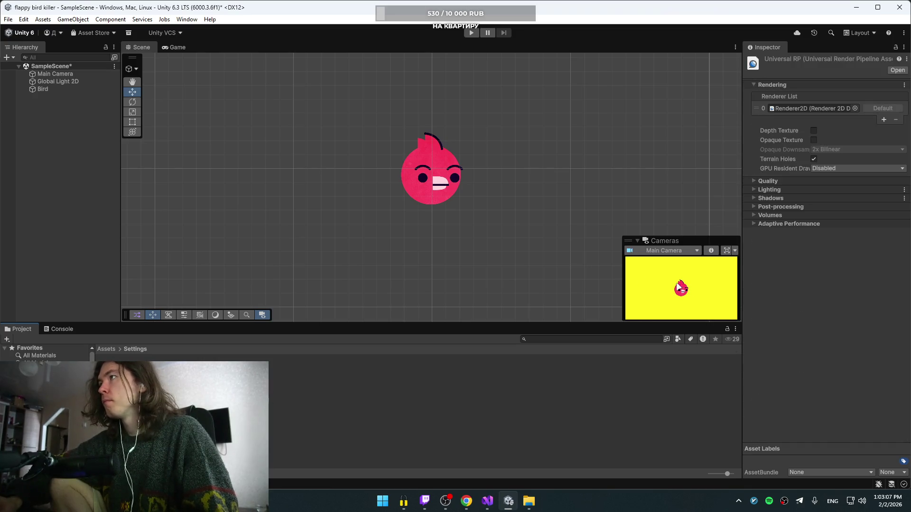
double_click(142, 380)
click(299, 368)
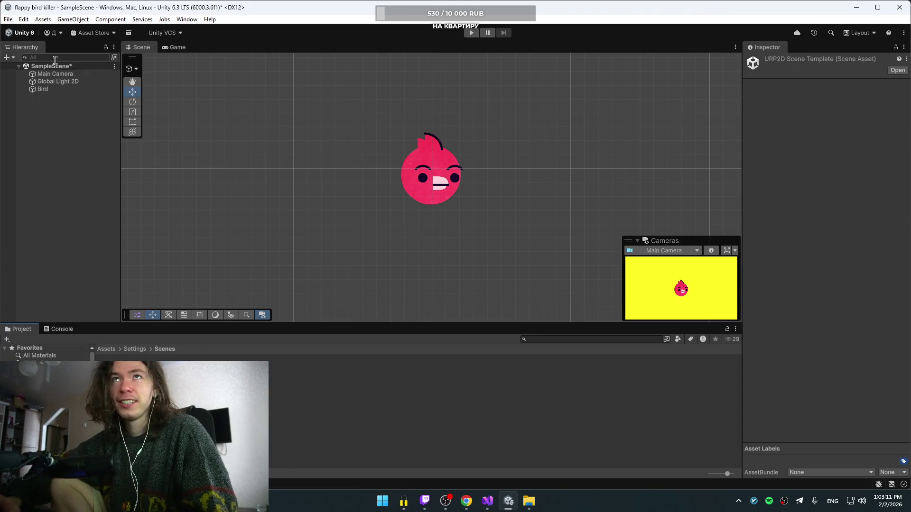
- Select the Main Camera in the Hierarchy and switch away from Unity
click(55, 82)
click(55, 74)
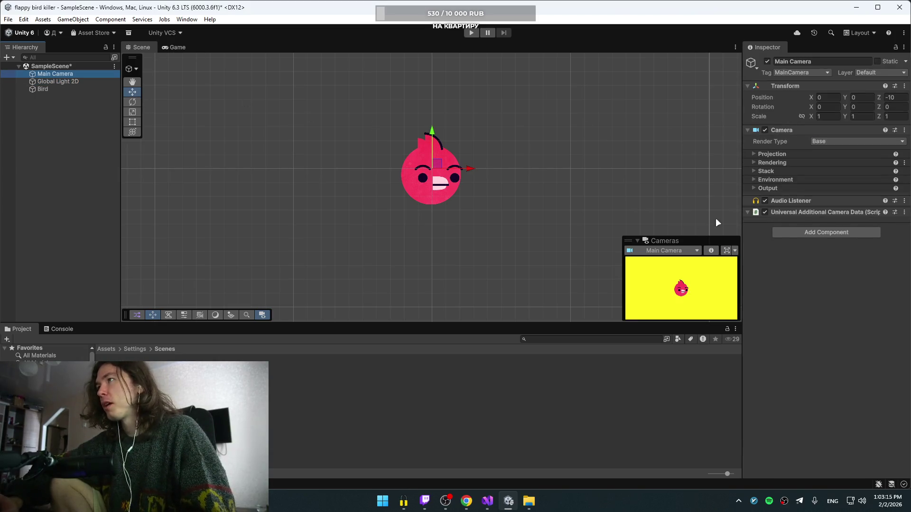
key(alt+Tab)
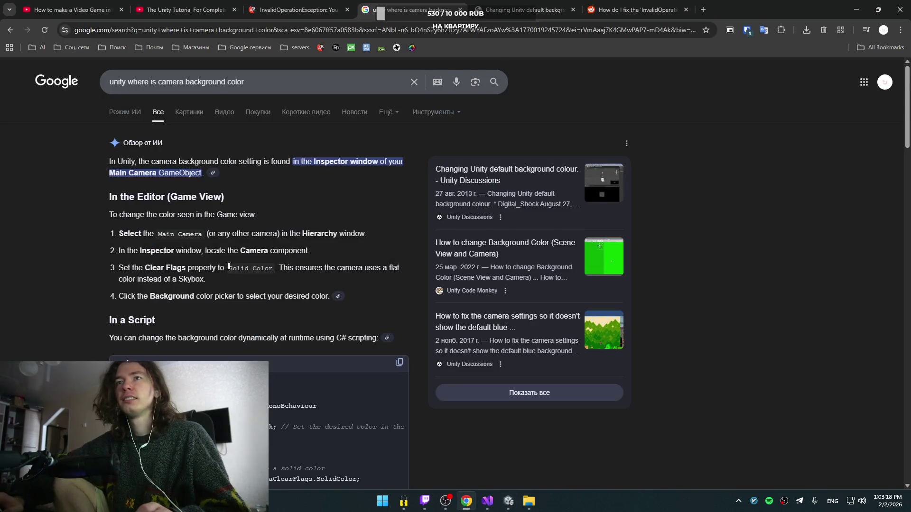
- In the browser, switch to the other tutorial video, then return to the 'unity guide' results
scroll(251, 243, down, 5)
click(191, 5)
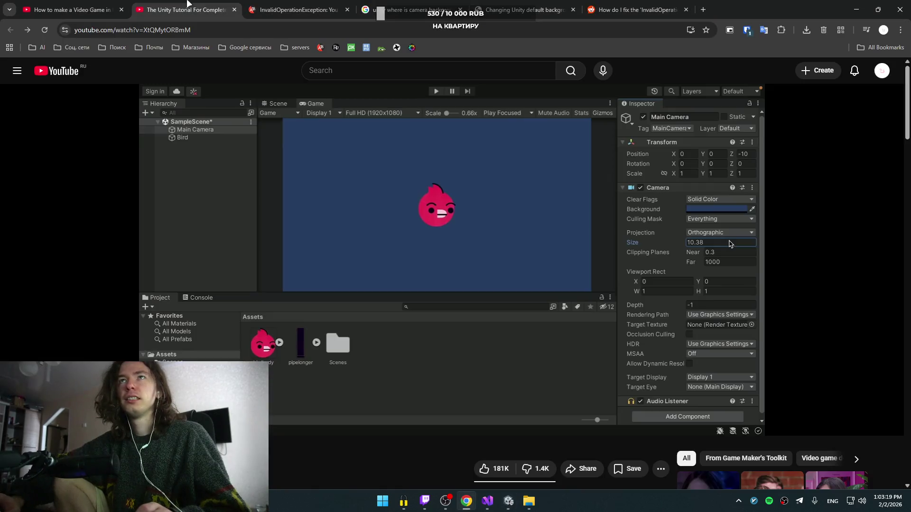
click(78, 8)
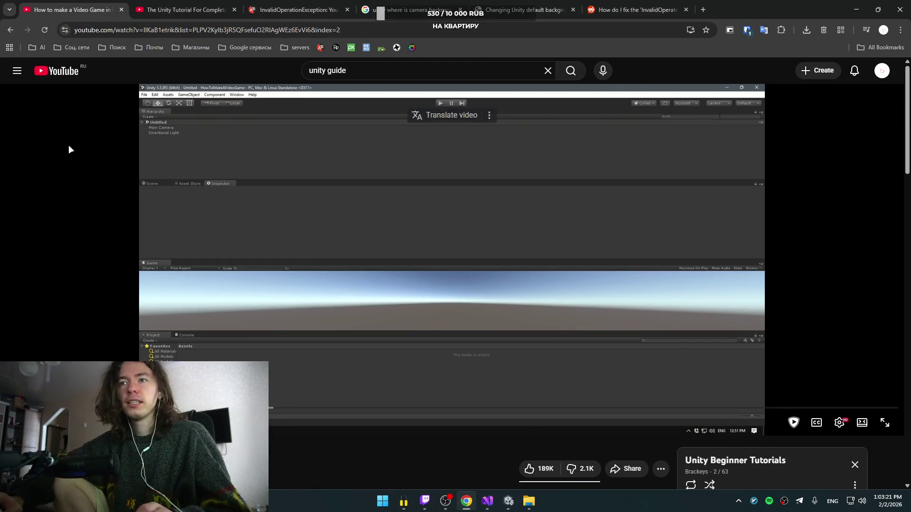
scroll(298, 205, down, 5)
scroll(299, 206, up, 5)
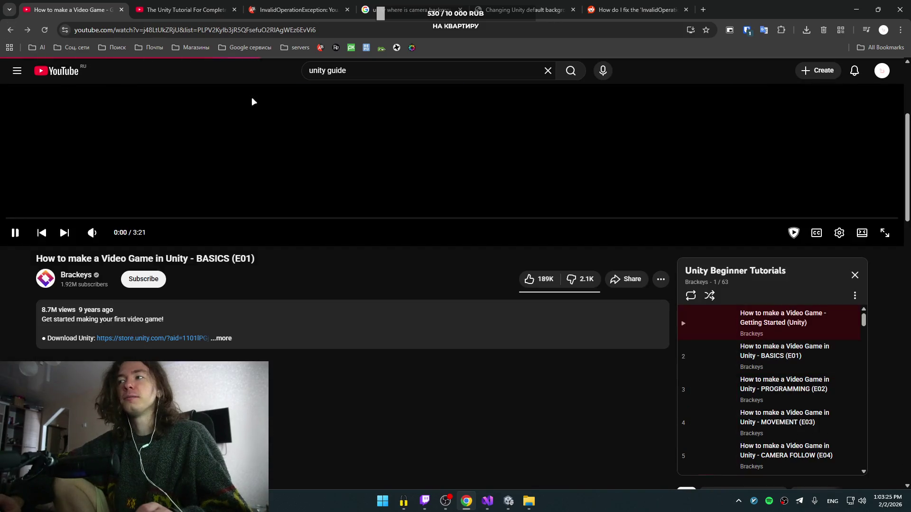
click(10, 31)
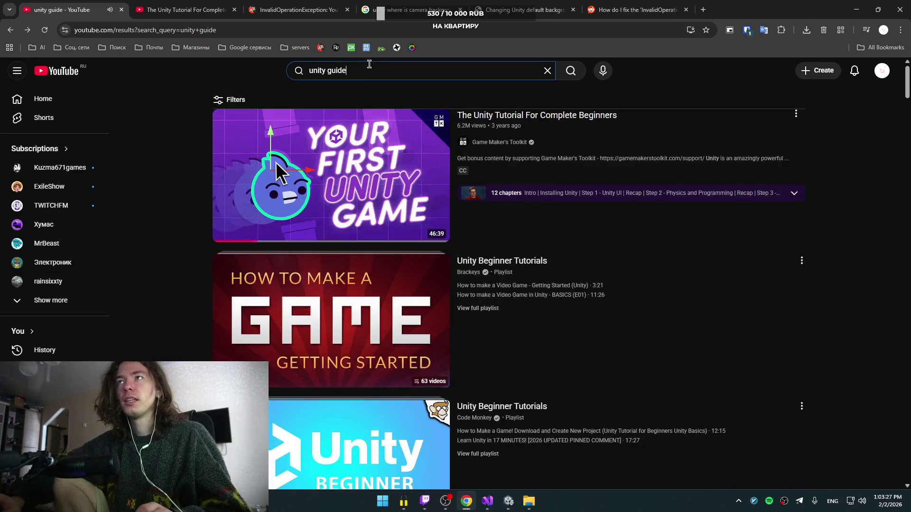
- Change the YouTube search to 'unity 2d guide' and run it
scroll(455, 187, down, 10)
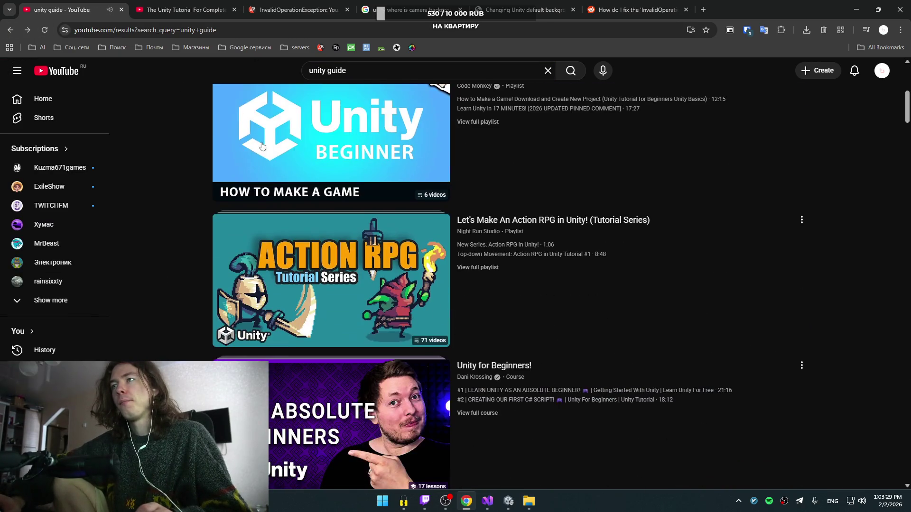
scroll(455, 188, down, 4)
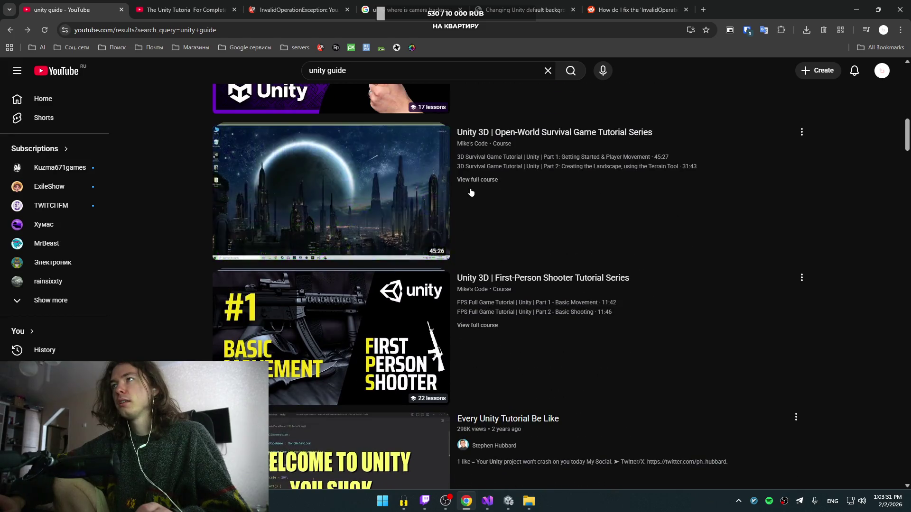
scroll(587, 298, down, 4)
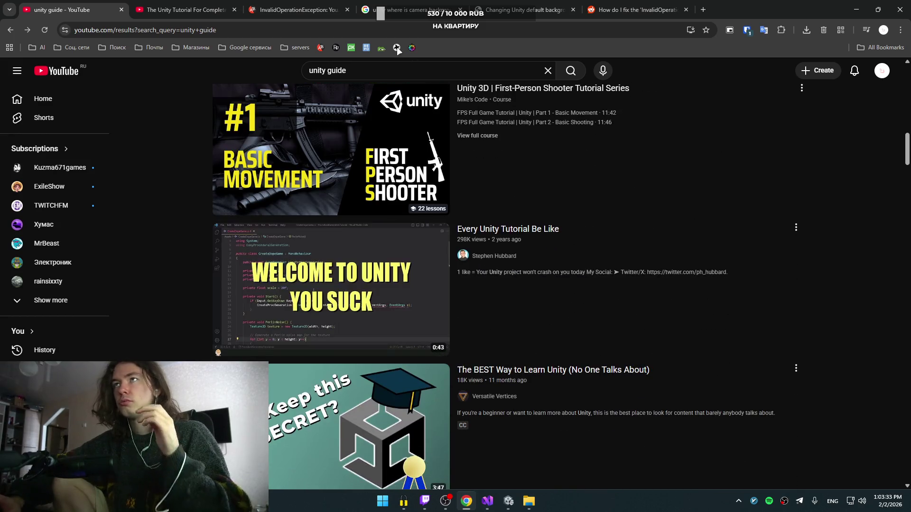
click(390, 65)
key(ctrl+Left)
text(2d)
key(Return)
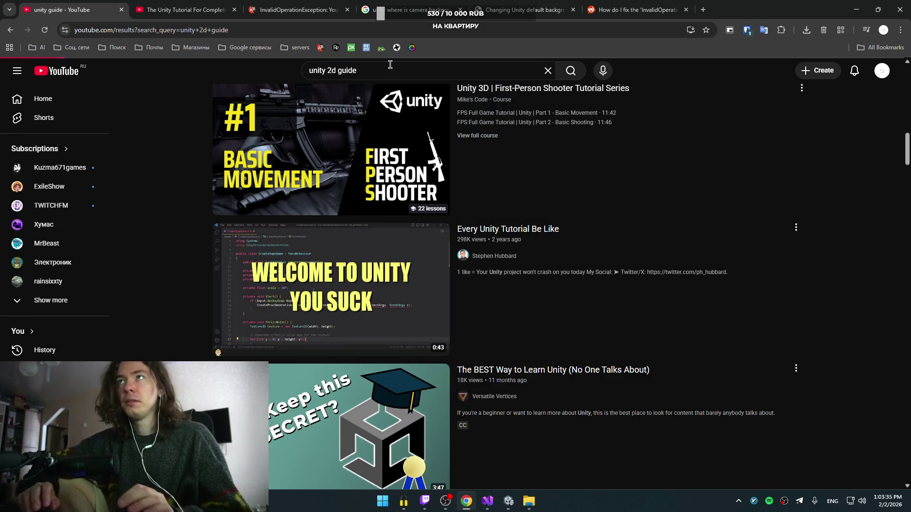
scroll(446, 239, down, 3)
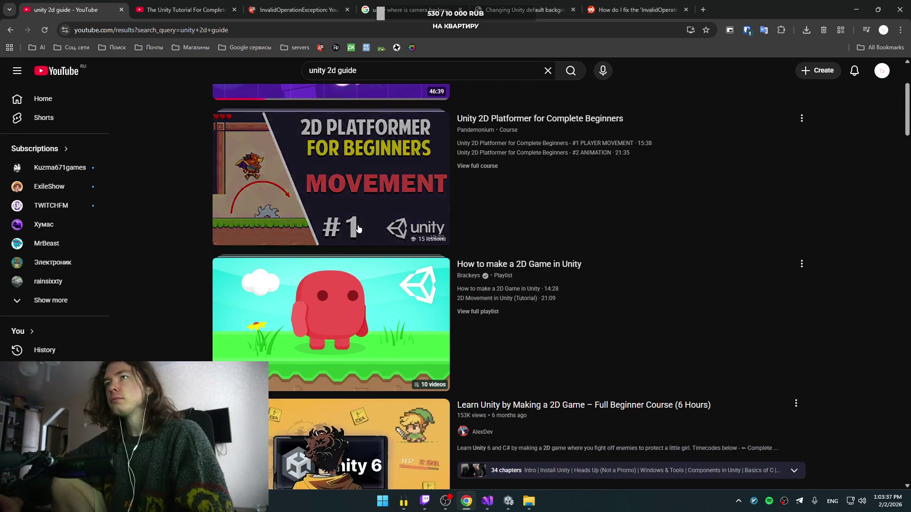
middle_click(328, 204)
click(199, 10)
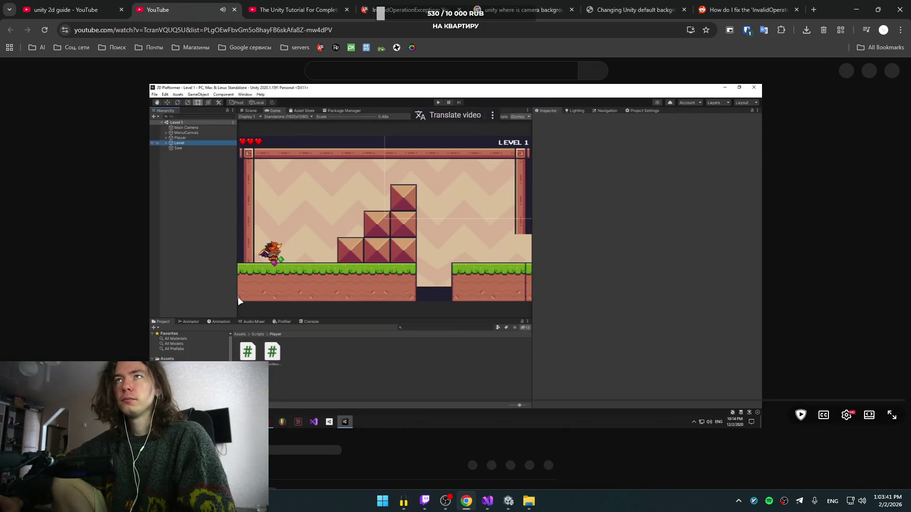
scroll(237, 297, down, 2)
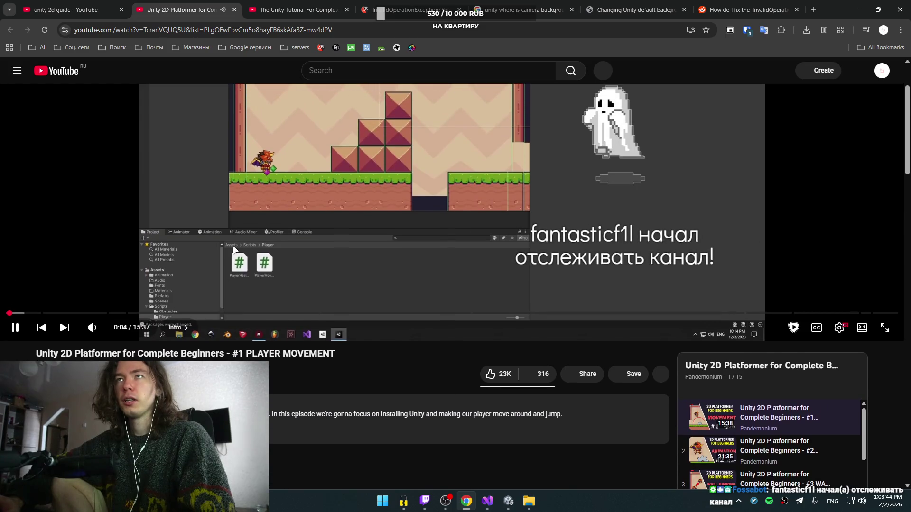
click(234, 250)
scroll(234, 250, up, 2)
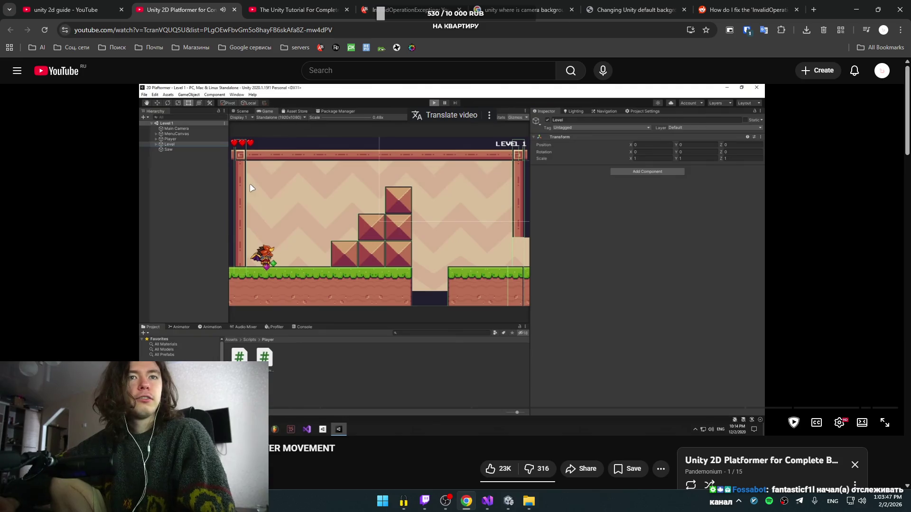
click(263, 199)
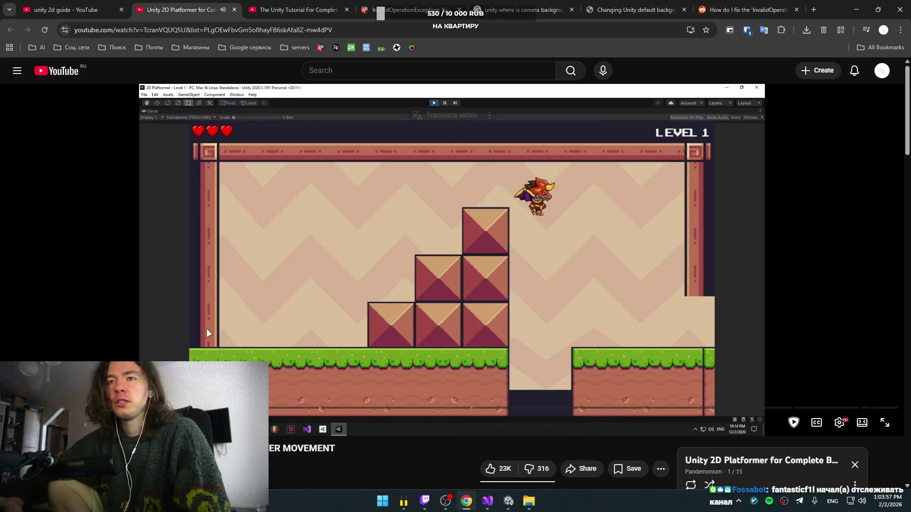
scroll(239, 341, down, 4)
scroll(242, 332, up, 4)
key(ctrl+w)
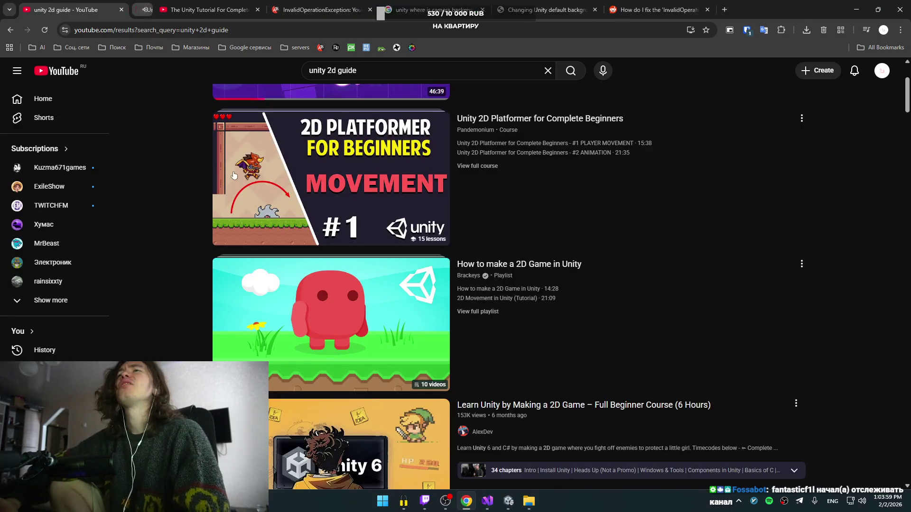
- Open the Knight Adventure course video from the results and pause it
scroll(352, 261, down, 8)
scroll(360, 250, up, 3)
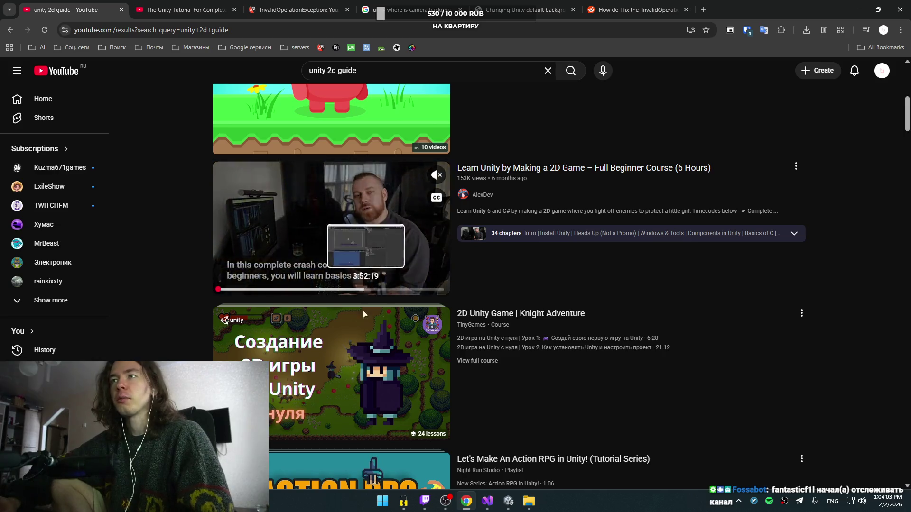
scroll(436, 263, down, 3)
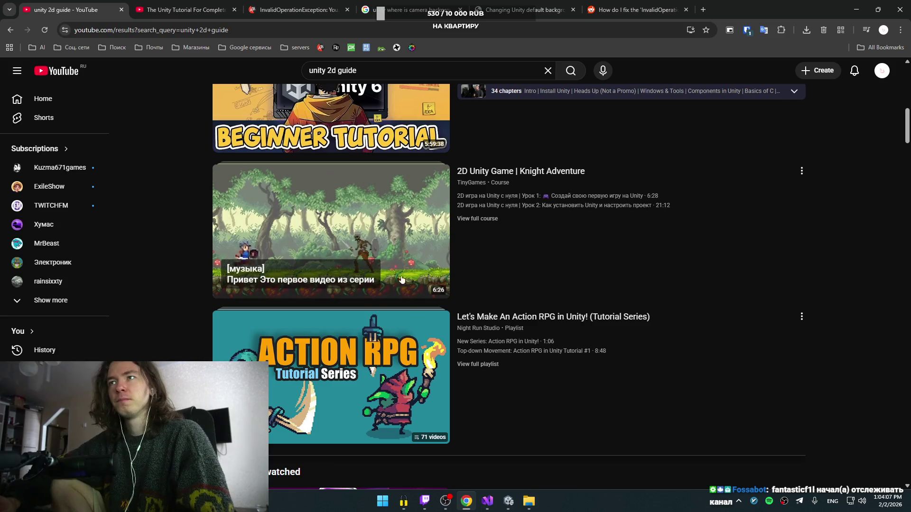
scroll(396, 361, down, 1)
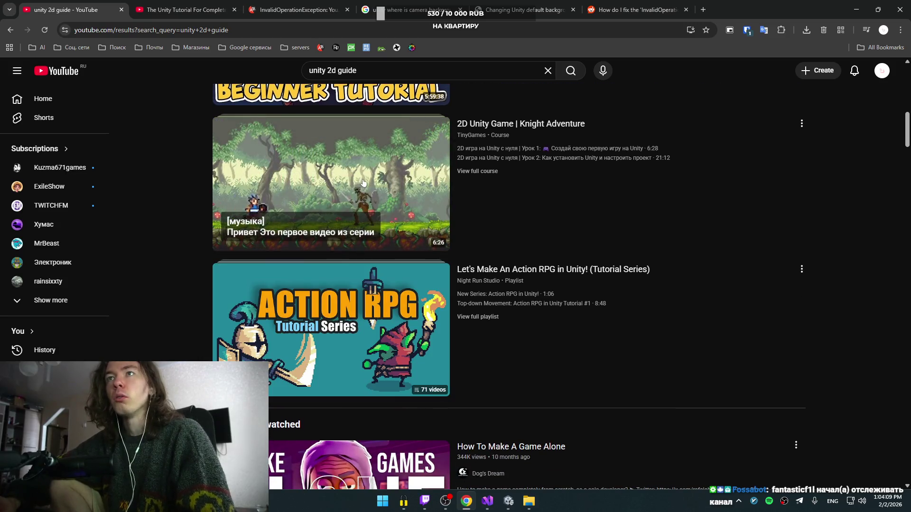
ctrl+shift+click(388, 191)
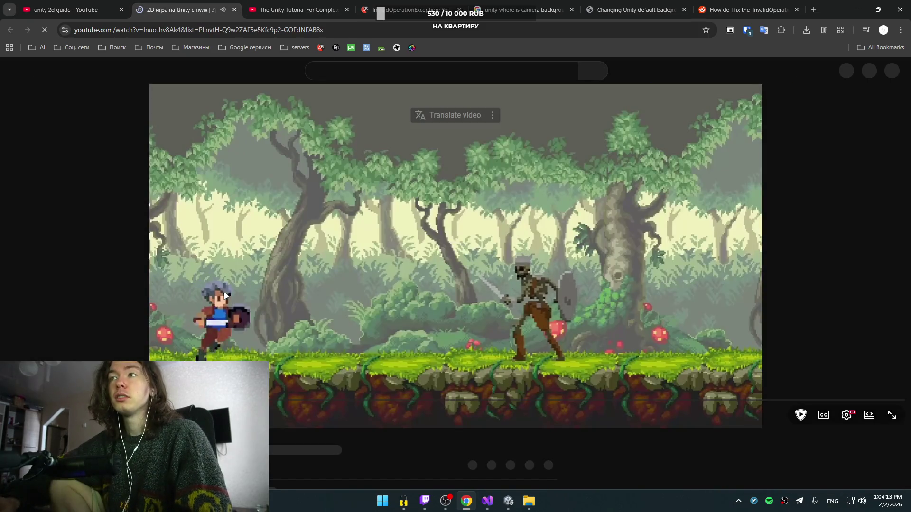
click(193, 318)
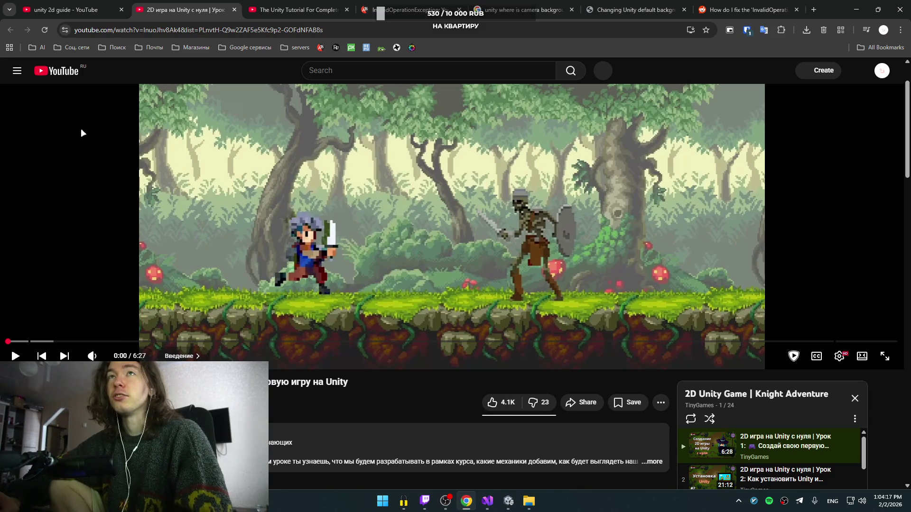
- Open the Unity Tutorial 2024 2D RPG playlist in a new tab and move that tab second
click(57, 9)
scroll(300, 219, down, 5)
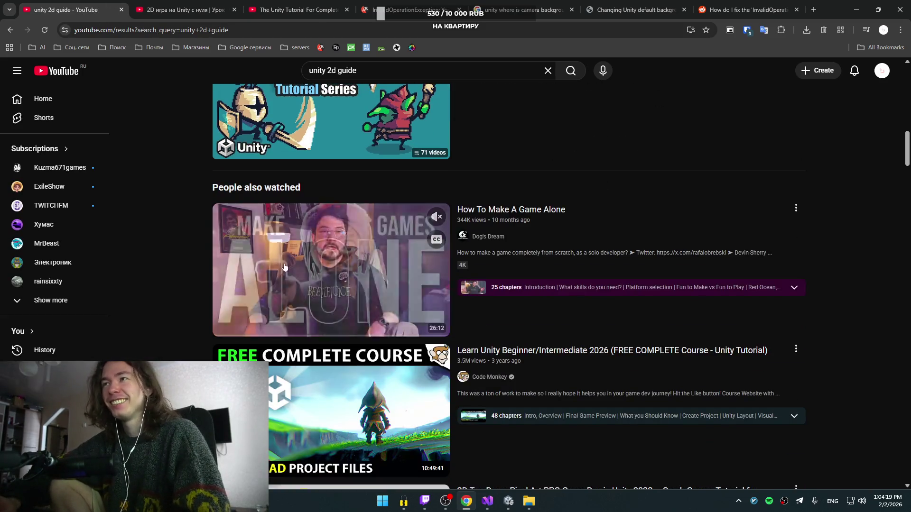
scroll(281, 302, down, 4)
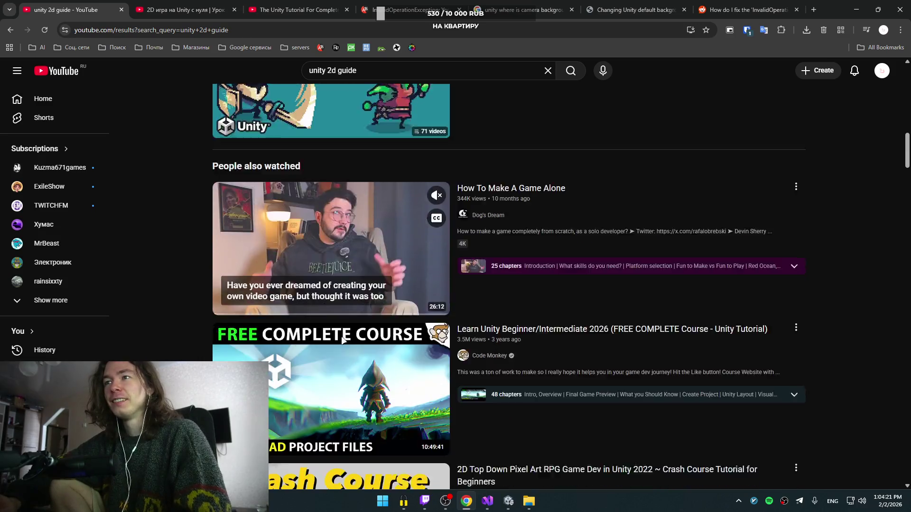
scroll(366, 214, up, 3)
scroll(366, 214, up, 1)
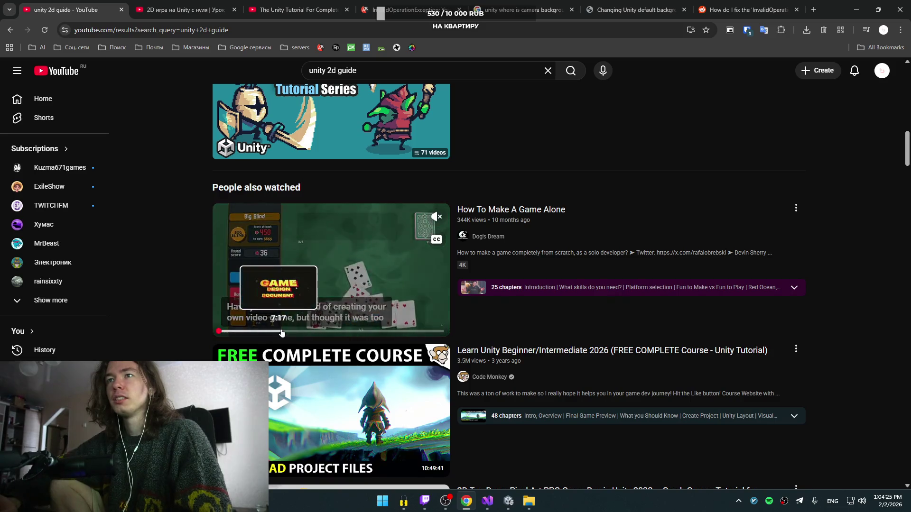
scroll(391, 355, down, 1)
scroll(391, 354, down, 9)
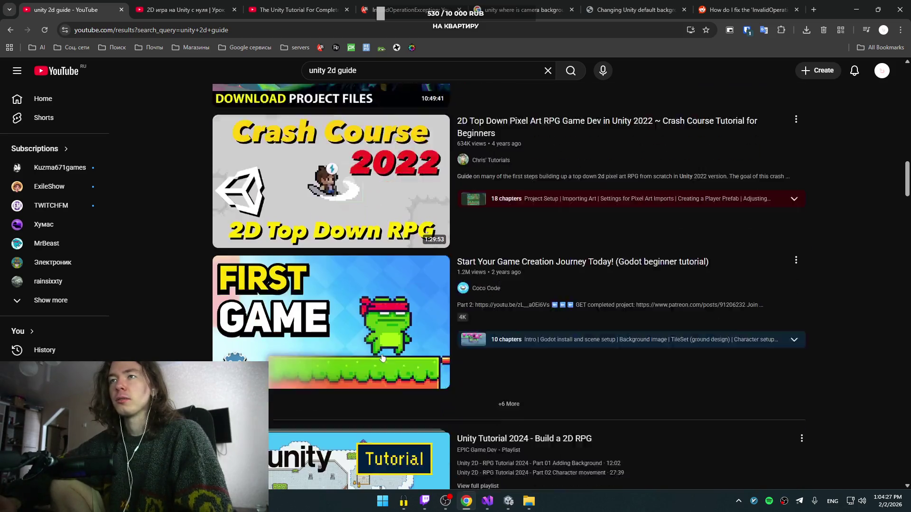
scroll(485, 327, up, 3)
scroll(407, 375, down, 7)
scroll(411, 351, up, 2)
scroll(411, 351, up, 1)
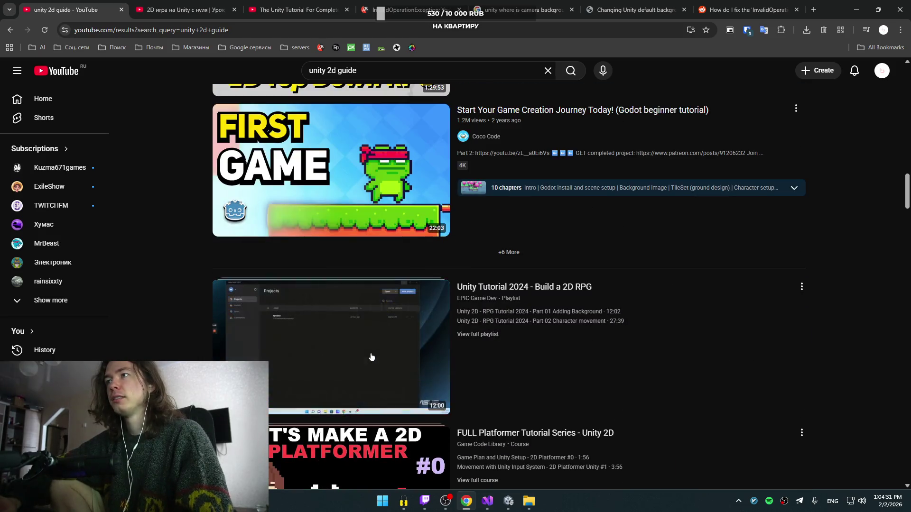
middle_click(371, 354)
drag(264, 10, 166, 9)
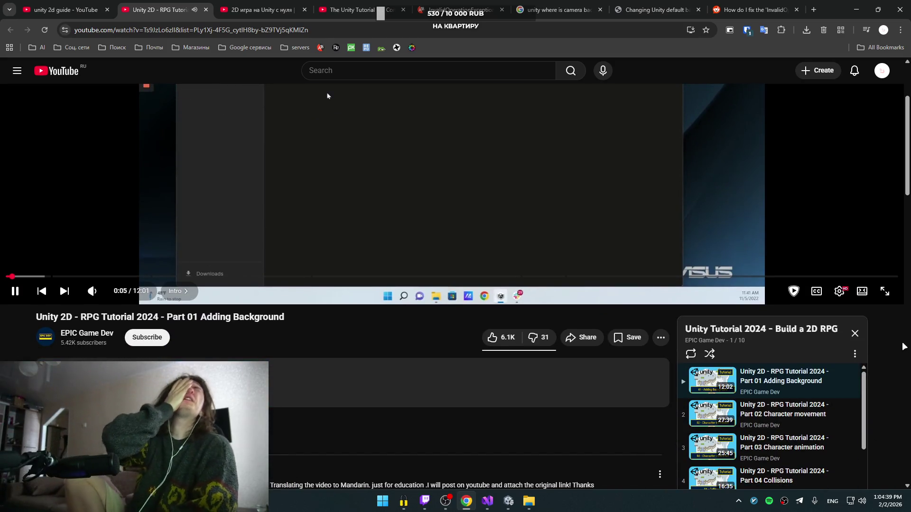
- Glance at BirdScript in Visual Studio, then return to Unity with the Rect tool selected
mouse_move(488, 501)
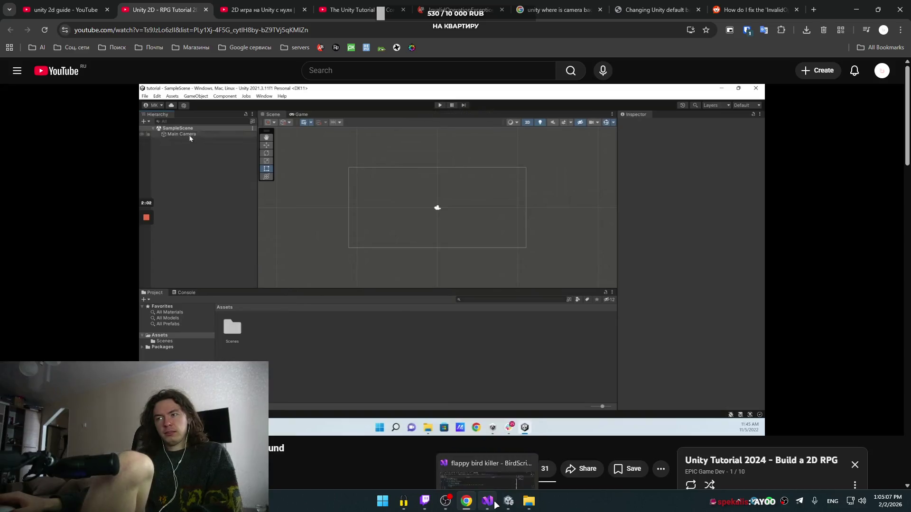
click(488, 447)
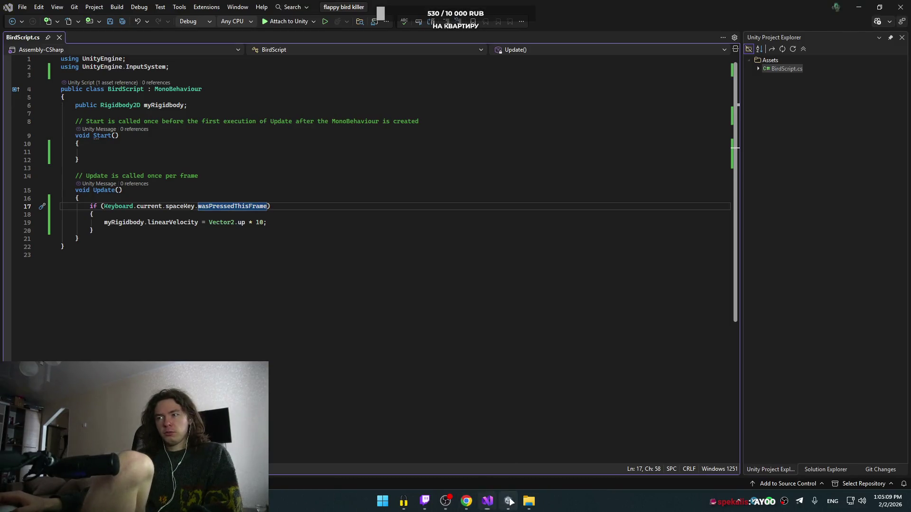
click(509, 501)
click(134, 122)
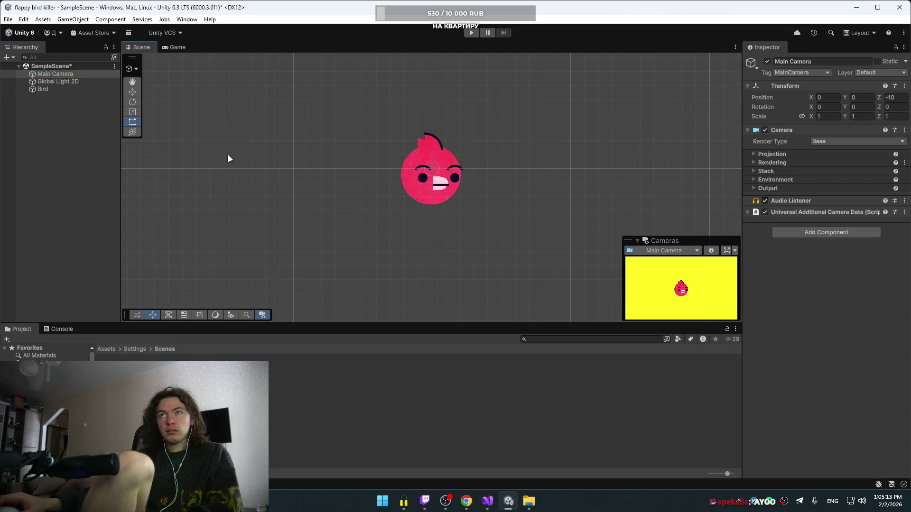
- Zoom the Scene view, trying the Hand tool before returning to the Rect tool
scroll(247, 167, down, 5)
scroll(247, 173, down, 6)
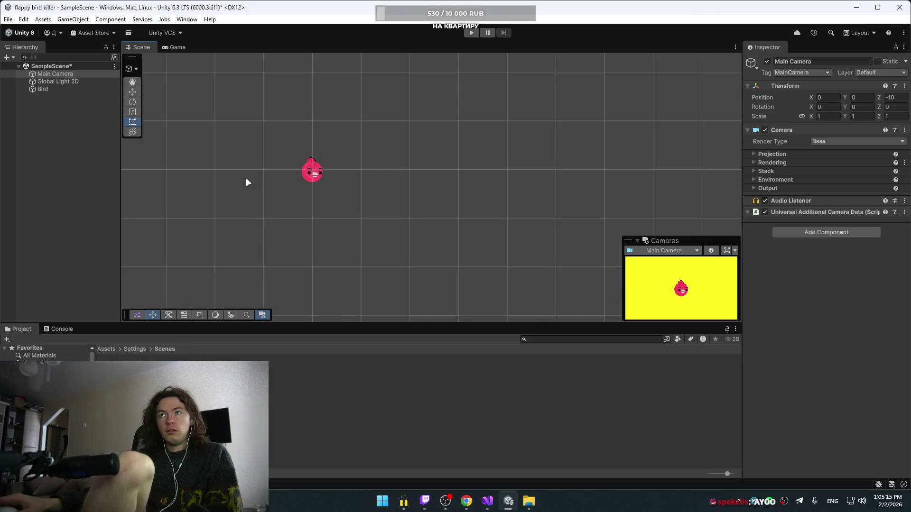
scroll(241, 191, up, 2)
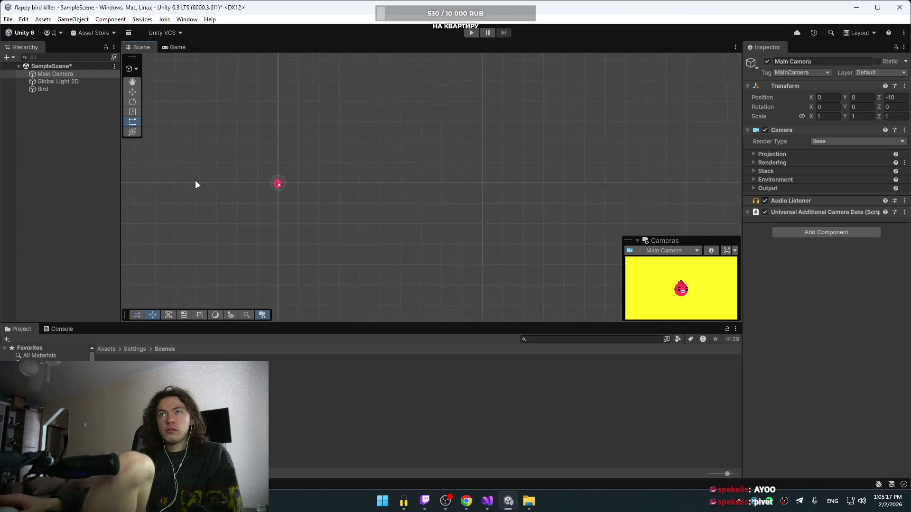
click(138, 83)
click(136, 122)
scroll(229, 212, up, 4)
scroll(269, 153, up, 4)
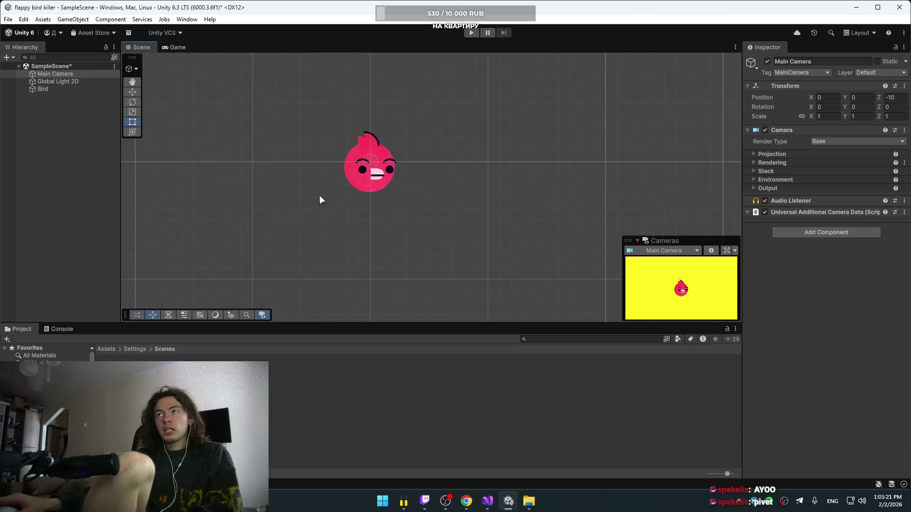
- Inspect Global Light 2D, Bird and Main Camera, then bring the YouTube tutorial forward
click(49, 81)
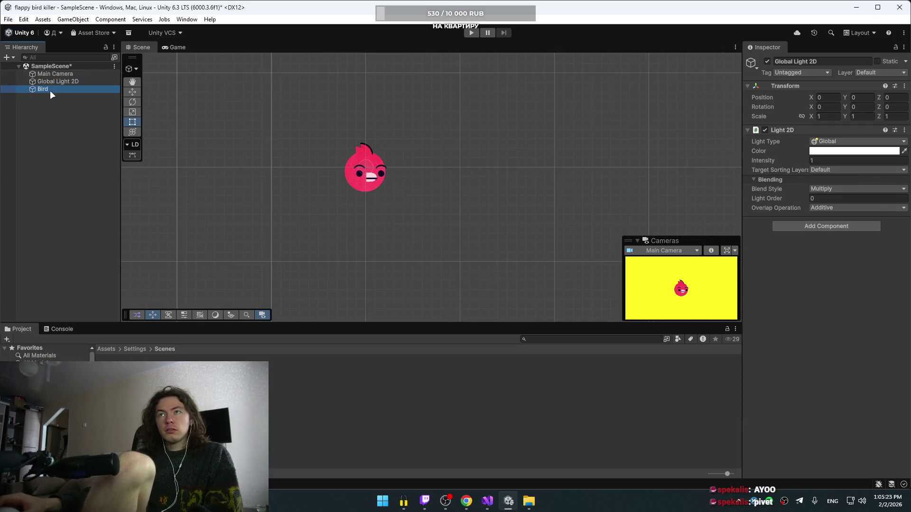
click(50, 90)
click(55, 73)
click(56, 81)
click(58, 75)
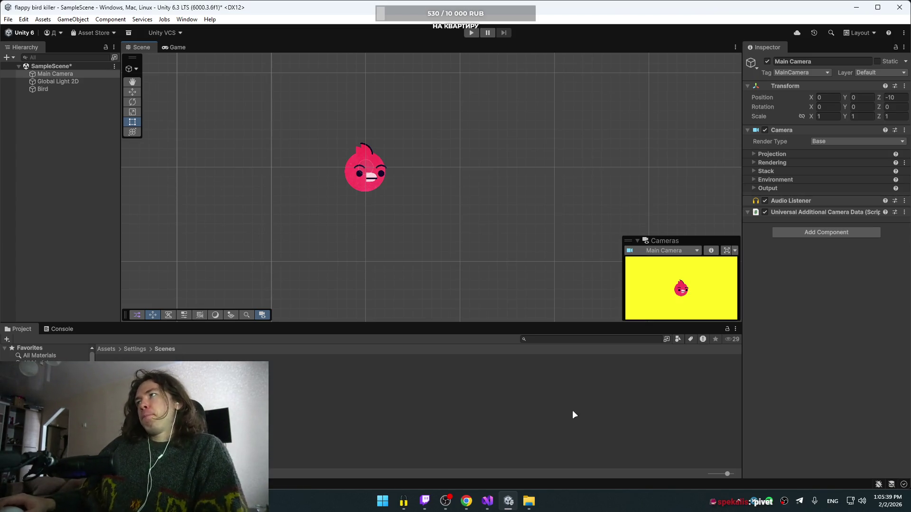
click(487, 458)
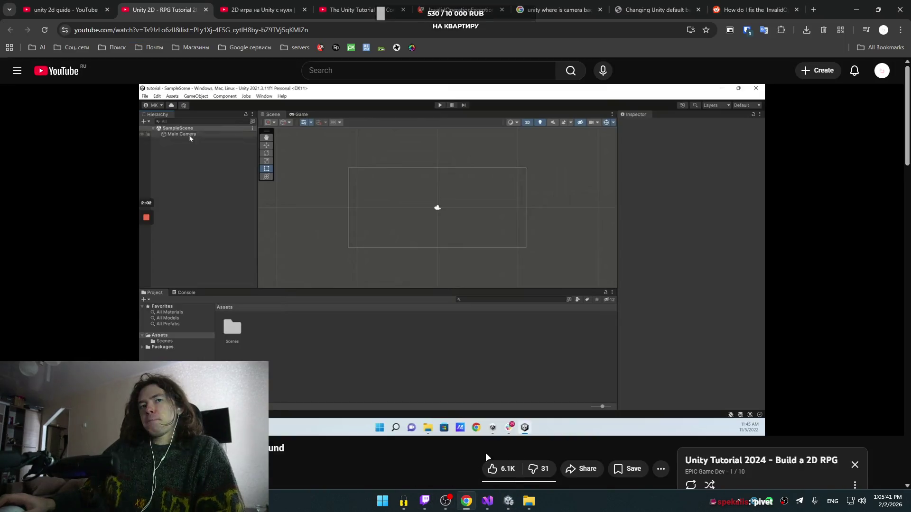
- Skip the tutorial to 2:25 and pause on its Main Camera settings, then return to Unity
click(449, 255)
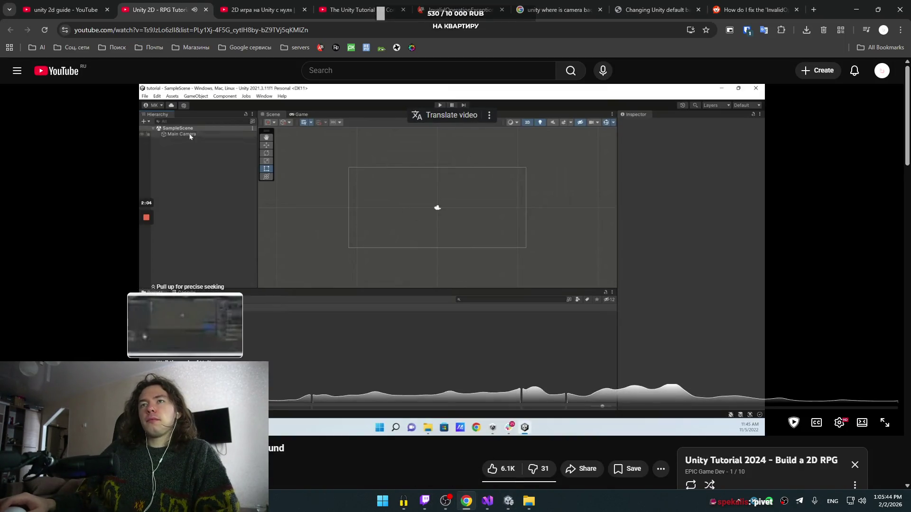
click(183, 407)
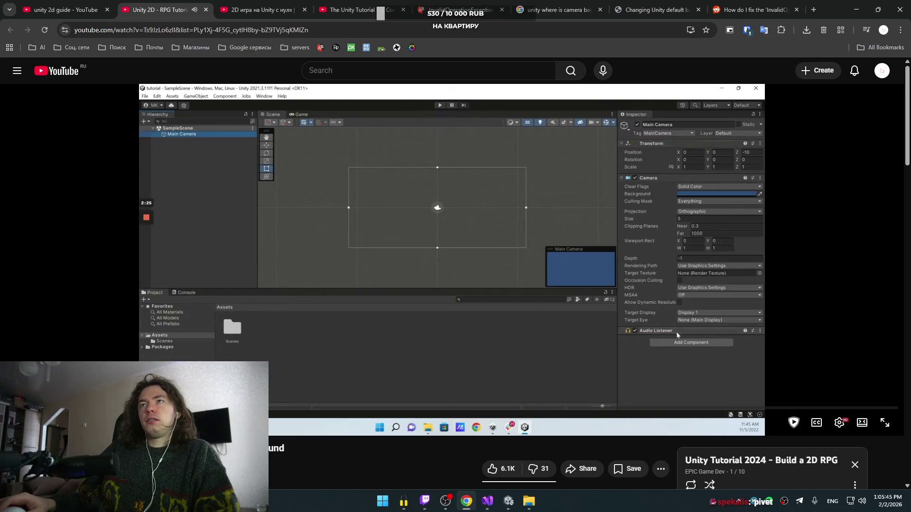
click(664, 184)
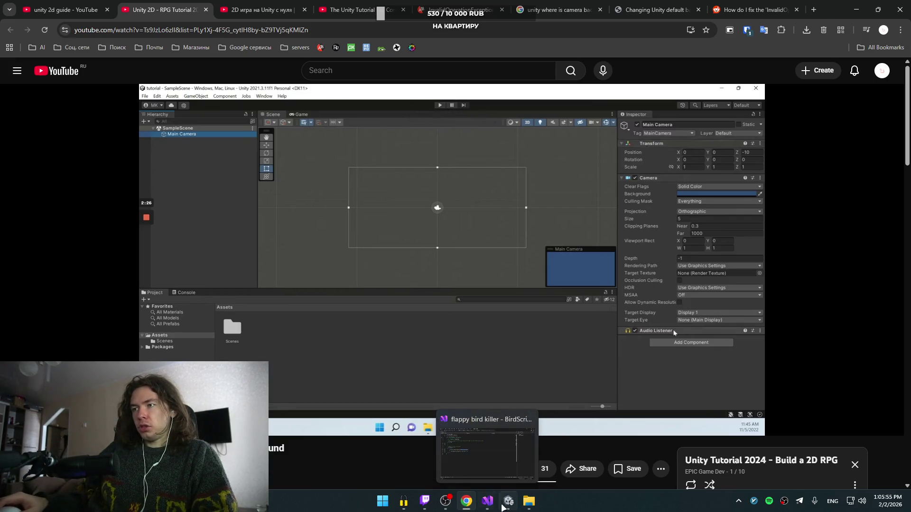
click(509, 499)
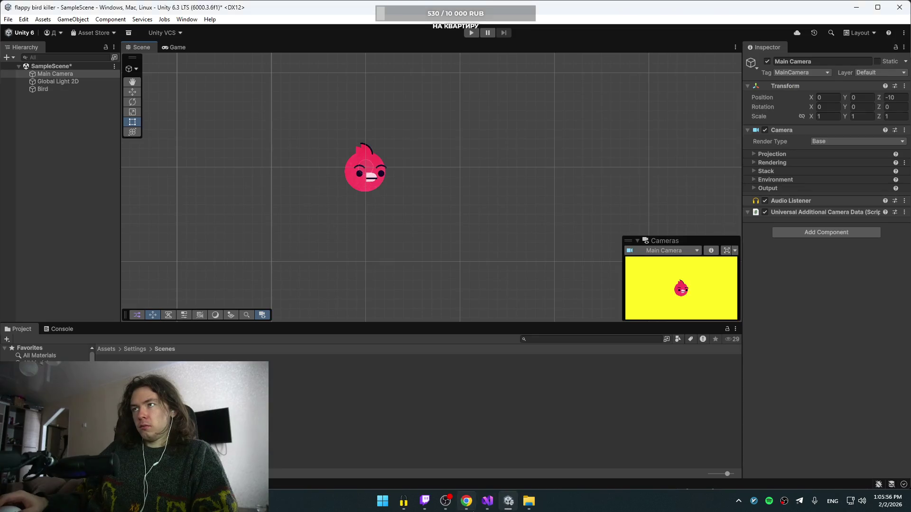
- Check the camera's Render Type choices against the YouTube tutorial
click(822, 142)
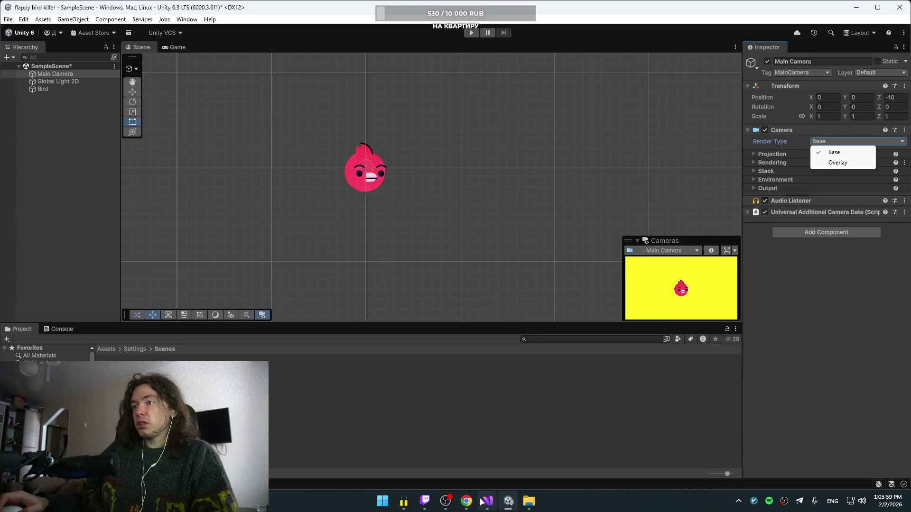
mouse_move(466, 500)
click(465, 462)
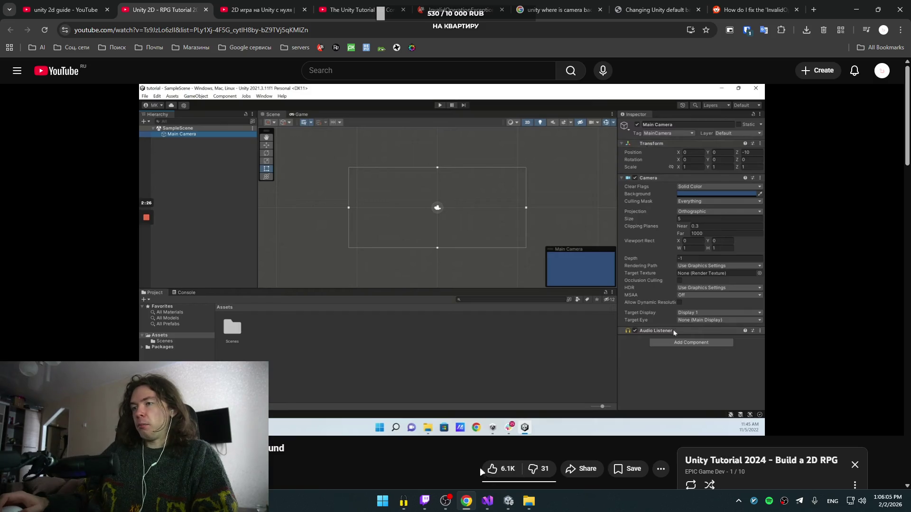
mouse_move(489, 504)
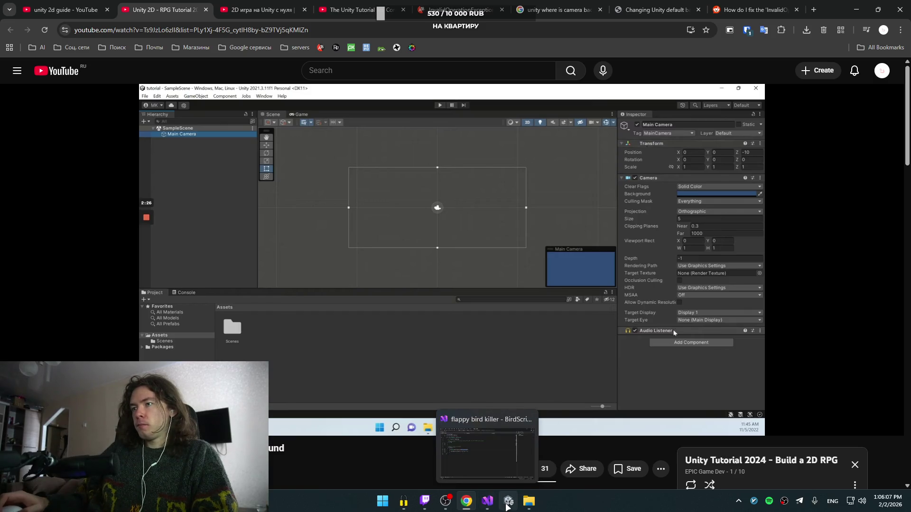
click(509, 501)
- Collapse and re-expand the Camera component, then open and close its Select Preset window
click(748, 128)
click(747, 128)
click(747, 128)
click(747, 128)
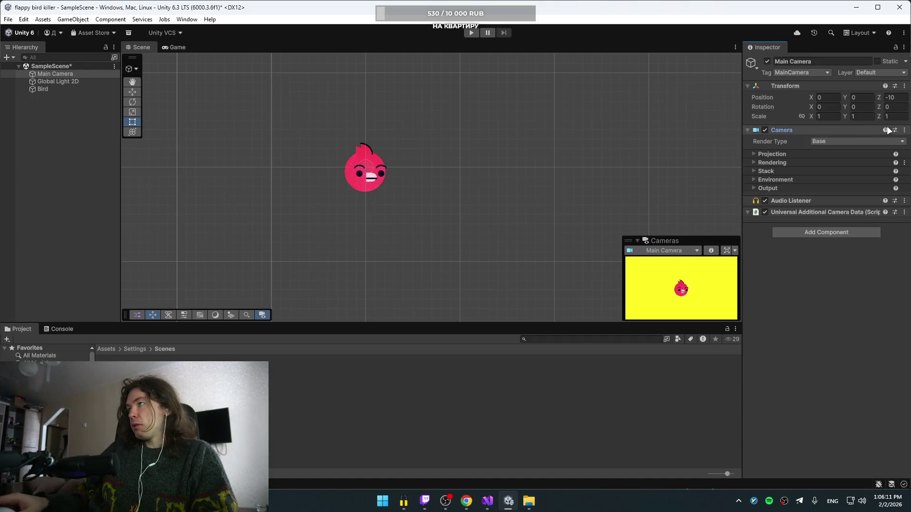
click(894, 131)
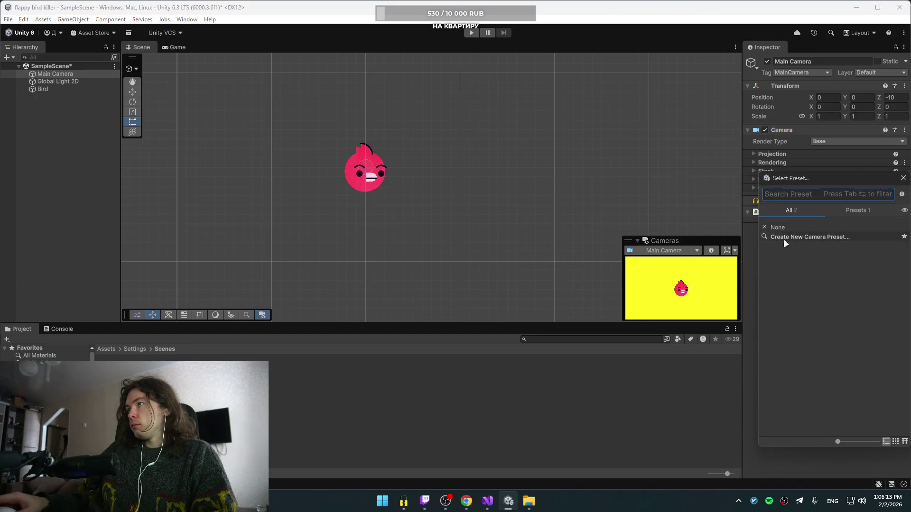
drag(835, 183, 703, 159)
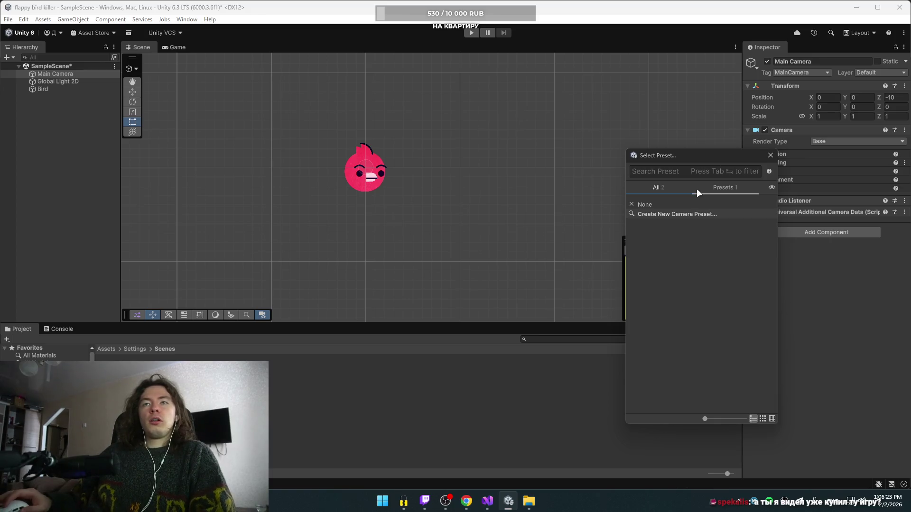
click(769, 154)
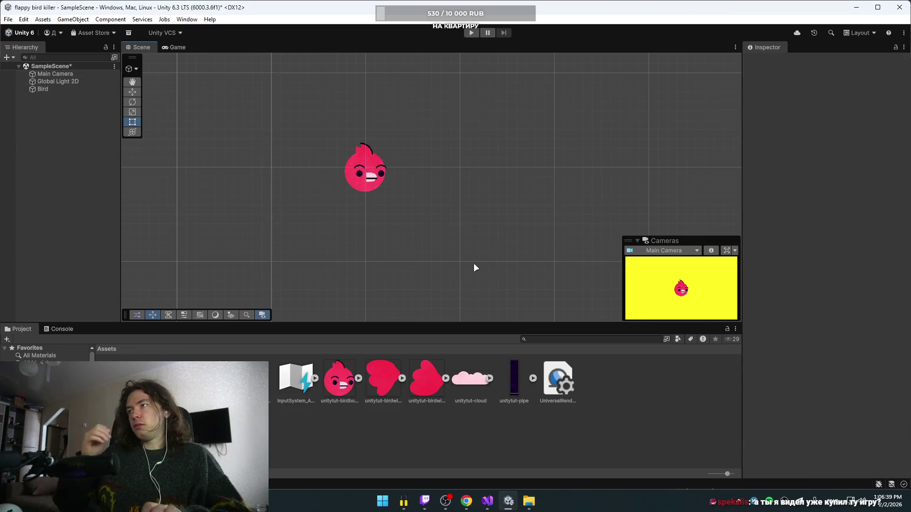
- Undo camera edits back to the blue background, then redo Modified Orthographic
key(Down)
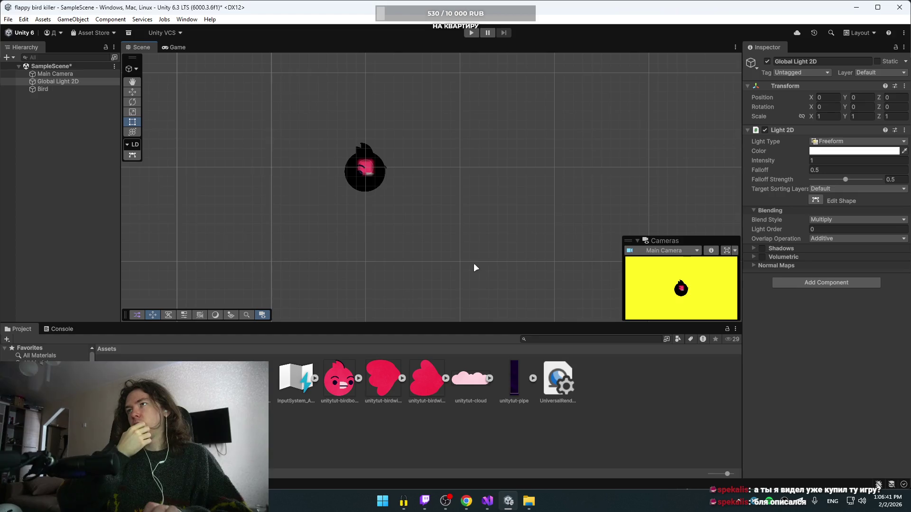
key(Down)
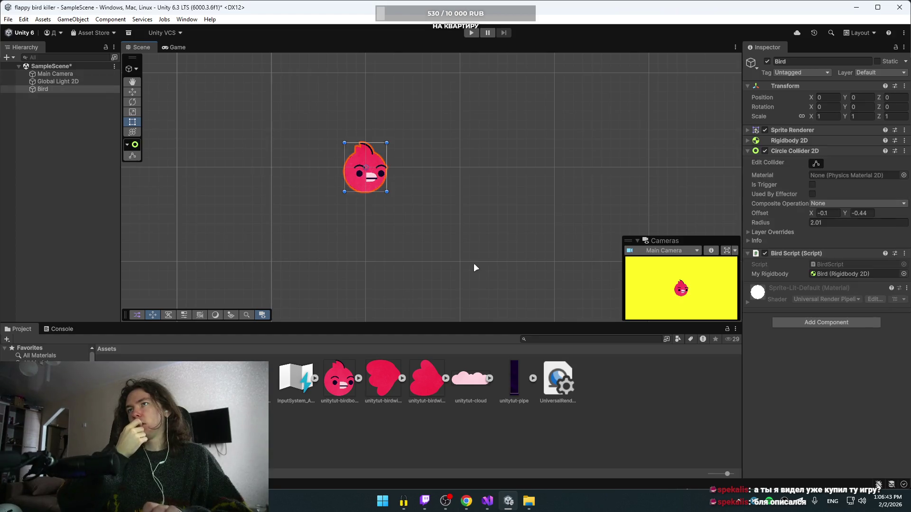
key(ctrl+z)
key(ctrl+z)
key(ctrl+z)
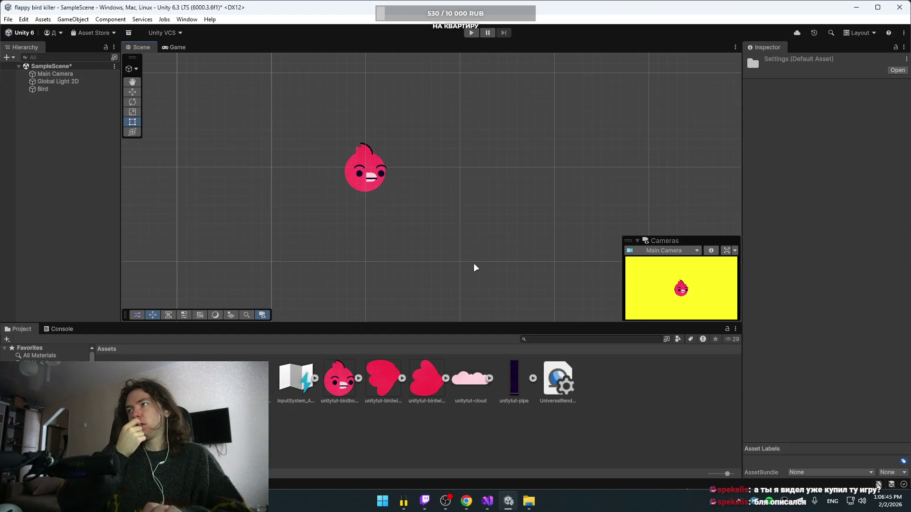
key(ctrl+z)
key(ctrl+z)
key(ctrl+z)
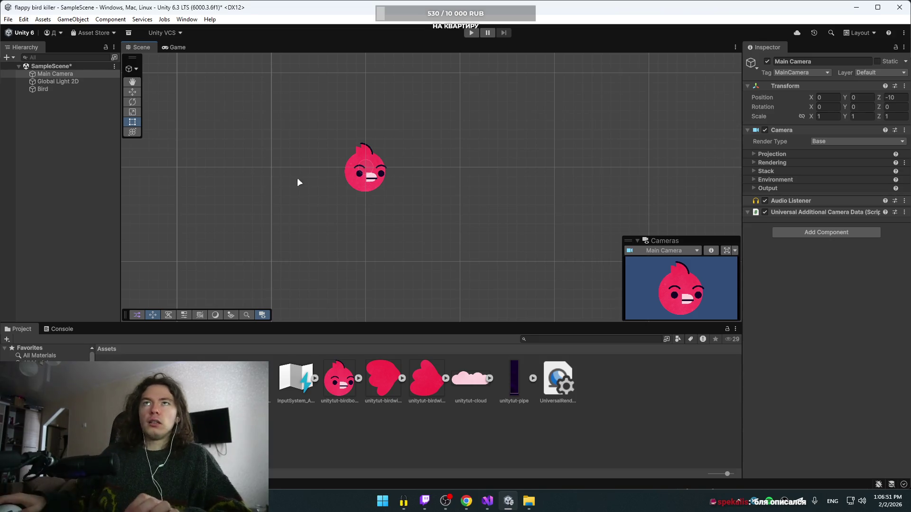
click(29, 21)
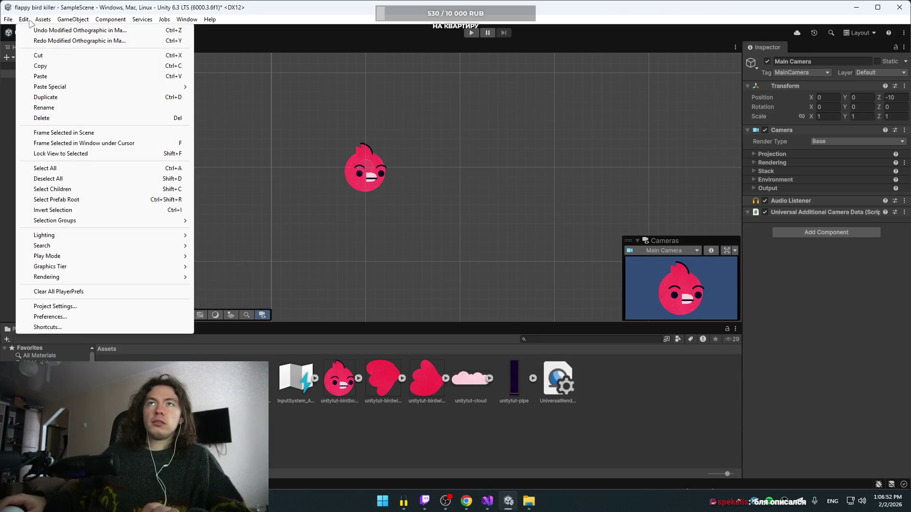
click(57, 41)
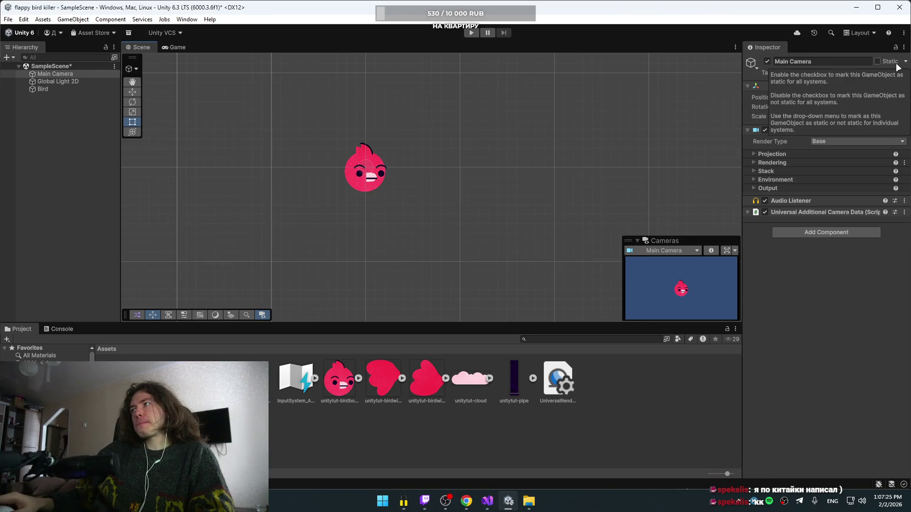
- Expand the Main Camera's Projection section: Orthographic, size 10, clipping 0.3 to 1000
click(904, 48)
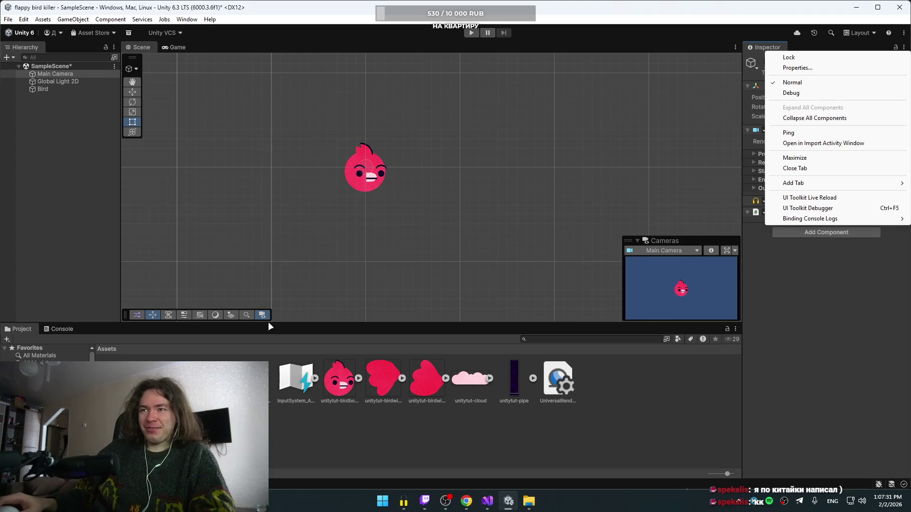
click(815, 396)
click(765, 154)
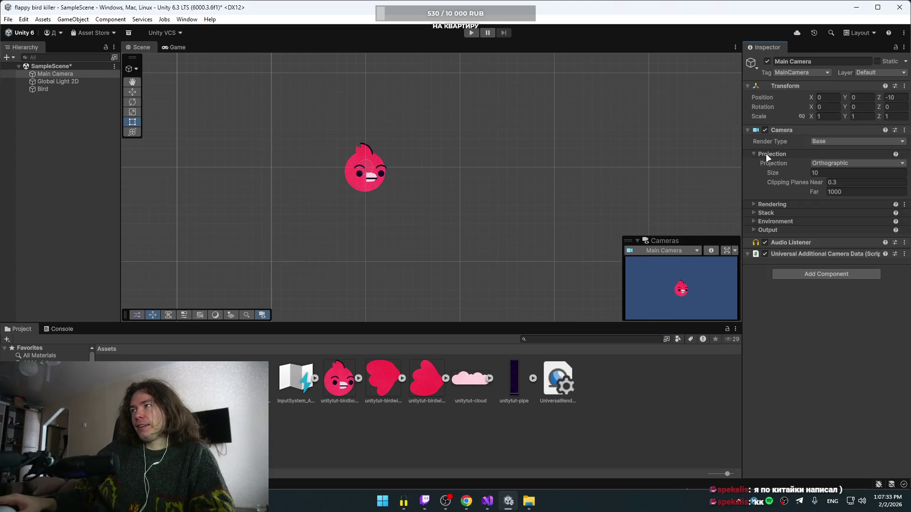
- Set the camera's Environment background to light blue A8D2EF and enter Play mode
click(767, 228)
click(771, 221)
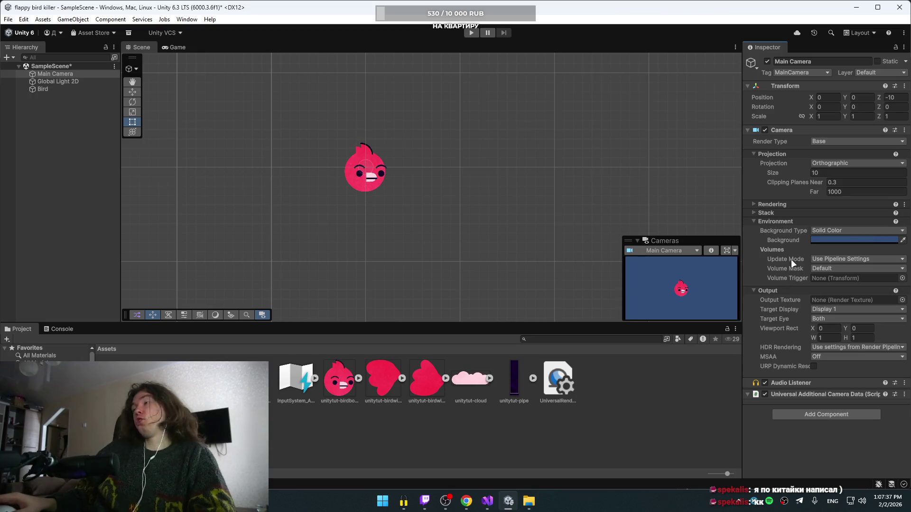
click(837, 241)
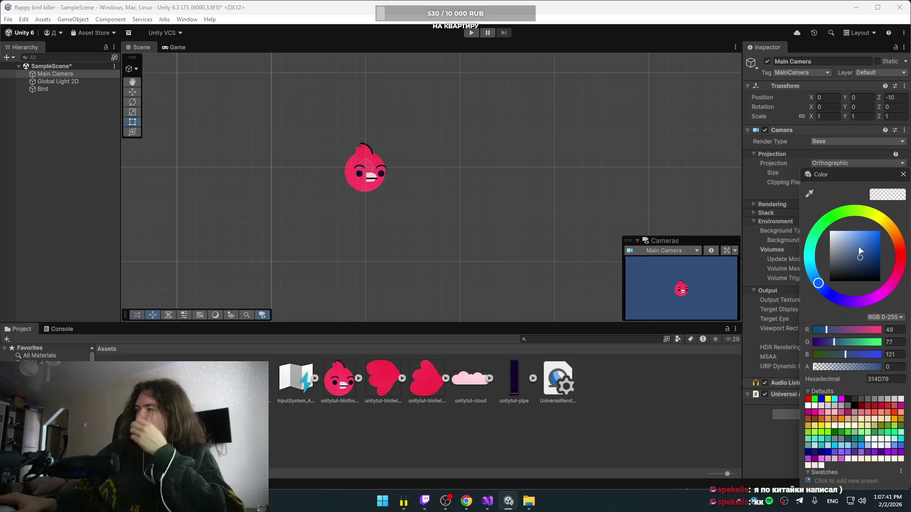
click(898, 269)
mouse_move(881, 308)
mouse_down()
mouse_move(769, 272)
mouse_move(761, 235)
mouse_up()
mouse_move(808, 185)
mouse_down()
mouse_move(880, 183)
mouse_move(899, 204)
mouse_move(910, 303)
mouse_up()
drag(849, 254, 847, 237)
mouse_move(853, 304)
mouse_down()
mouse_move(773, 281)
mouse_move(777, 290)
mouse_up()
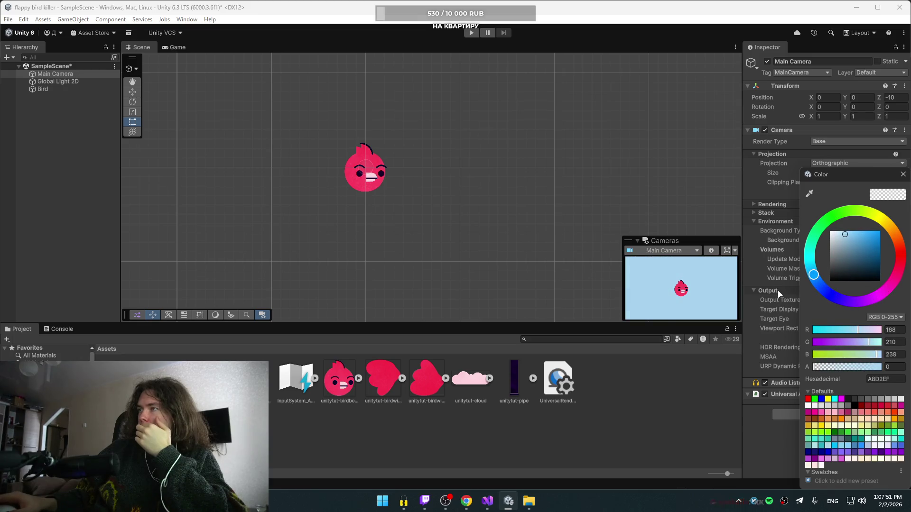
click(470, 33)
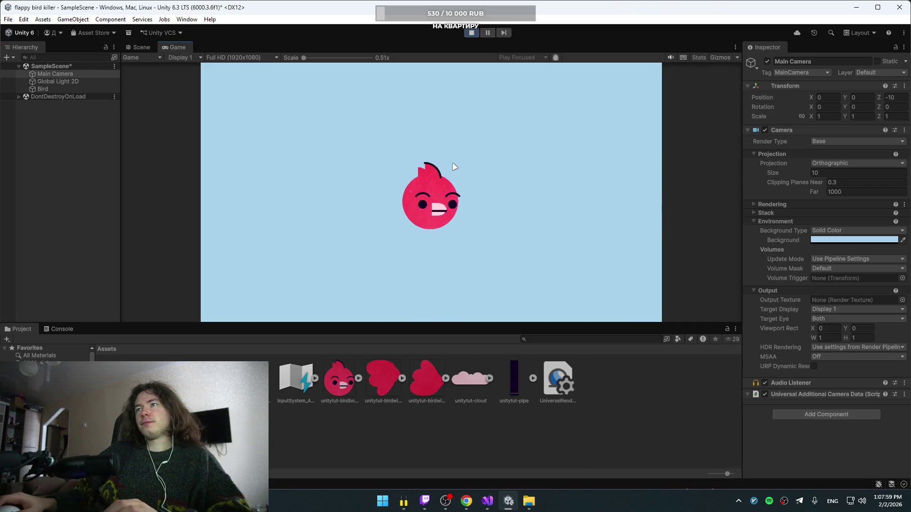
- Press Space repeatedly to flap the pink bird, then stop Play mode with Ctrl+P
key(space)
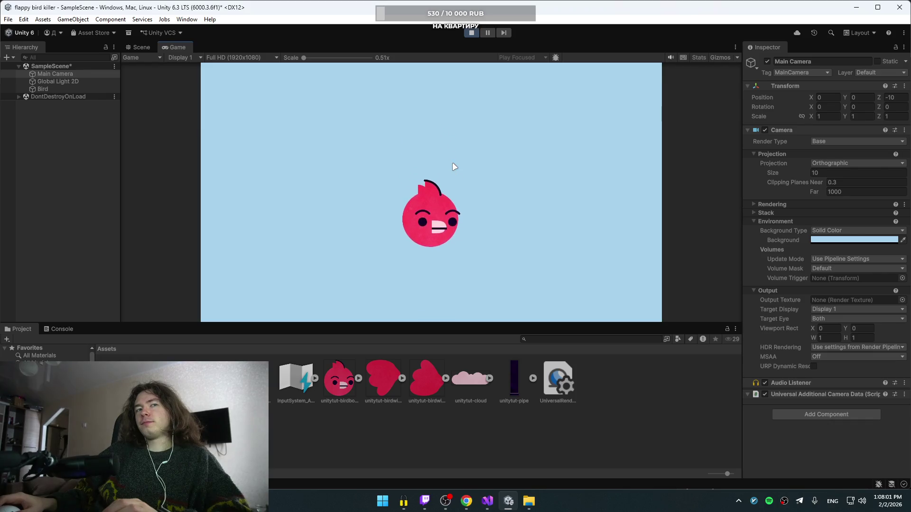
key(space)
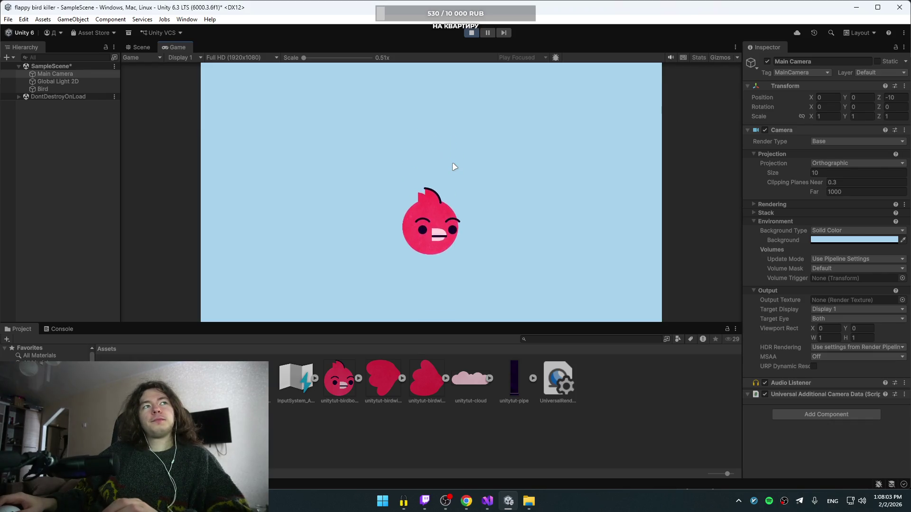
key(space)
key(space)
key(space)
key(space)
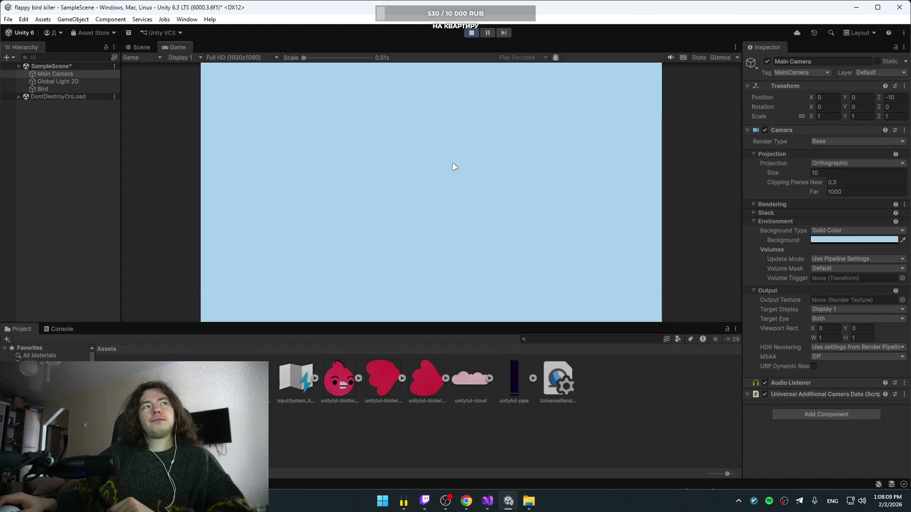
key(space)
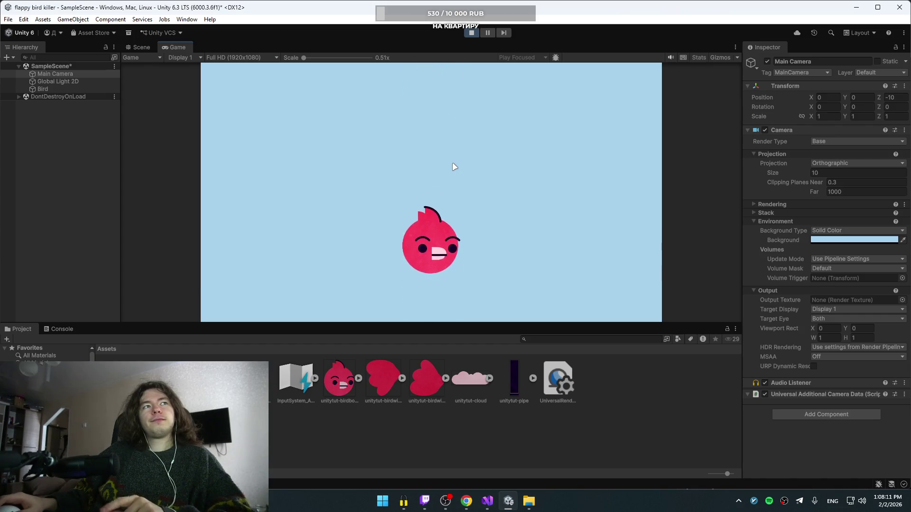
key(space)
key(space)
key(space)
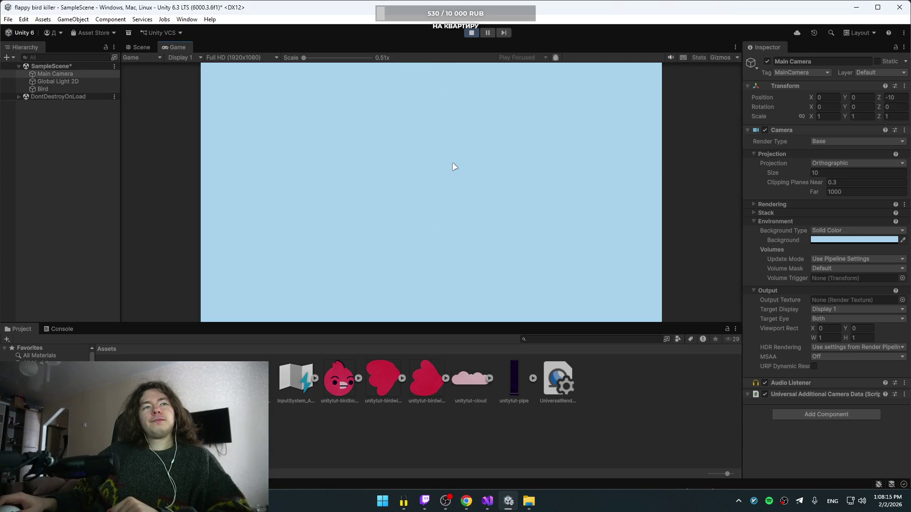
key(space)
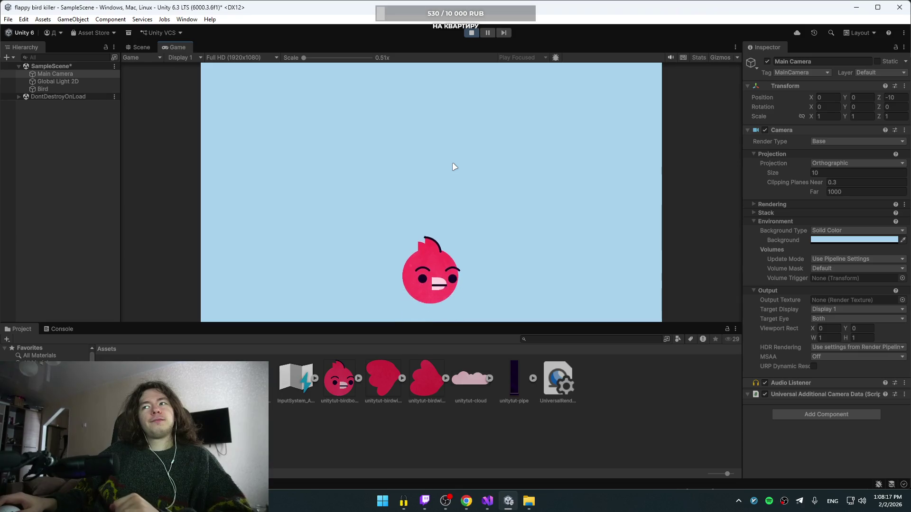
key(space)
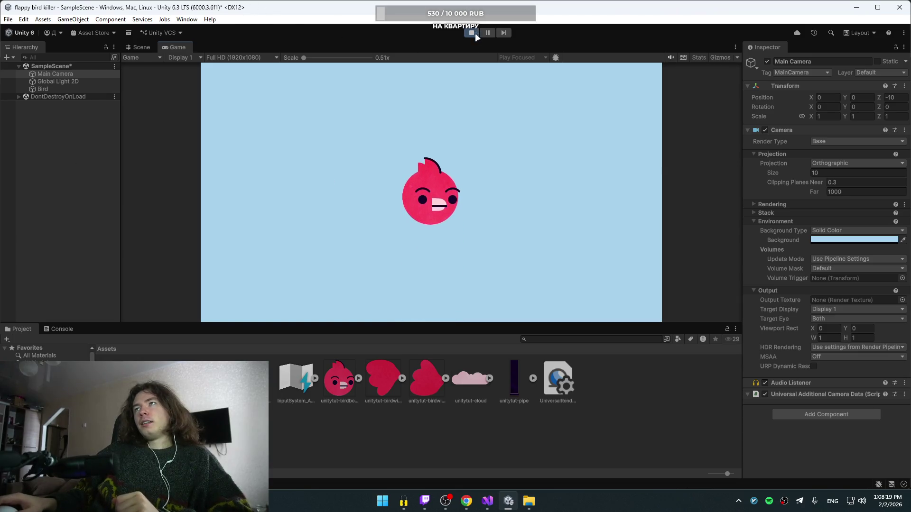
key(ctrl+p)
click(466, 501)
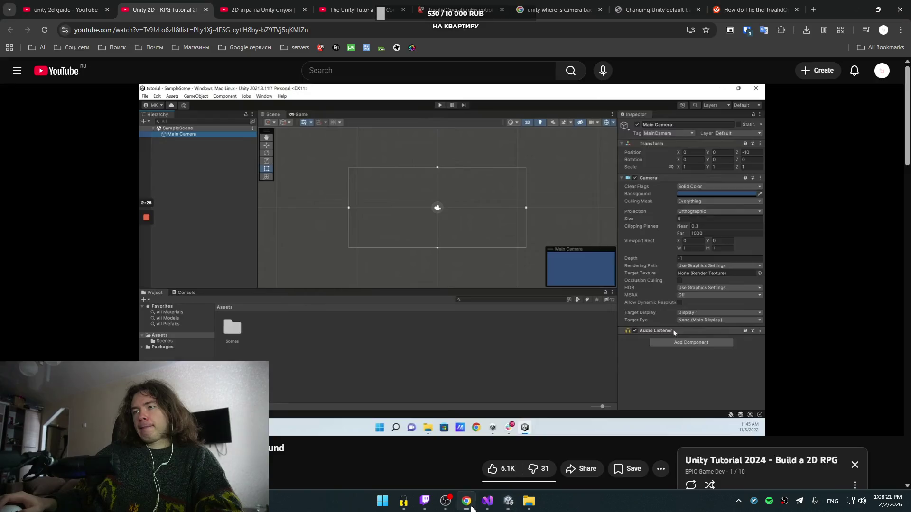
- Pause and close the RPG tutorial tab, then play and pause the Knight Adventure video
click(673, 329)
click(205, 9)
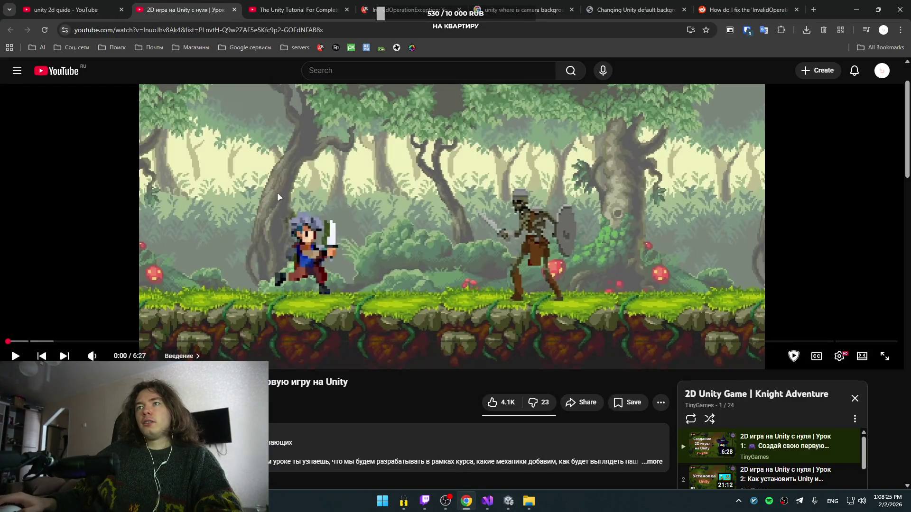
click(277, 192)
scroll(360, 258, up, 2)
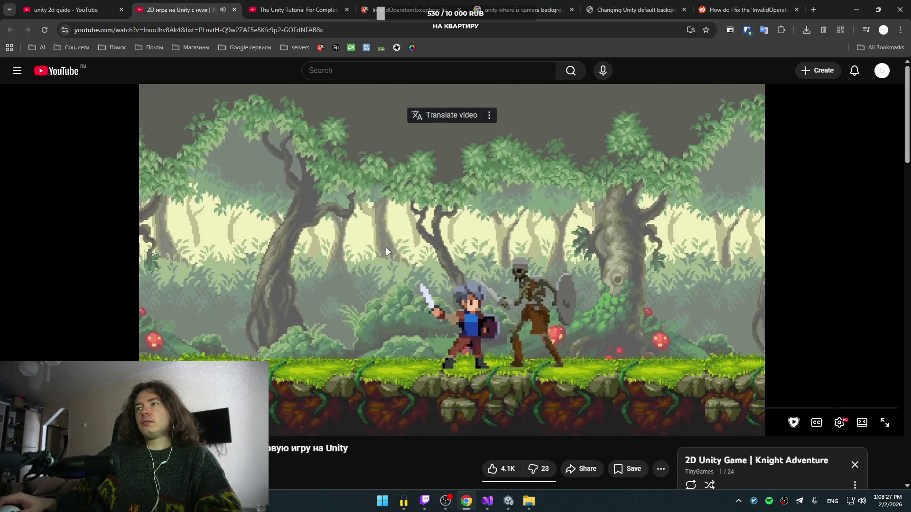
click(401, 259)
scroll(399, 265, down, 5)
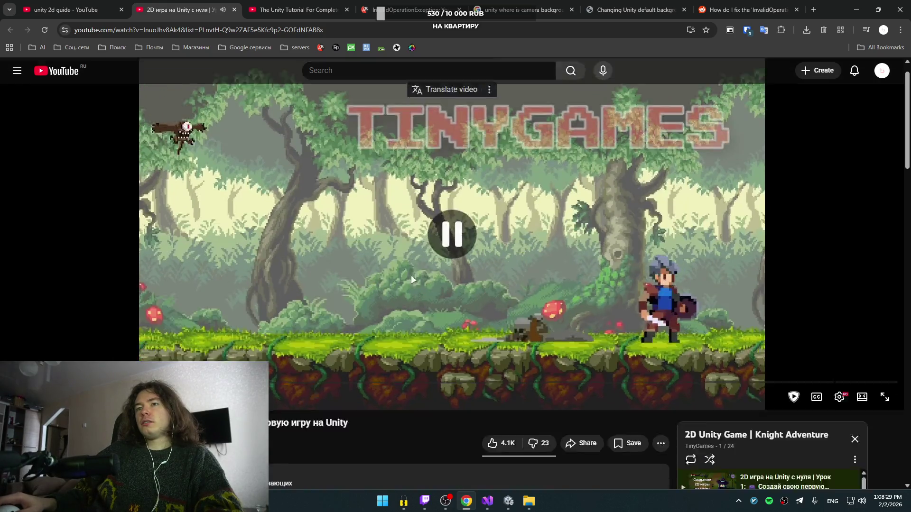
scroll(378, 273, up, 2)
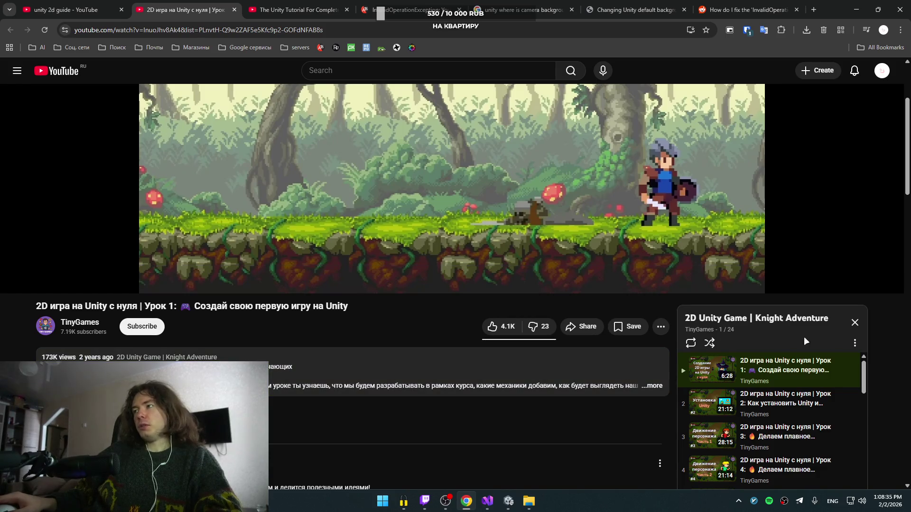
scroll(843, 368, down, 1)
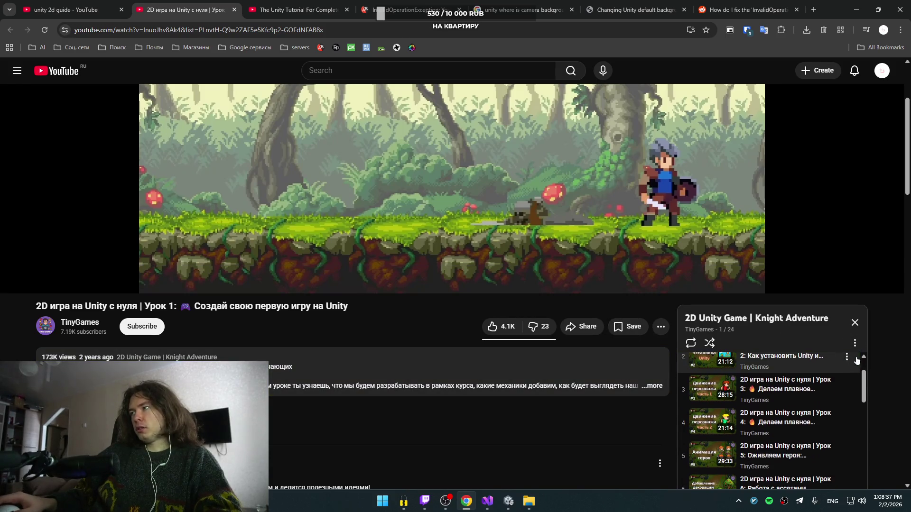
- Check the Knight Adventure playlist options, reload the page, and close its tab
click(855, 343)
click(823, 373)
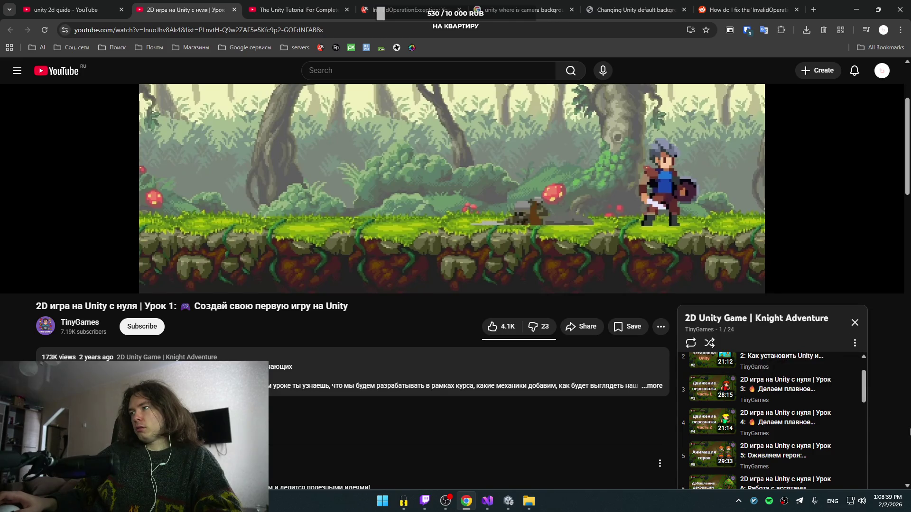
click(855, 344)
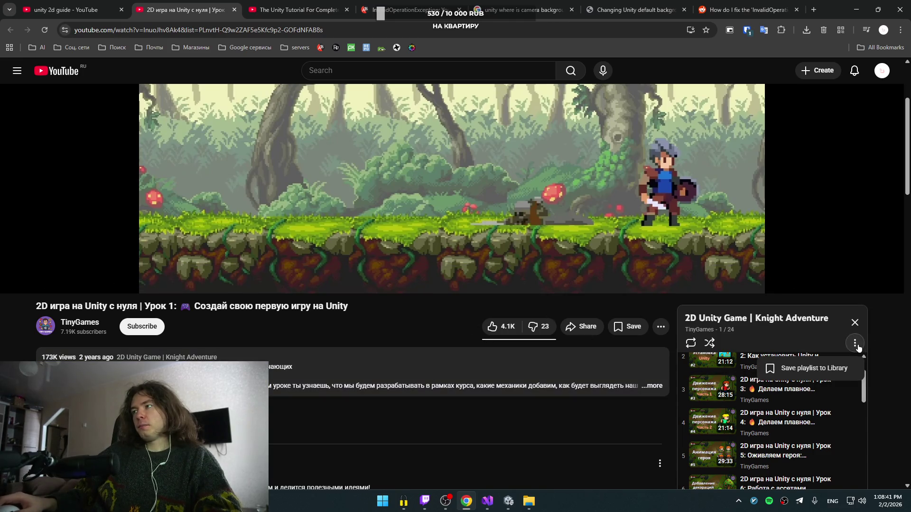
click(816, 368)
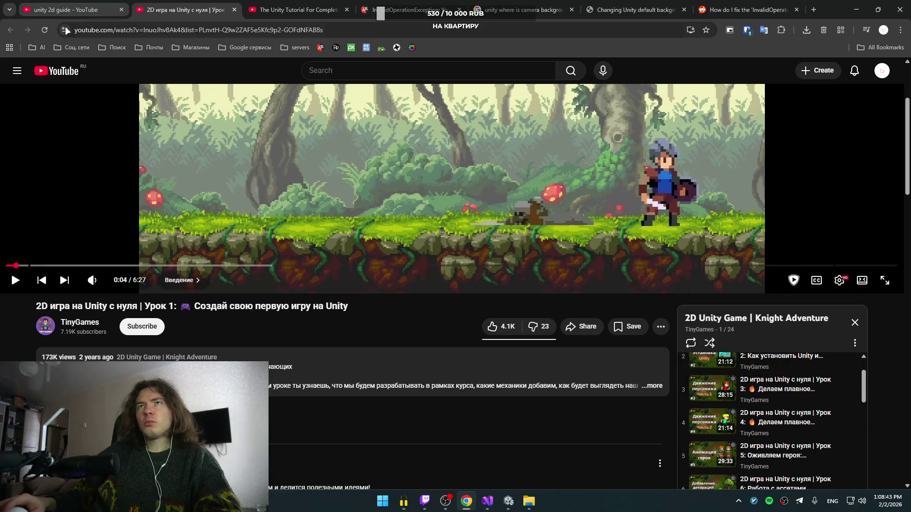
click(45, 30)
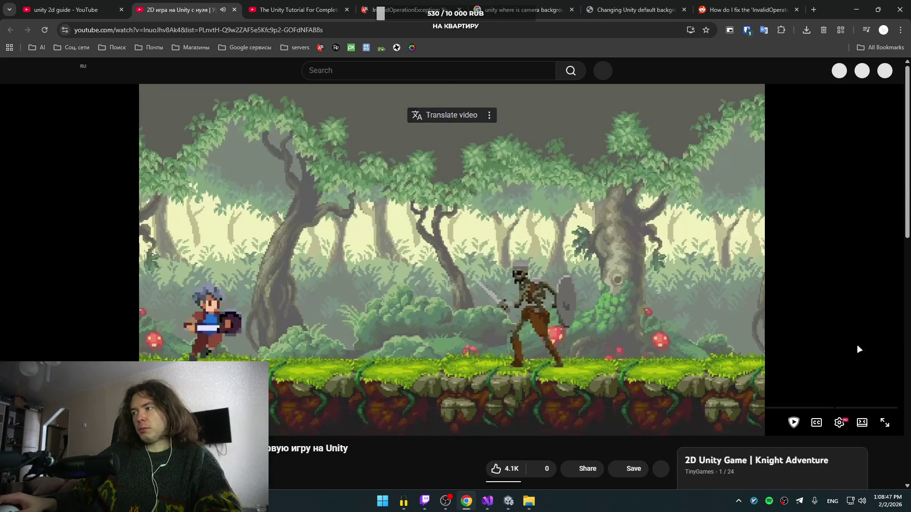
scroll(861, 334, down, 3)
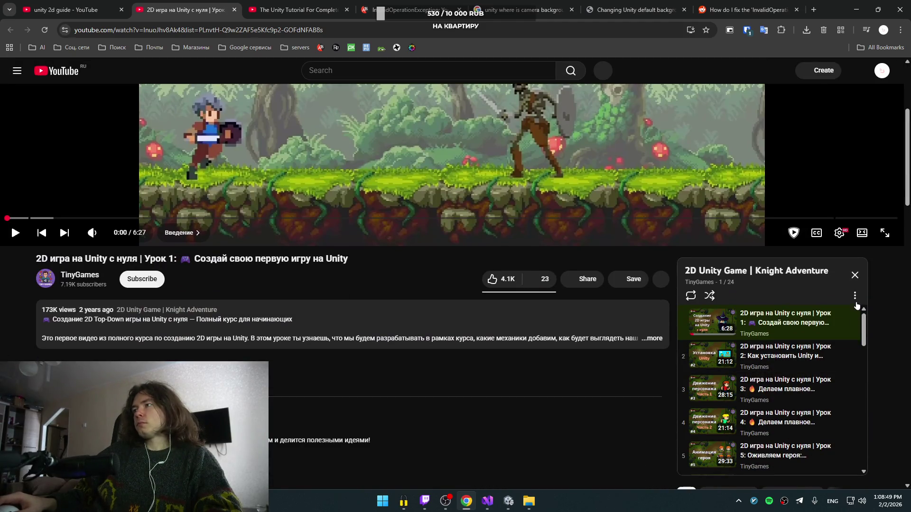
click(858, 297)
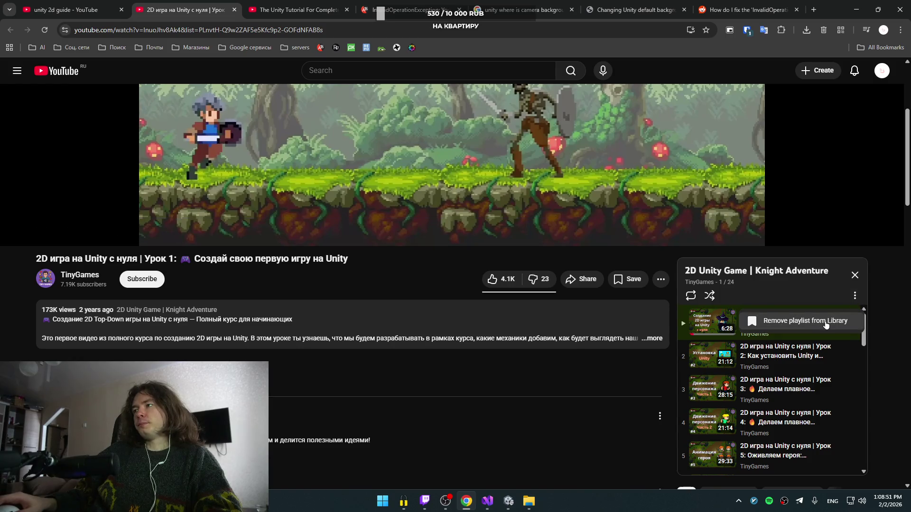
middle_click(202, 4)
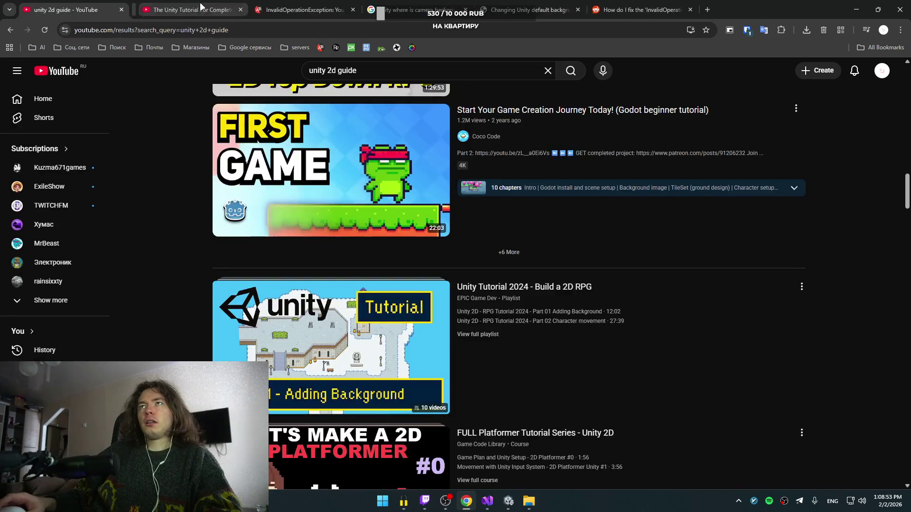
- Switch to The Unity Tutorial For Complete Beginners, close the search tab, and play it
click(202, 4)
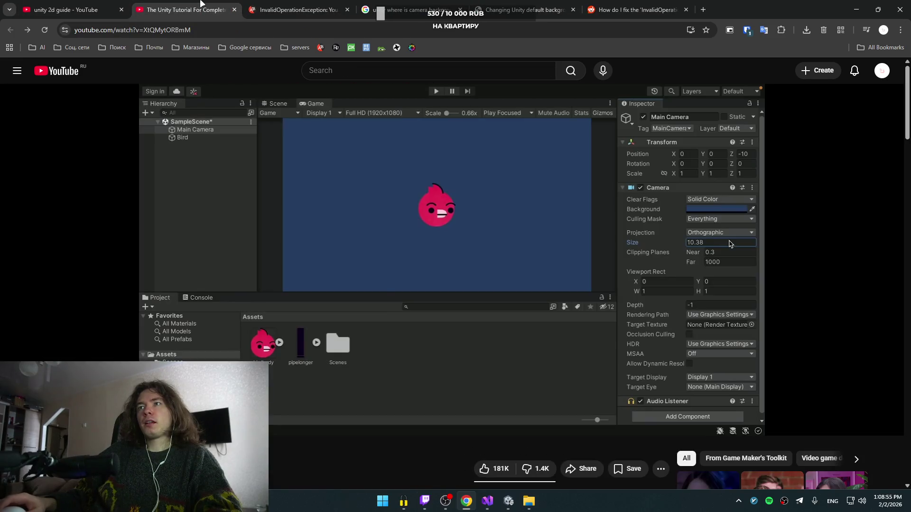
middle_click(76, 3)
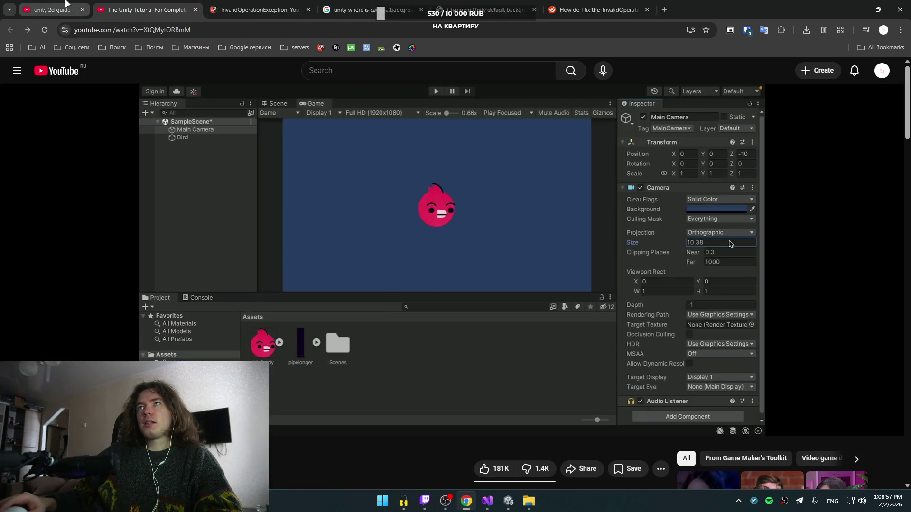
click(409, 247)
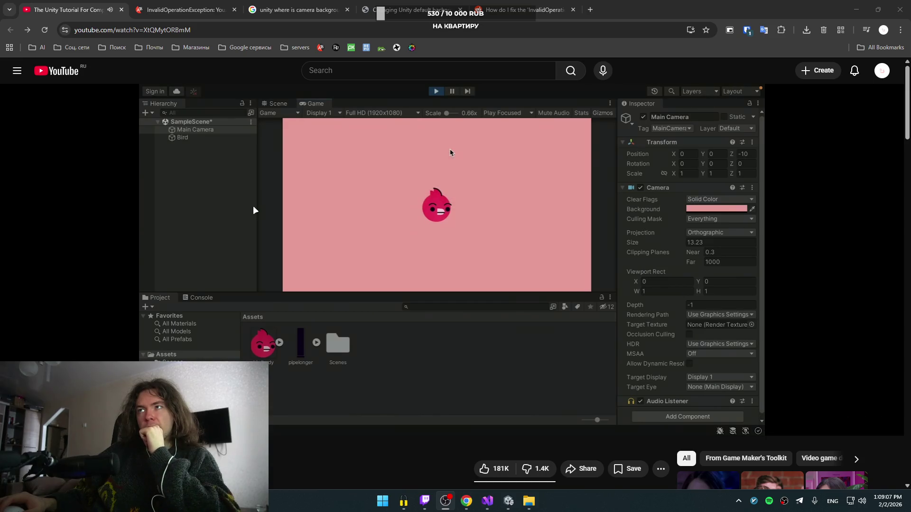
mouse_move(255, 206)
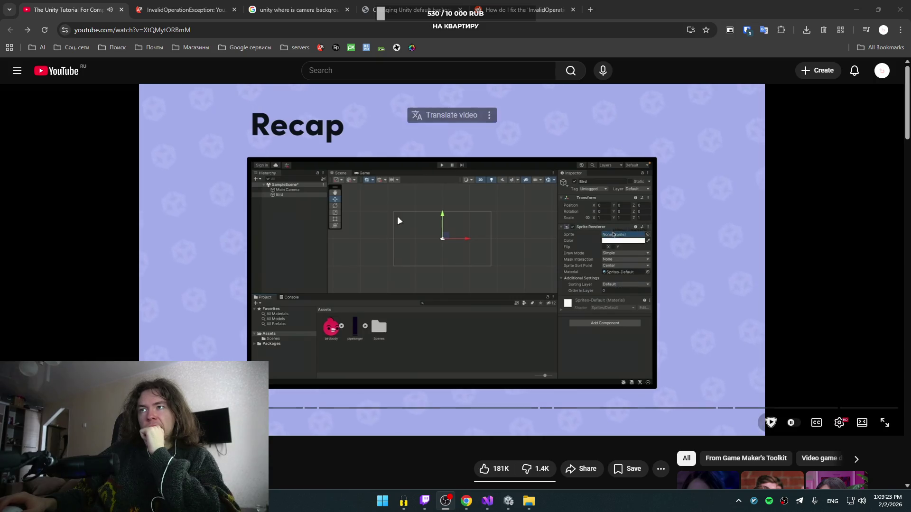
- Watch fullscreen, seek to the 'Step 3 - spawning new objects' section and pause
key(f)
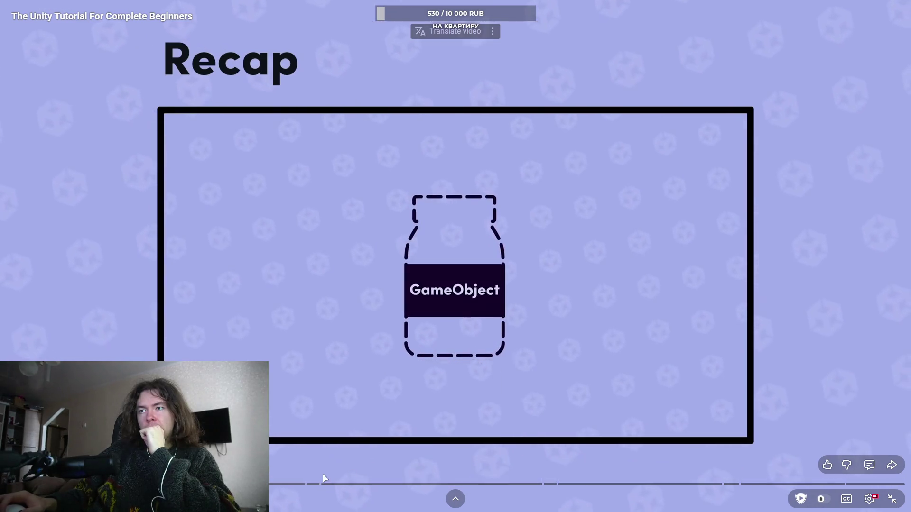
click(327, 484)
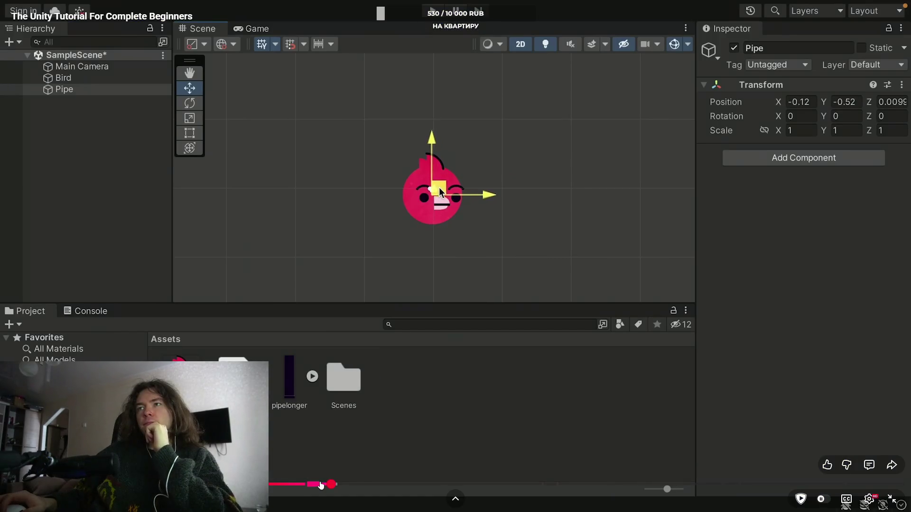
drag(321, 485, 301, 487)
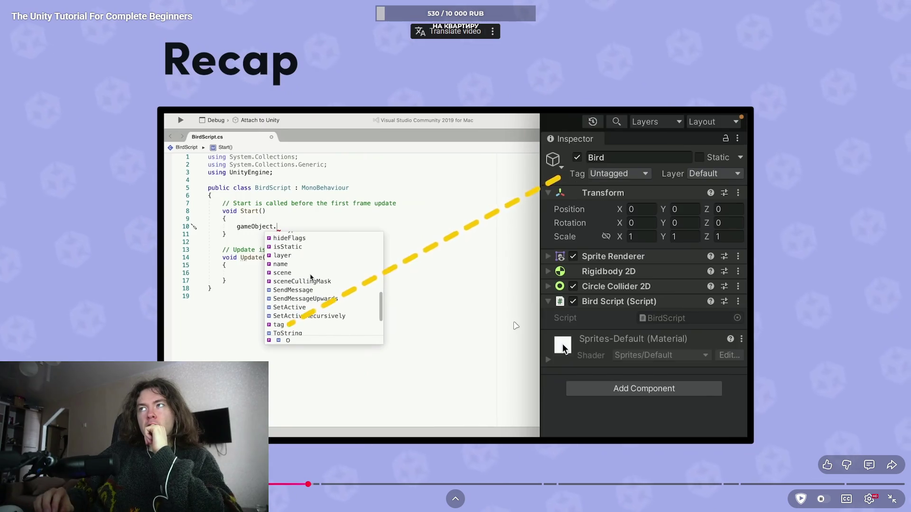
key(l)
key(l)
key(l)
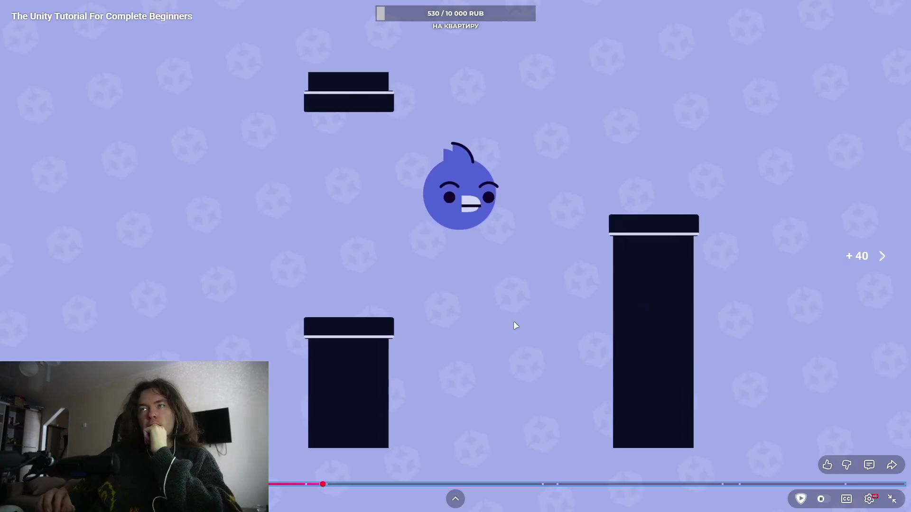
key(Left)
key(Left)
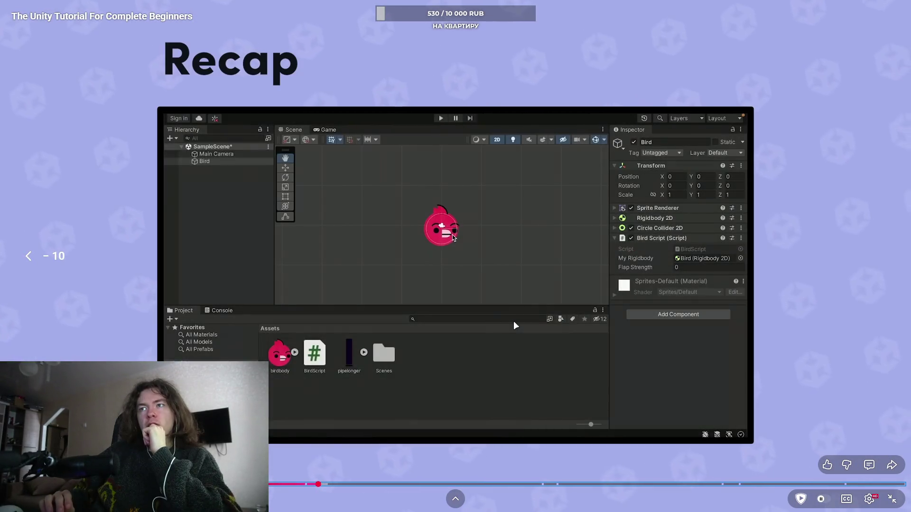
key(Left)
key(Right)
key(Right)
key(Right)
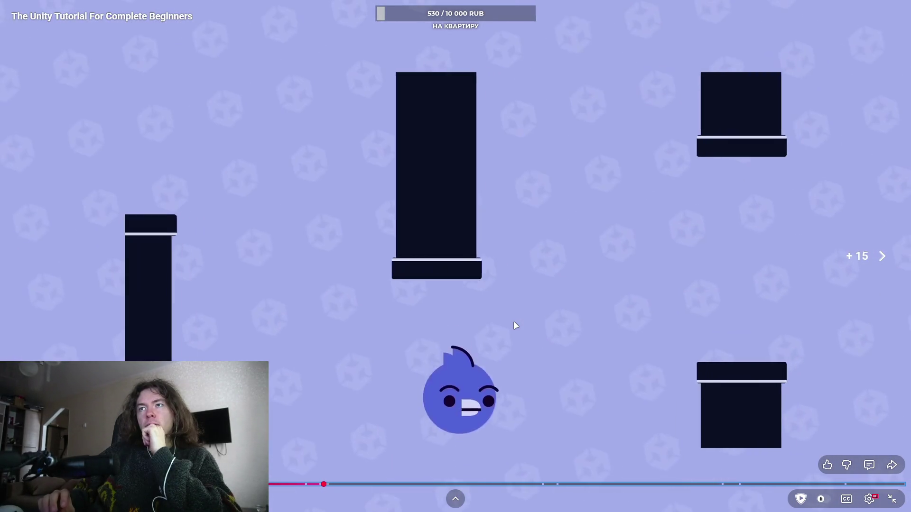
key(space)
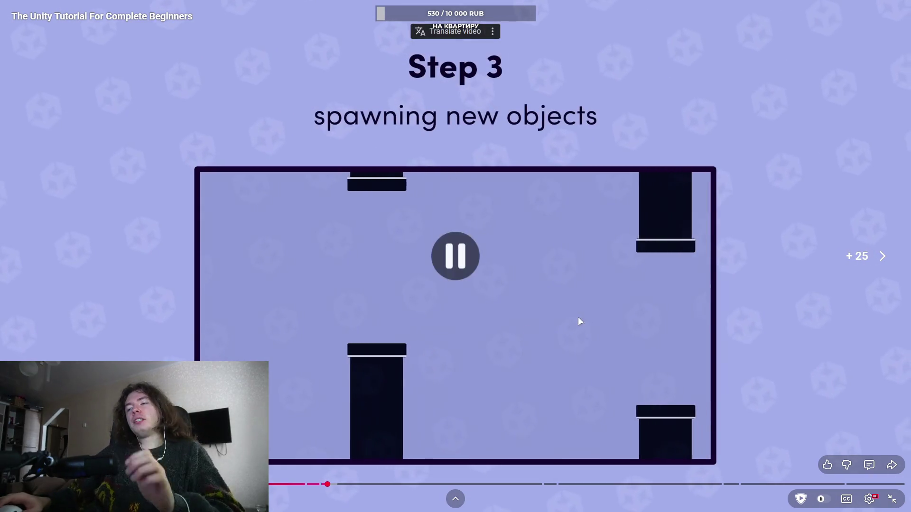
key(super+Tab)
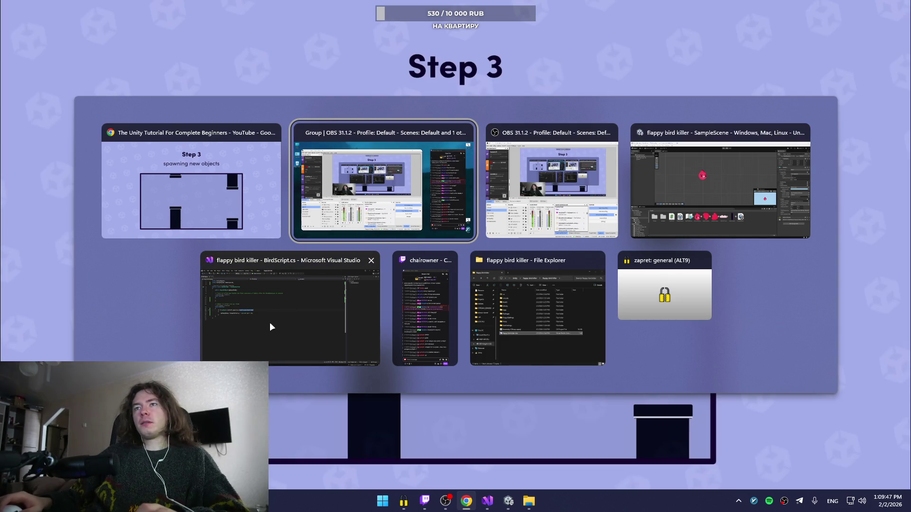
- Duplicate the Keyboard space-key if-statement line in BirdScript.cs and fix the copy's indentation
click(336, 305)
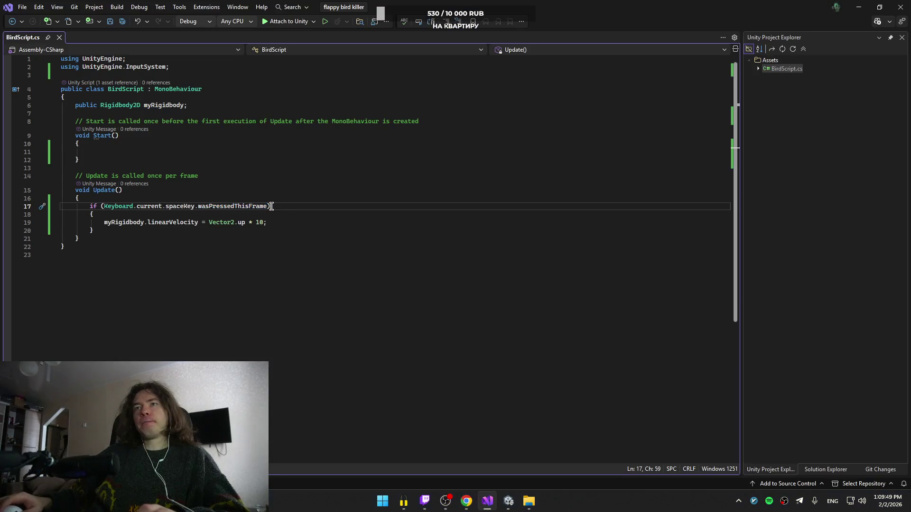
key(shift+Home)
key(ctrl+c)
key(End)
key(Return)
key(ctrl+v)
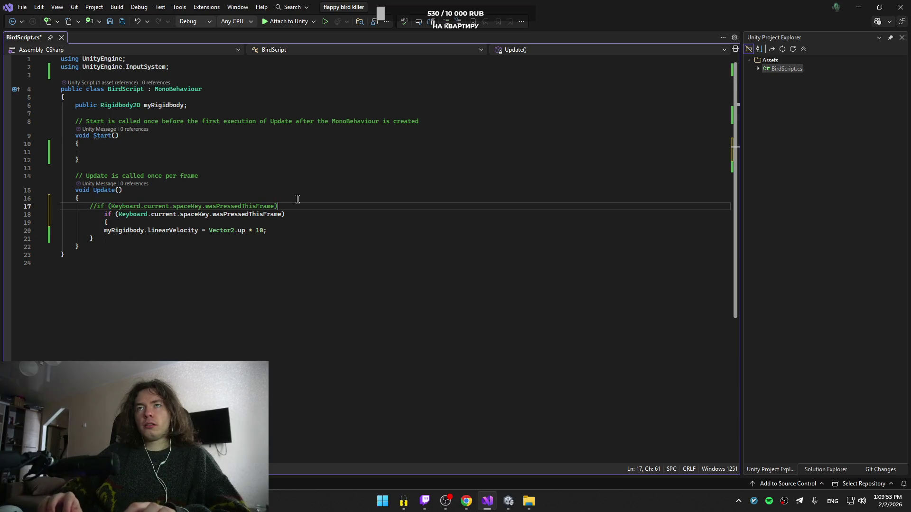
key(Right)
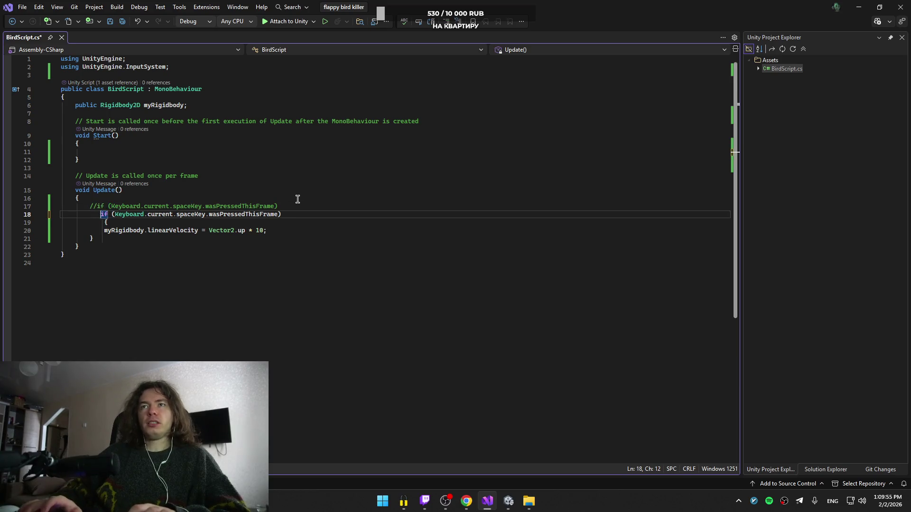
key(BackSpace)
key(Down)
key(Down)
key(Up)
key(Up)
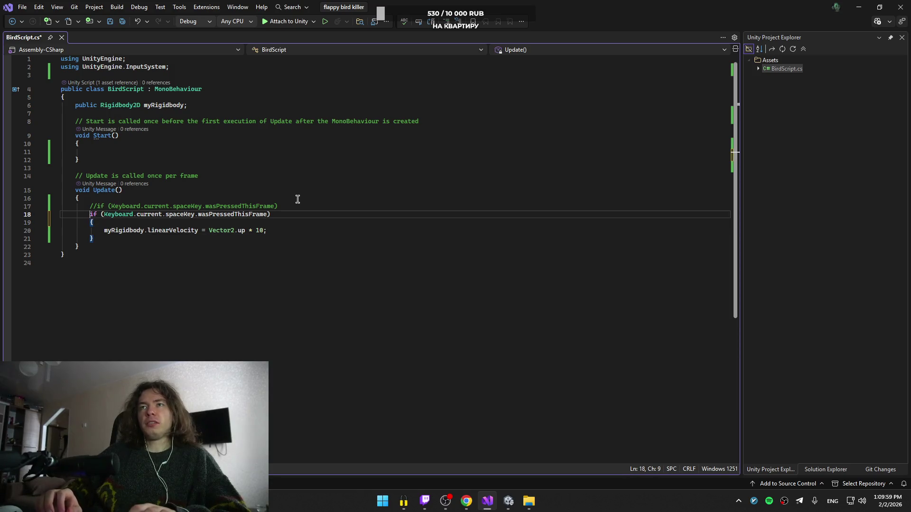
- Change the copy's condition to Input.GetKeyDown(KeyCode.Space) == true, save, and return to Unity
key(ctrl+shift+Right)
key(ctrl+shift+Right)
key(ctrl+shift+Right)
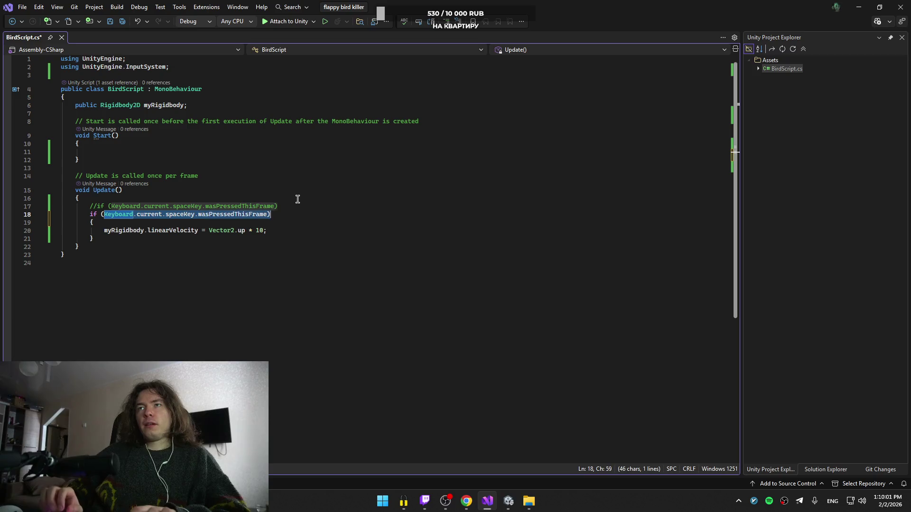
text(Int)
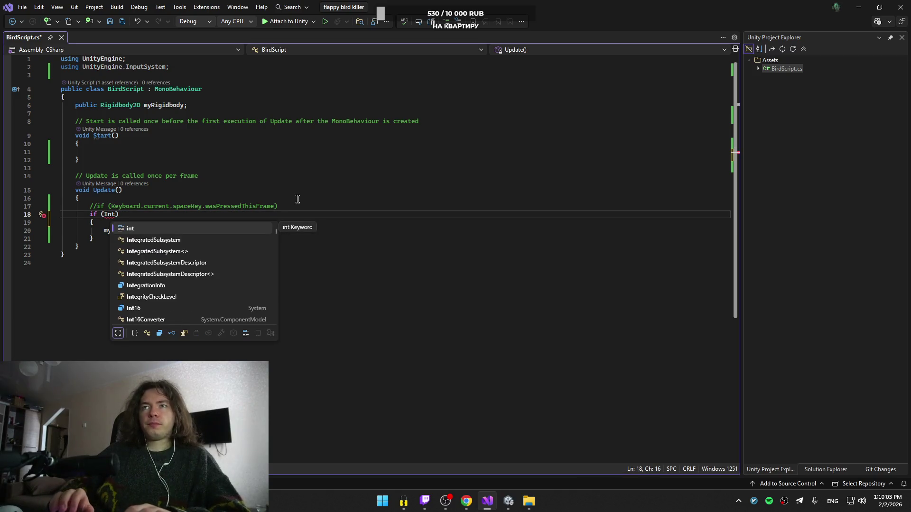
key(BackSpace)
text(put.)
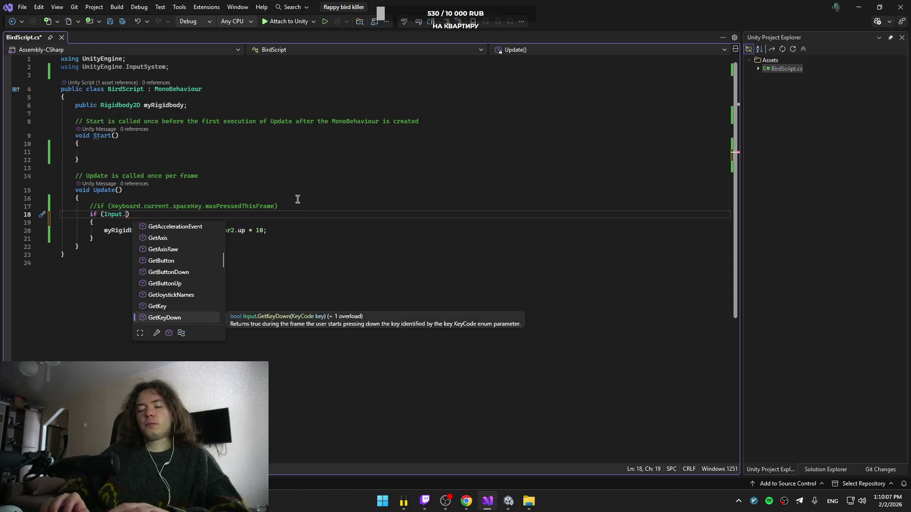
text(getkey)
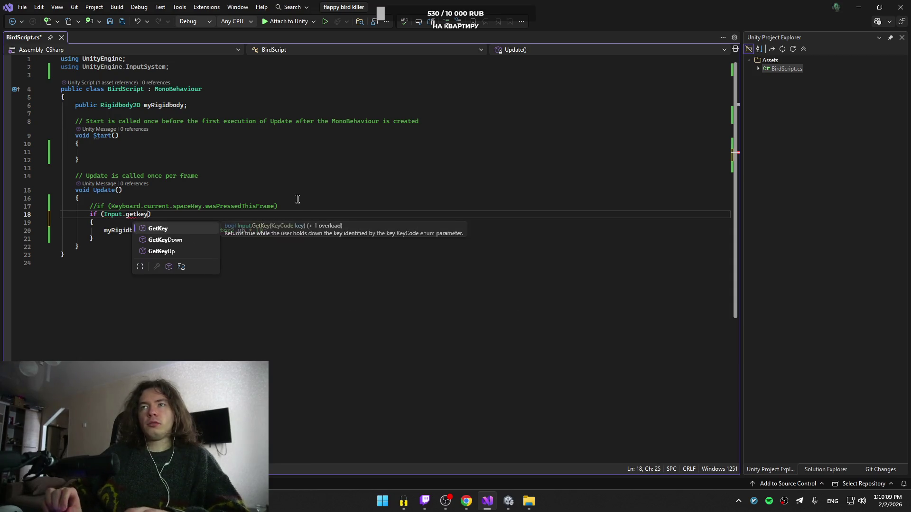
key(Down)
key(Tab)
text(()
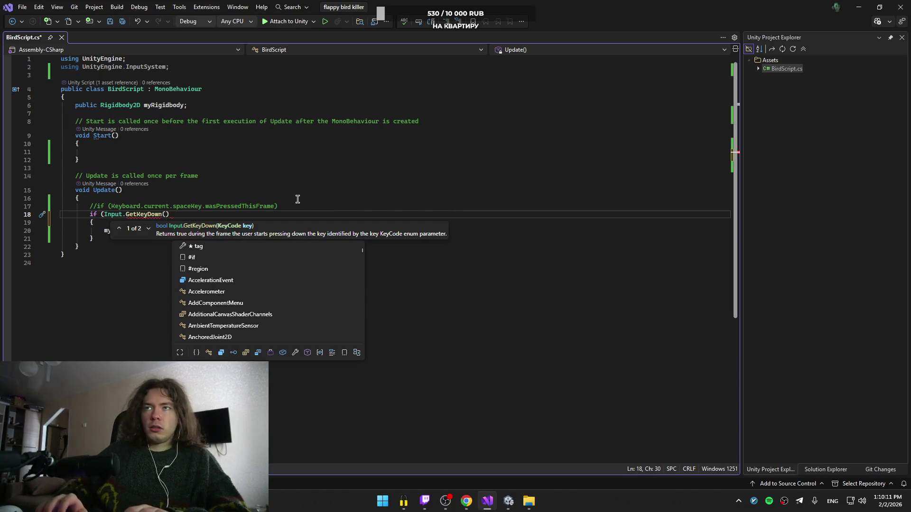
key(Escape)
text())
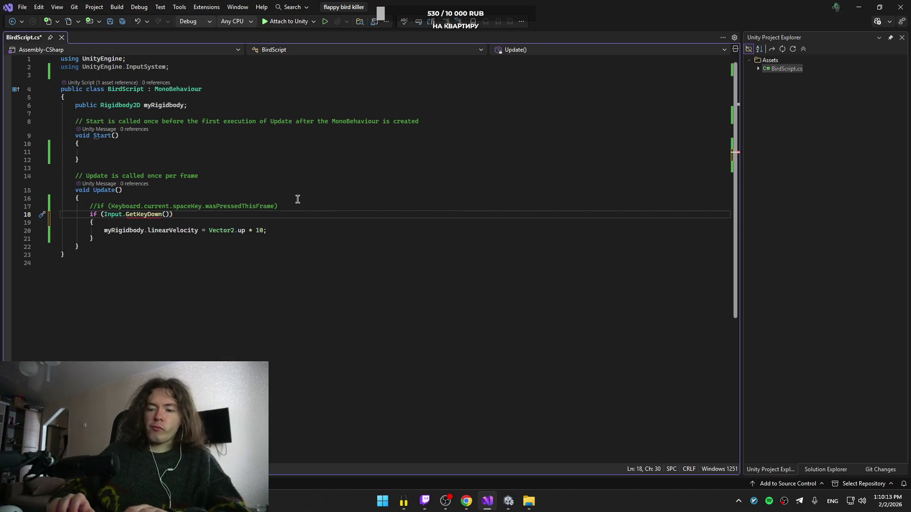
text(Ke)
key(Down)
key(Down)
key(Down)
text(.Spa)
key(Tab)
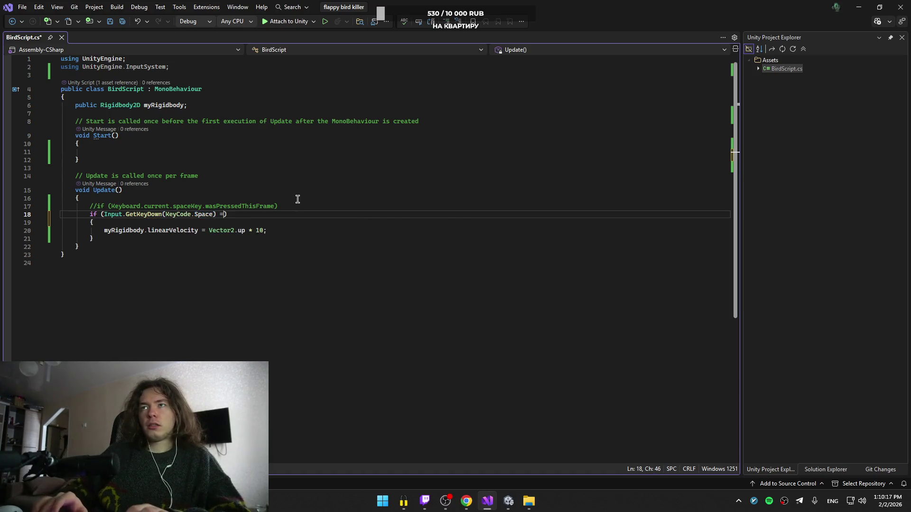
text(= true)
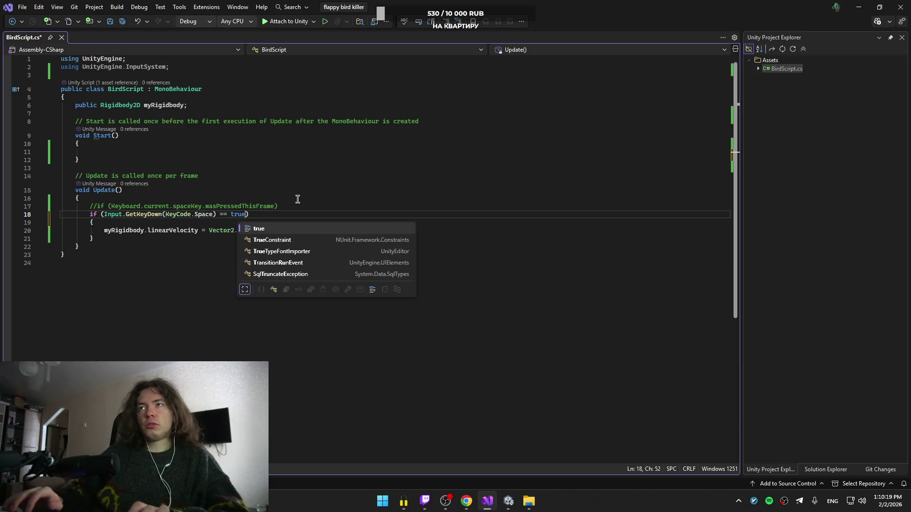
key(Tab)
key(ctrl+s)
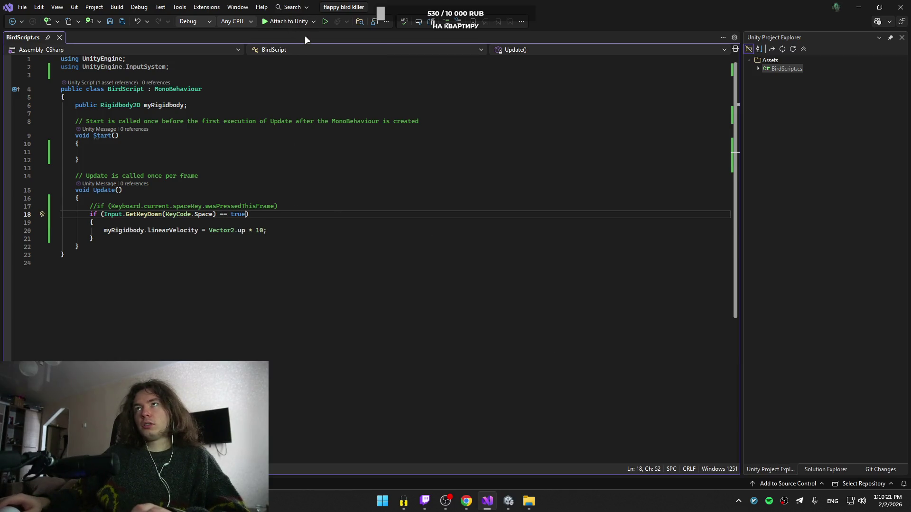
key(alt+Tab)
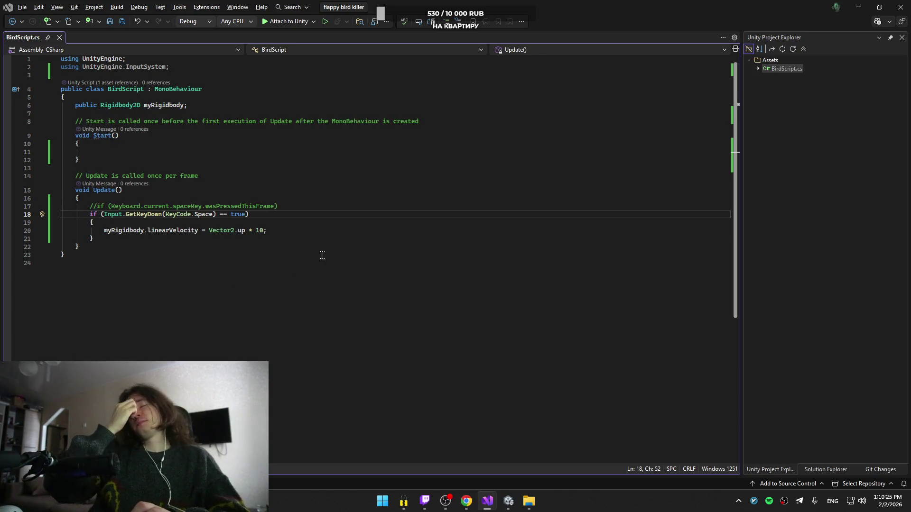
key(alt+Tab)
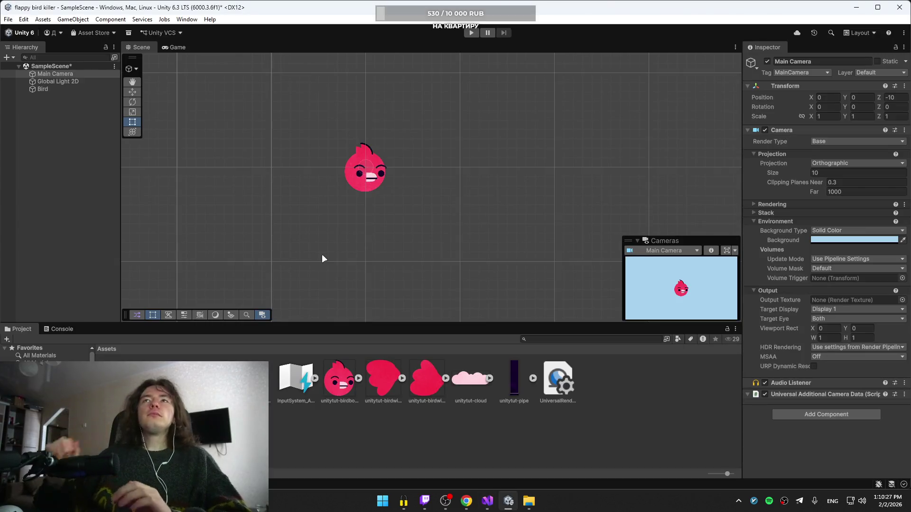
- Test-run the scene, then delete the GetKeyDown line and uncomment the original Keyboard space-key check
click(471, 36)
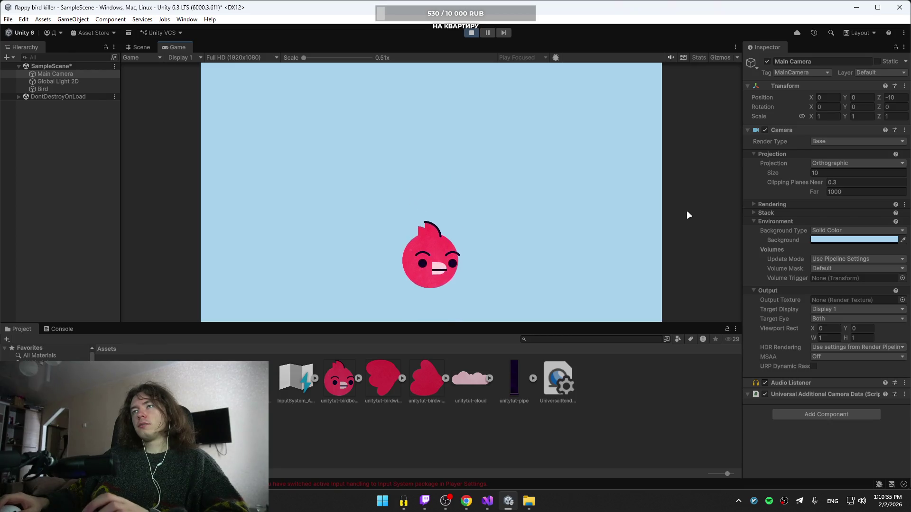
click(475, 30)
key(alt+Tab)
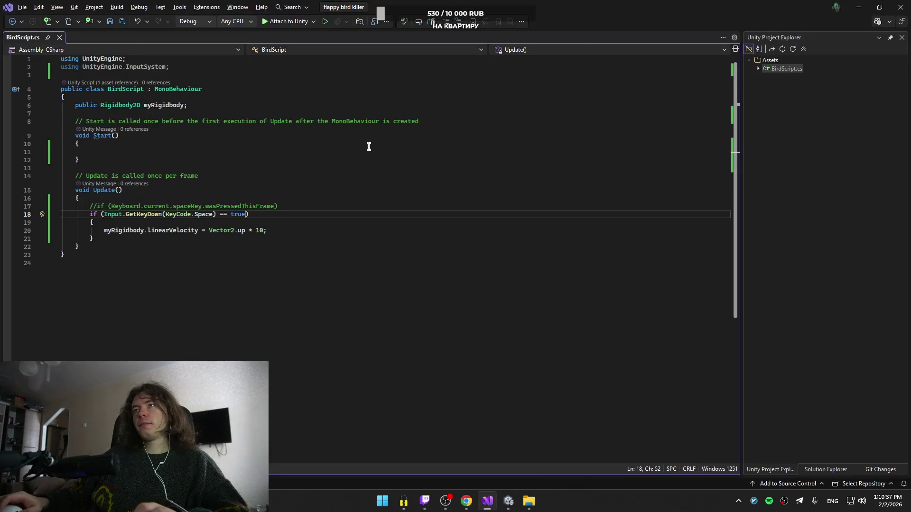
key(ctrl+x)
key(Up)
key(ctrl+k)
key(ctrl+u)
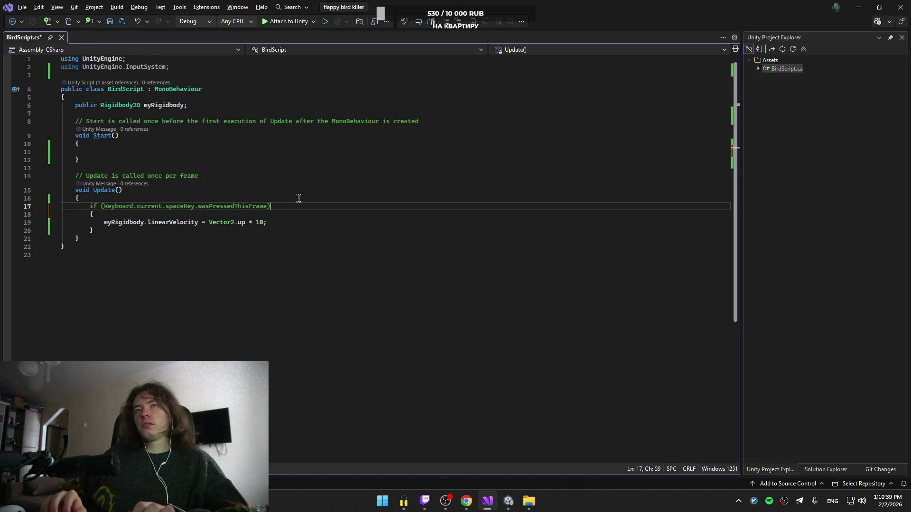
key(alt+Tab)
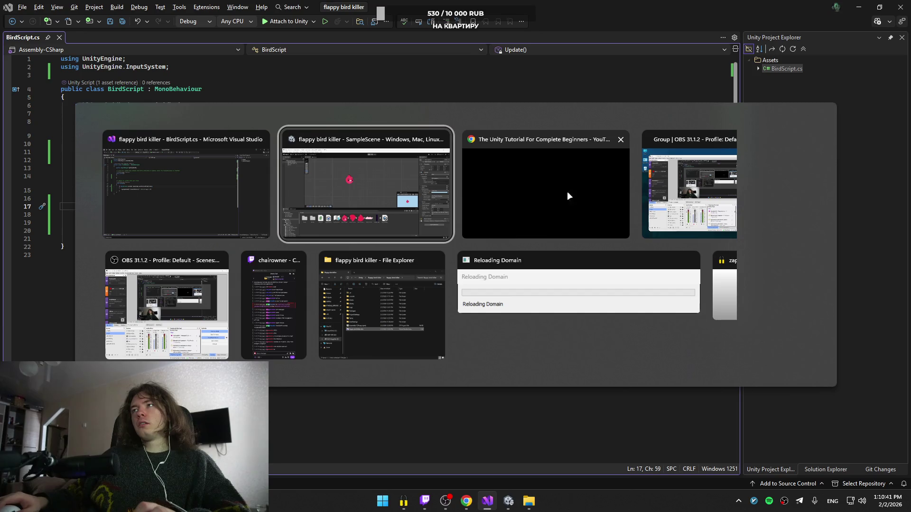
- Replay the tutorial's Step 3 spawning-objects part, seeking back a little, then pause it
click(531, 178)
click(482, 189)
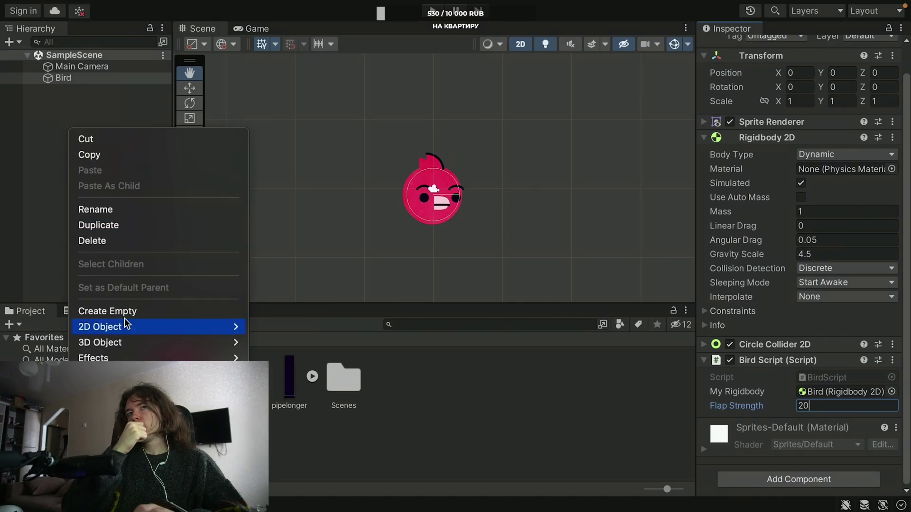
key(Left)
key(Left)
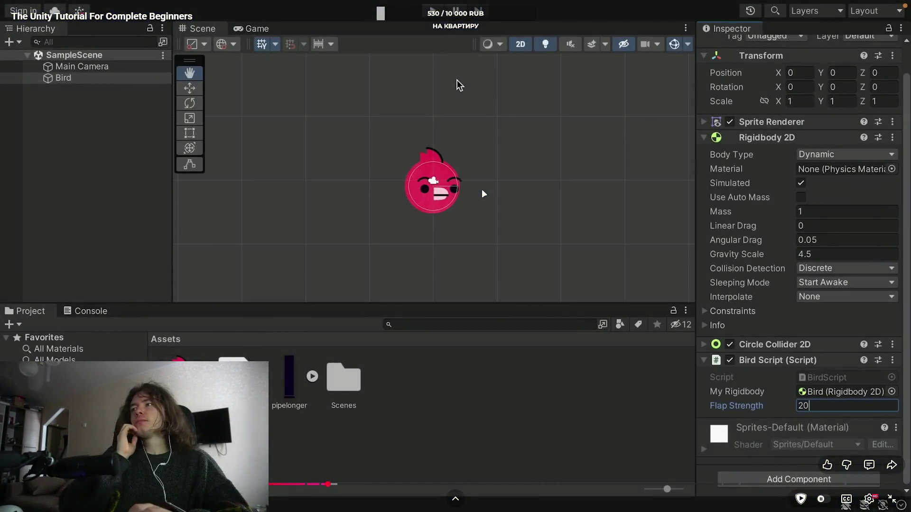
key(Left)
key(Left)
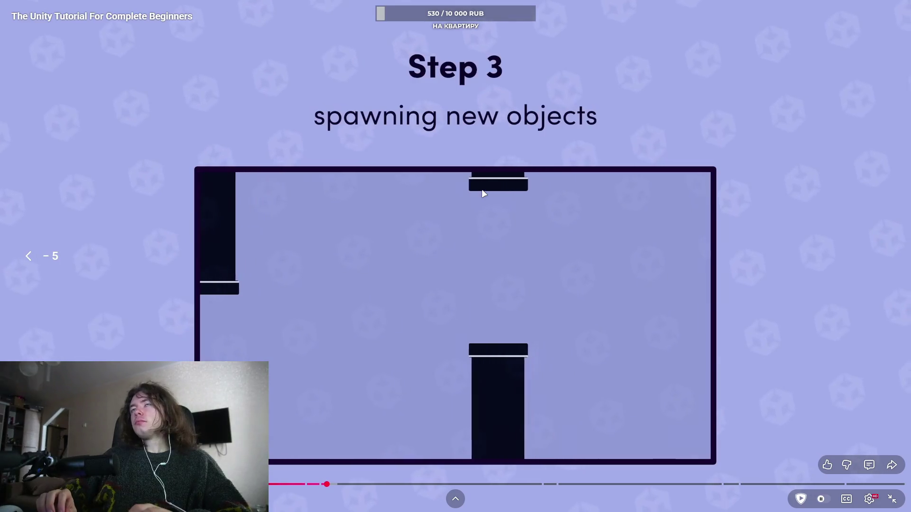
key(Right)
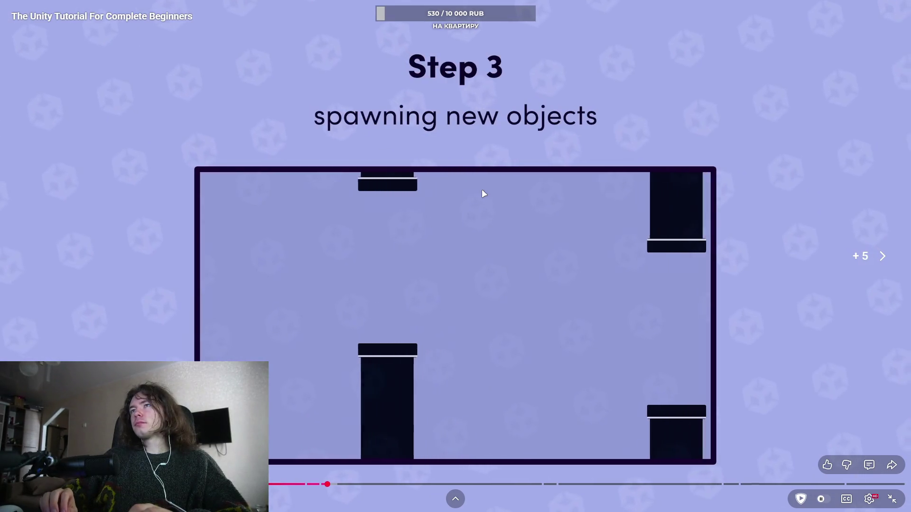
key(space)
key(alt+Tab)
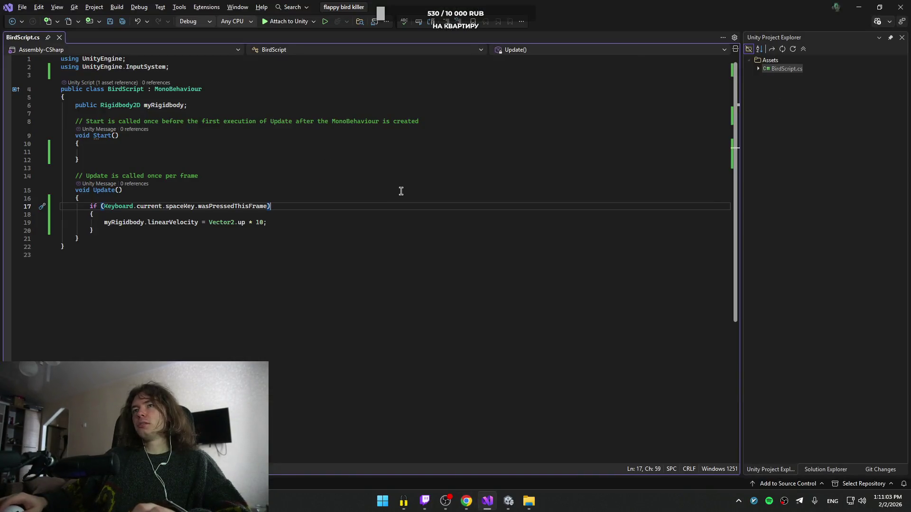
- Select Bird in the Hierarchy to inspect its Bird Script and Rigidbody 2D components
key(alt+Tab)
click(531, 199)
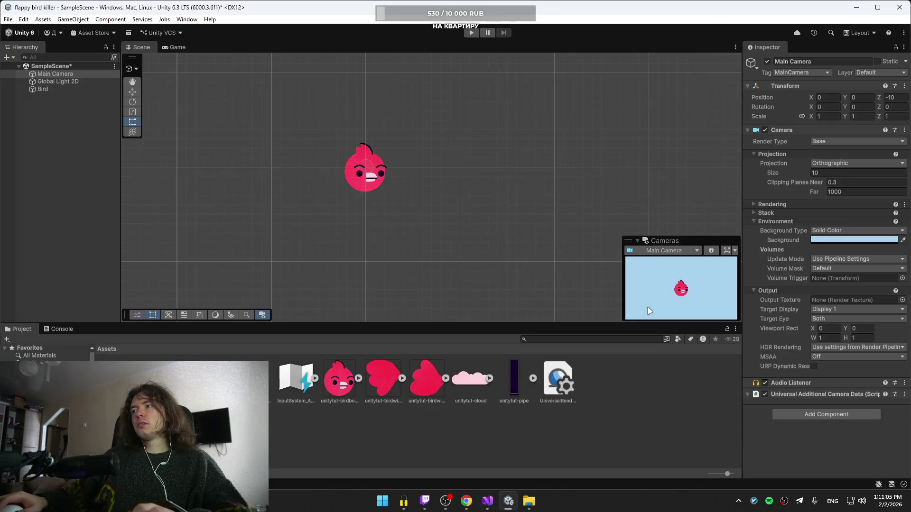
click(43, 89)
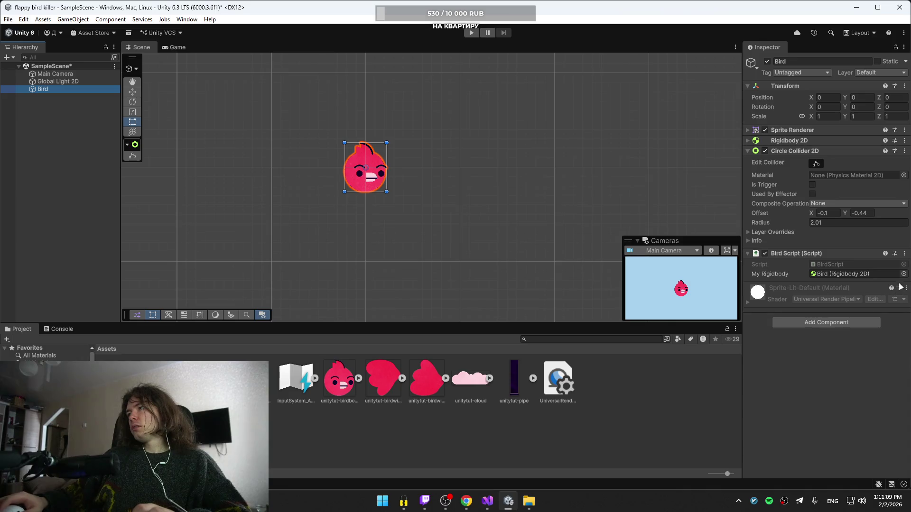
key(alt+Tab)
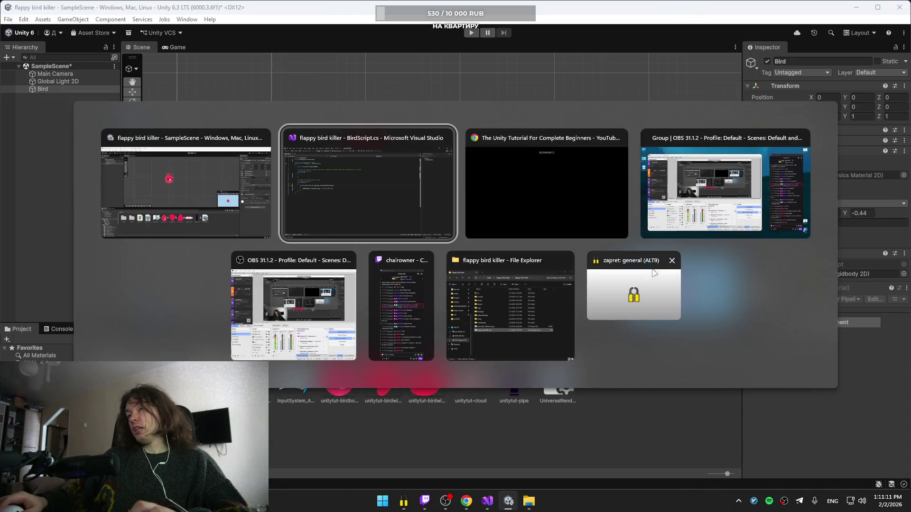
- Seek the tutorial back to the Recap covering the My Rigidbody and Flap Strength fields
click(530, 194)
key(Left)
key(Left)
key(Left)
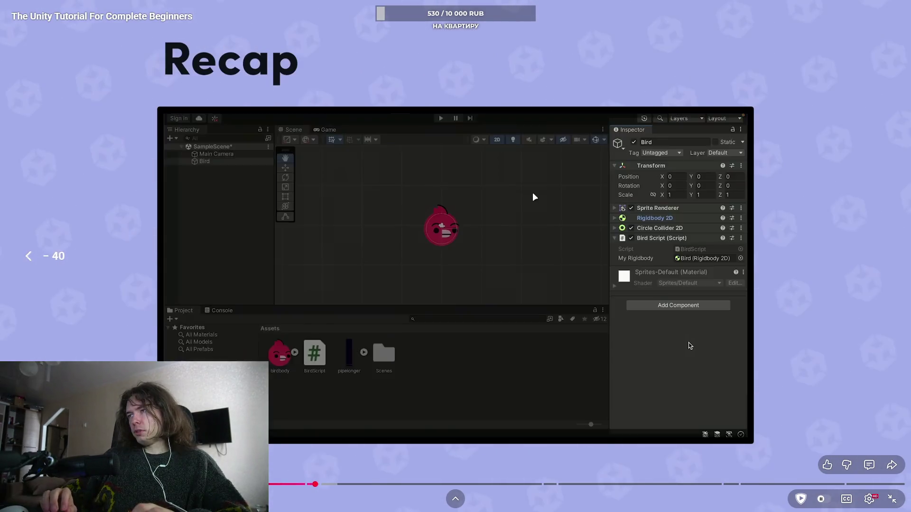
key(Left)
key(Left)
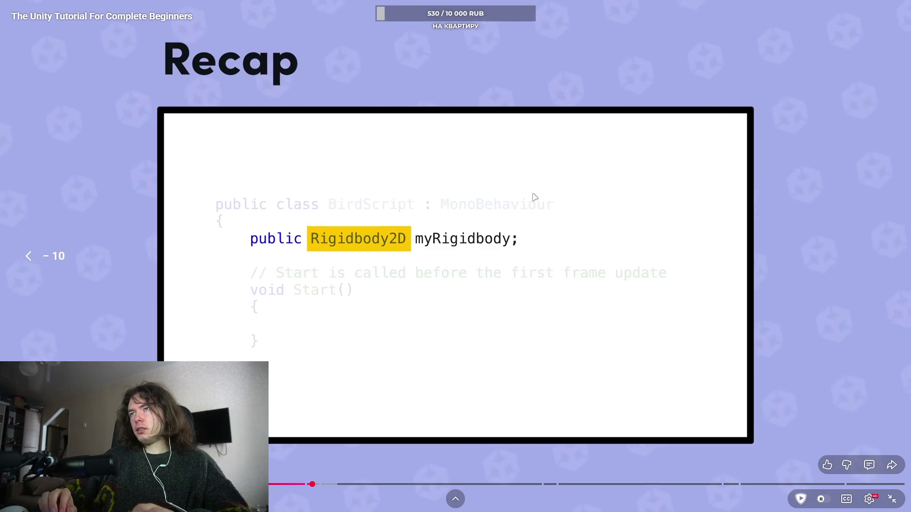
key(Left)
key(Right)
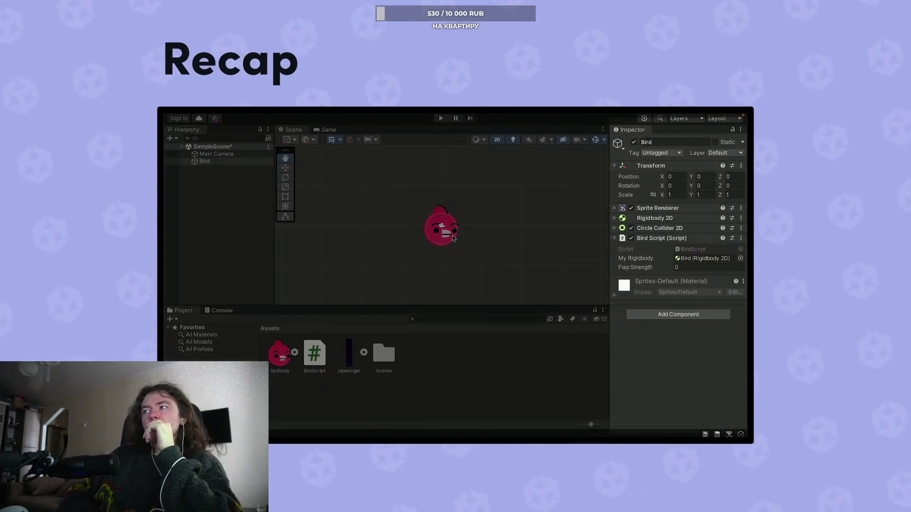
click(533, 193)
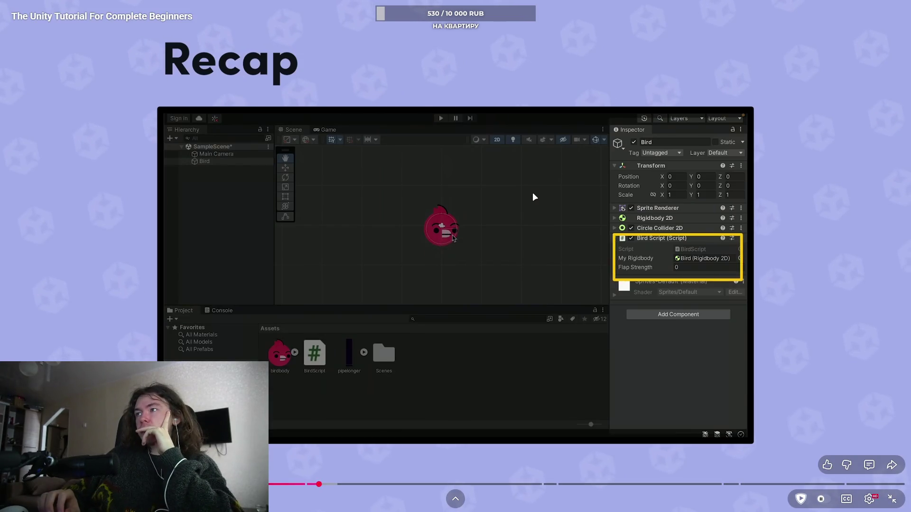
click(532, 192)
key(Left)
key(Left)
key(Left)
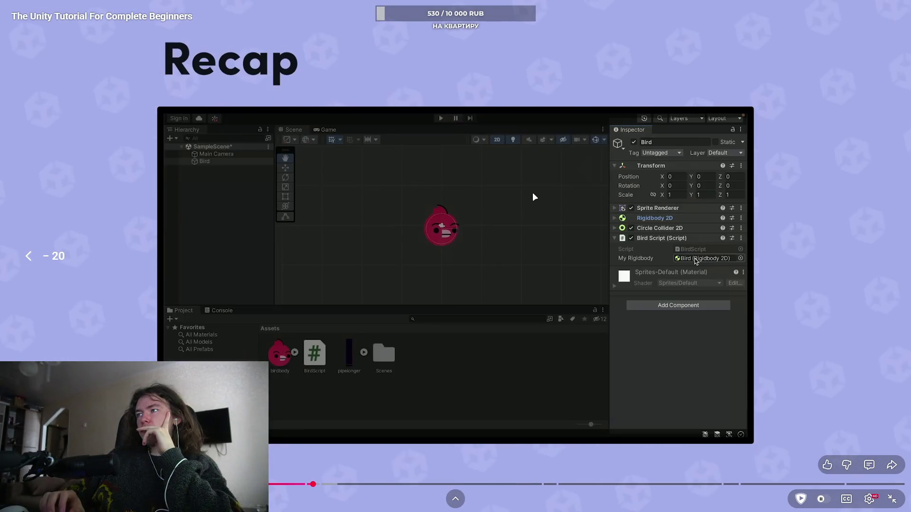
key(Right)
key(Right)
key(Right)
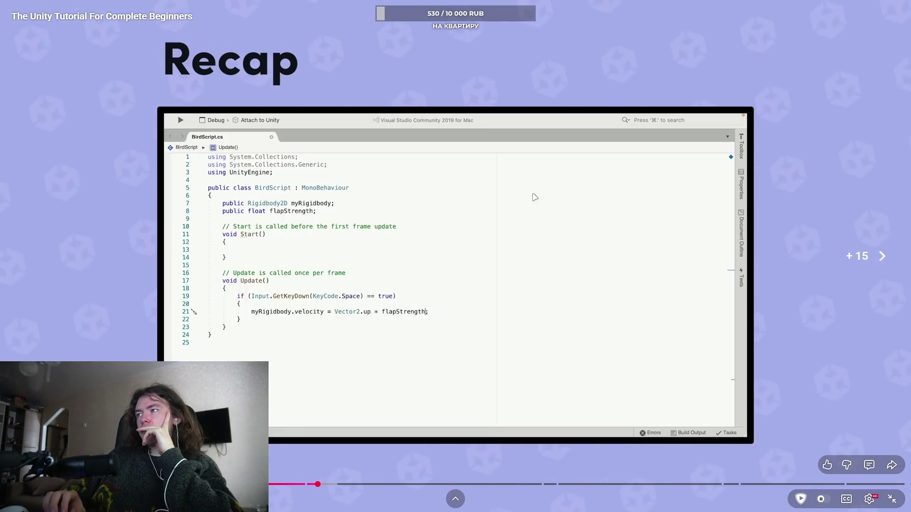
key(Left)
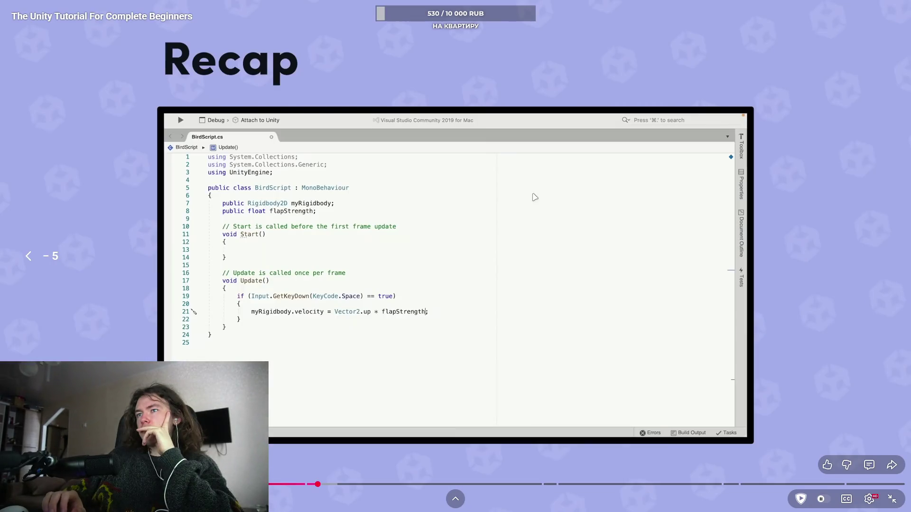
key(Right)
key(Left)
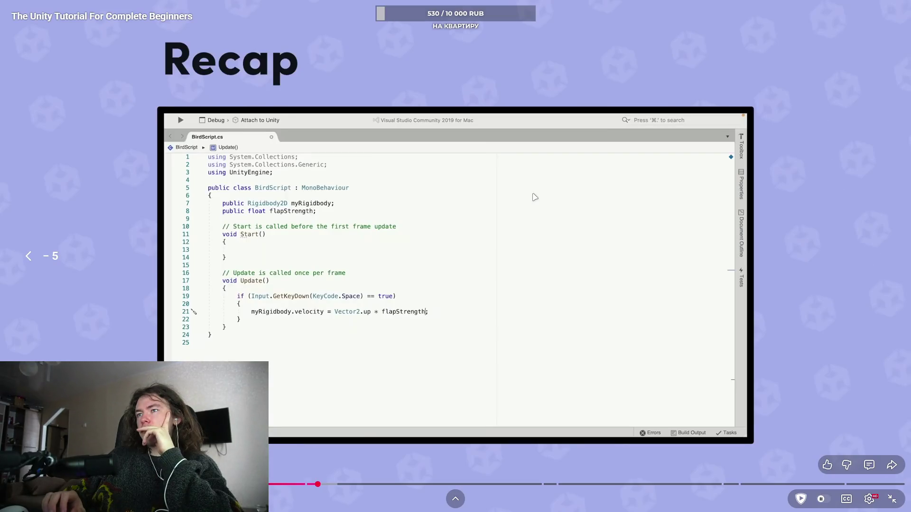
key(Left)
key(space)
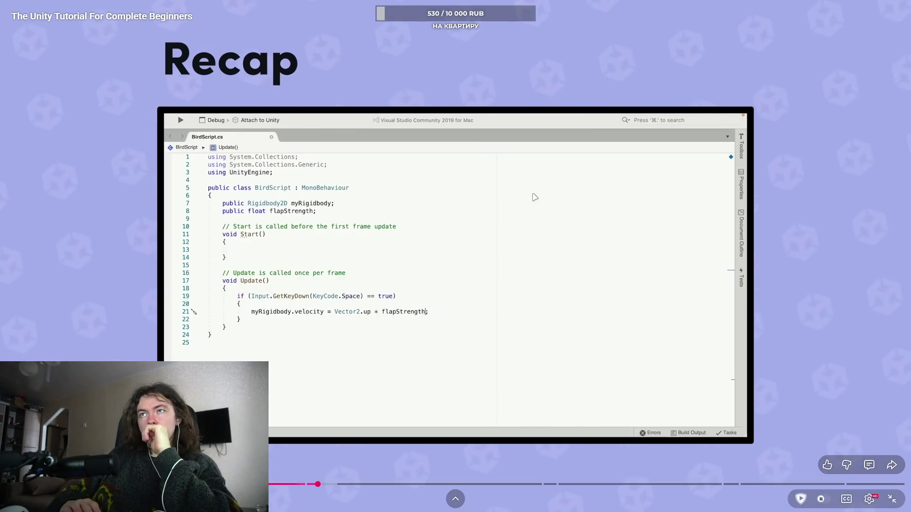
click(551, 209)
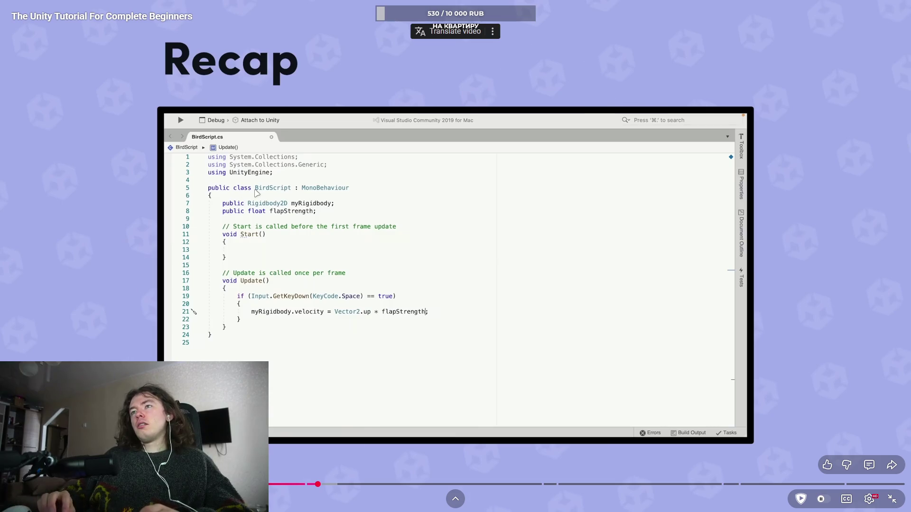
key(j)
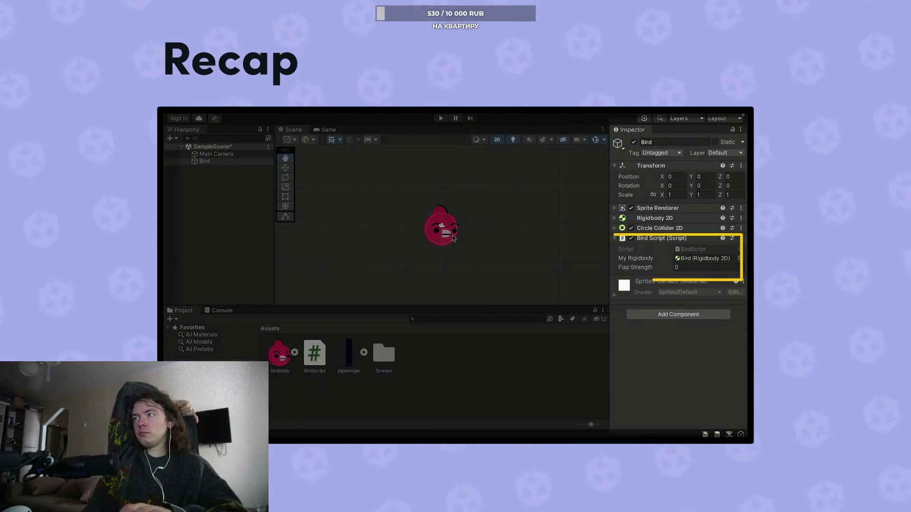
click(254, 188)
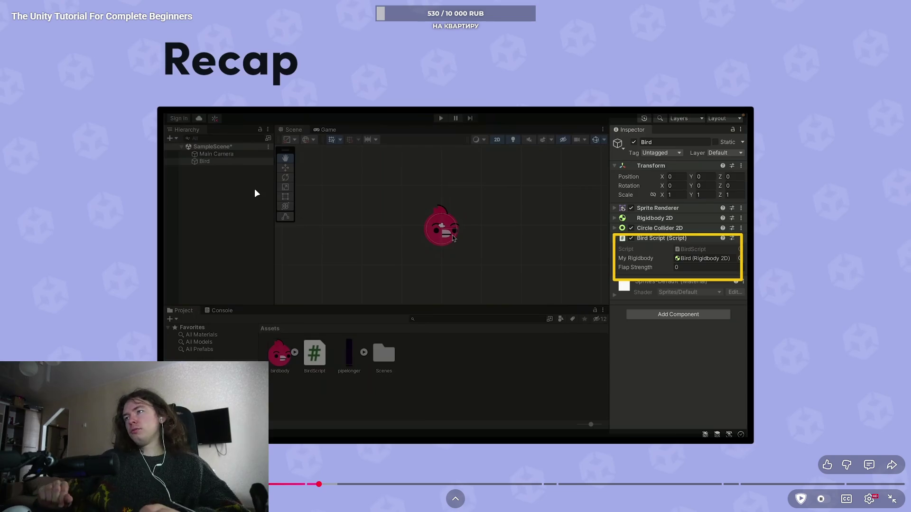
- Open the Bird Script's My Rigidbody reference picker in Unity, then return to BirdScript.cs
key(alt+Tab)
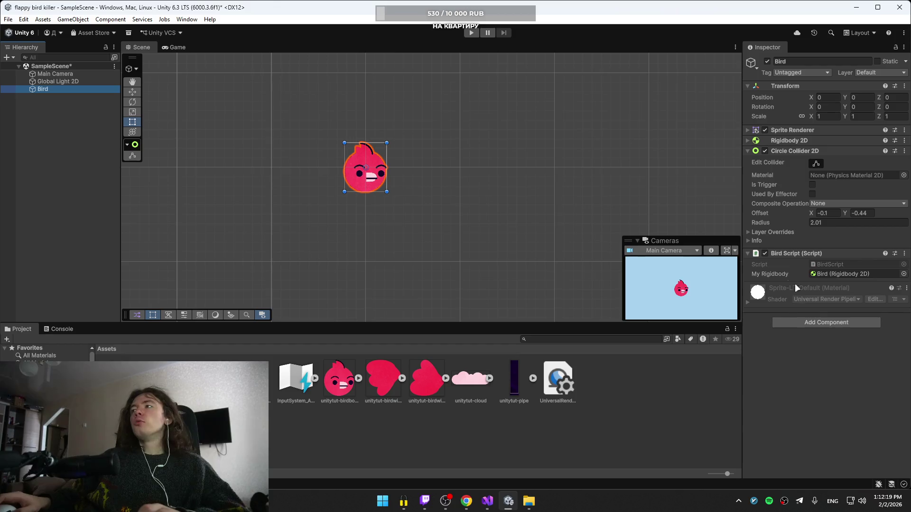
click(903, 274)
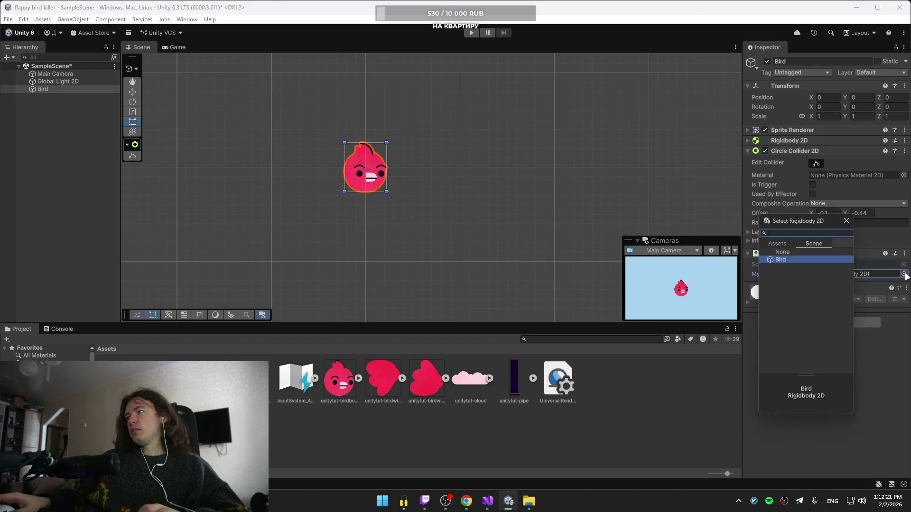
key(alt+Tab)
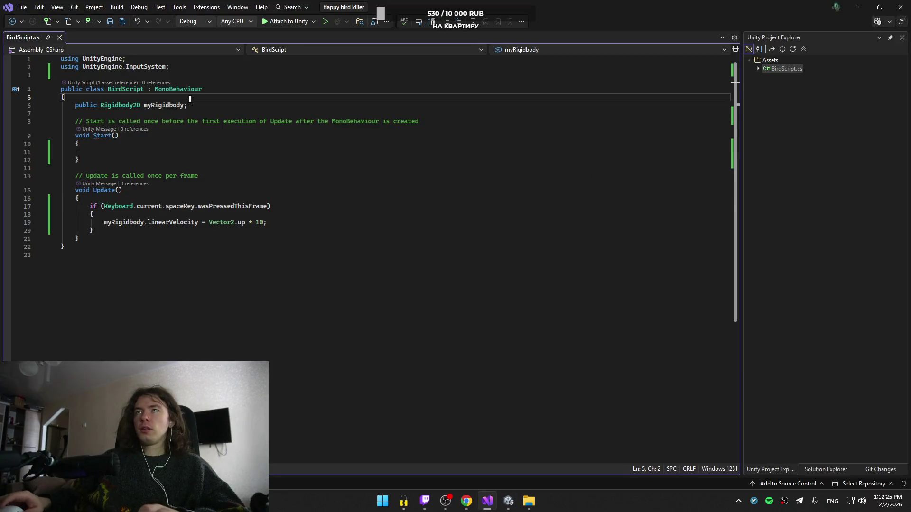
- Add a 'public float ;' declaration on a new line below the myRigidbody field
click(189, 104)
key(Return)
key(BackSpace)
key(BackSpace)
key(BackSpace)
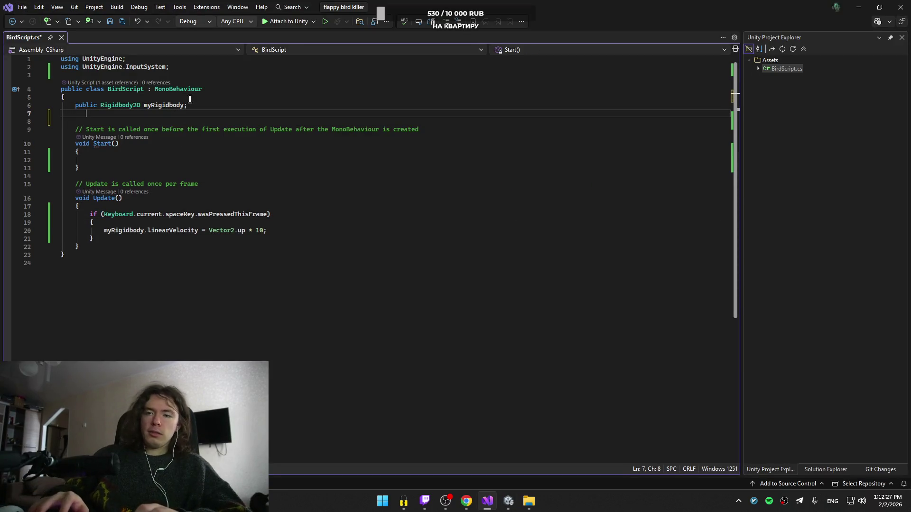
text(public)
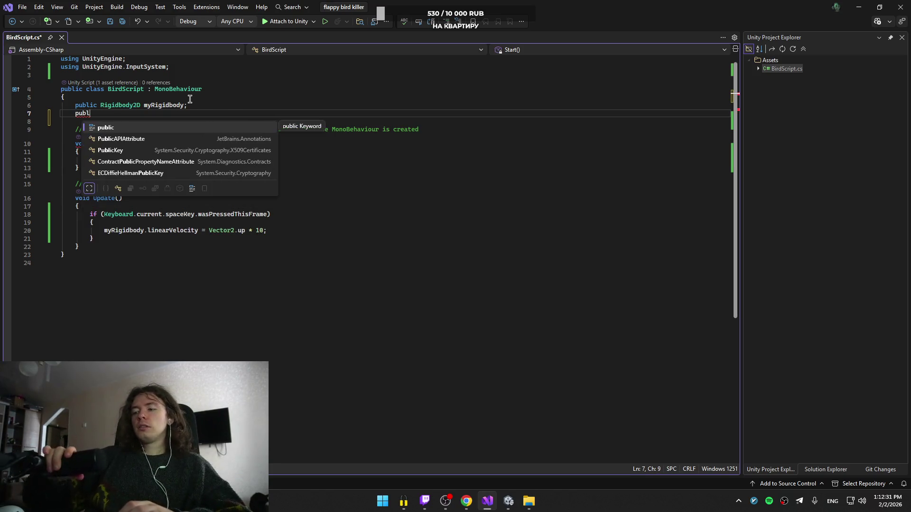
text( FloatType)
key(Escape)
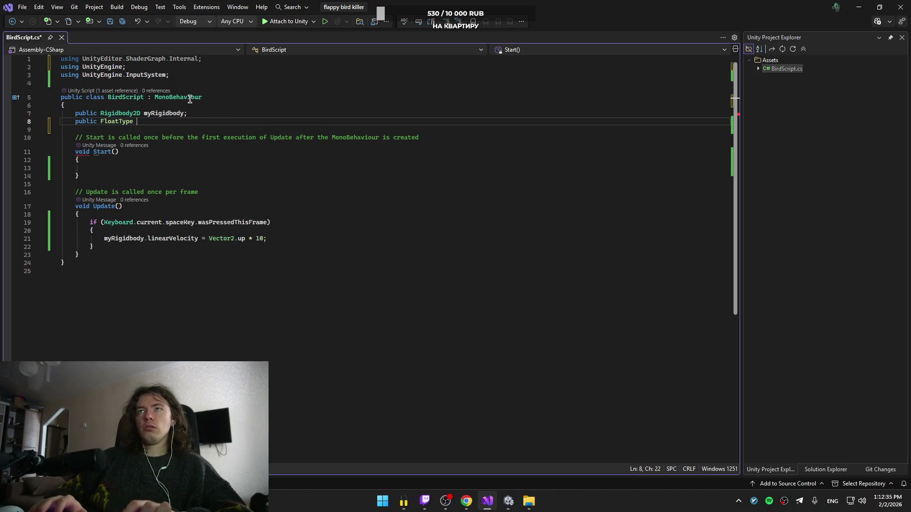
key(ctrl+z)
text(oat ;)
key(Left)
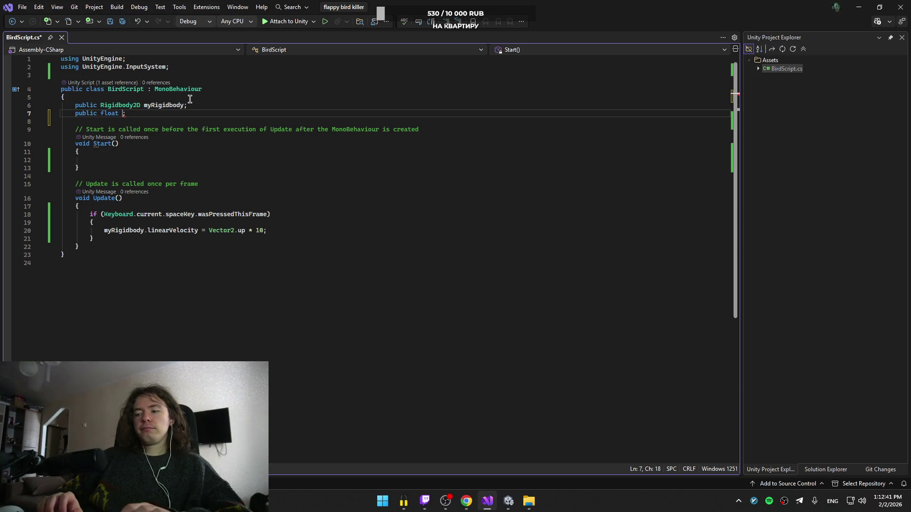
- Check the tutorial recap again and bring up the translator tab in the browser
key(alt+Tab)
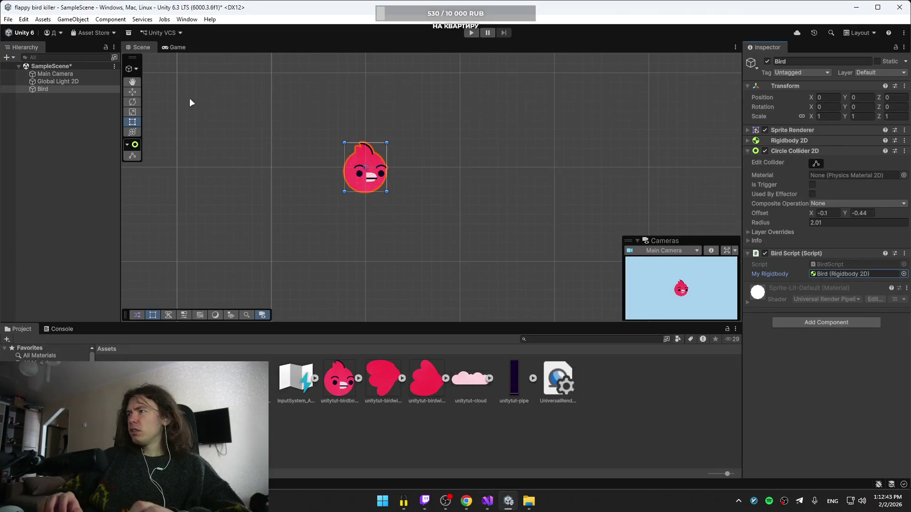
key(alt+Tab)
key(alt+Tab)
key(Tab)
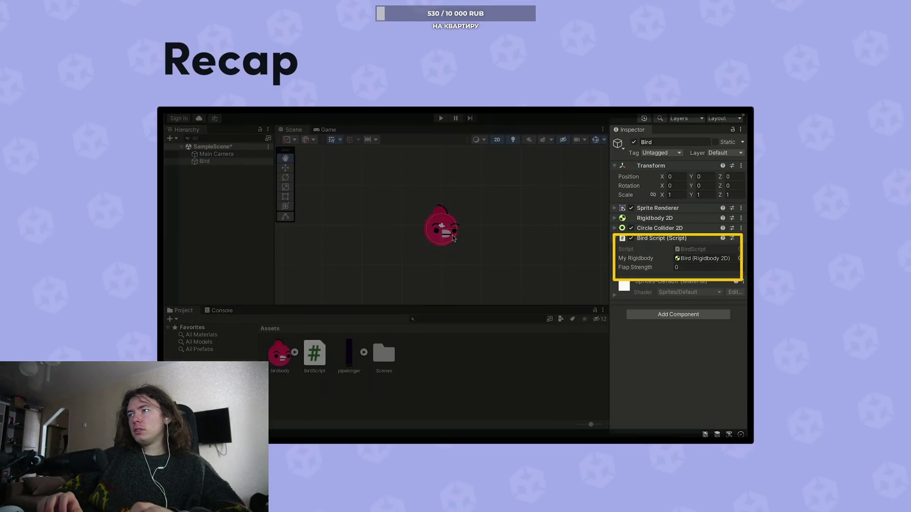
key(alt+Tab)
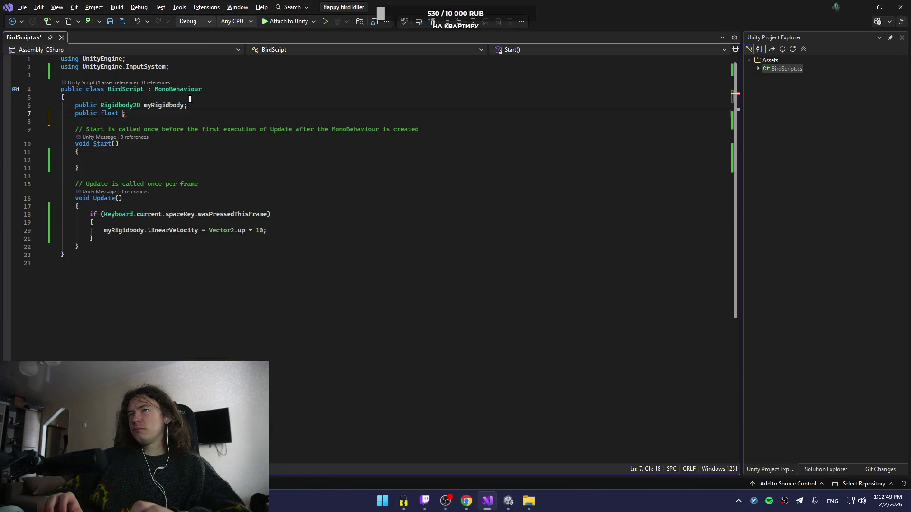
click(468, 503)
key(alt+Tab)
key(alt+Tab)
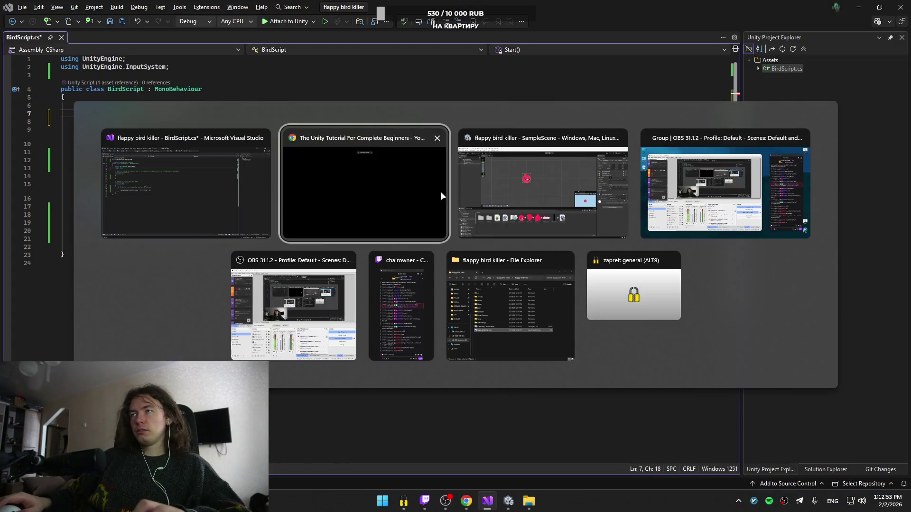
key(alt+Tab)
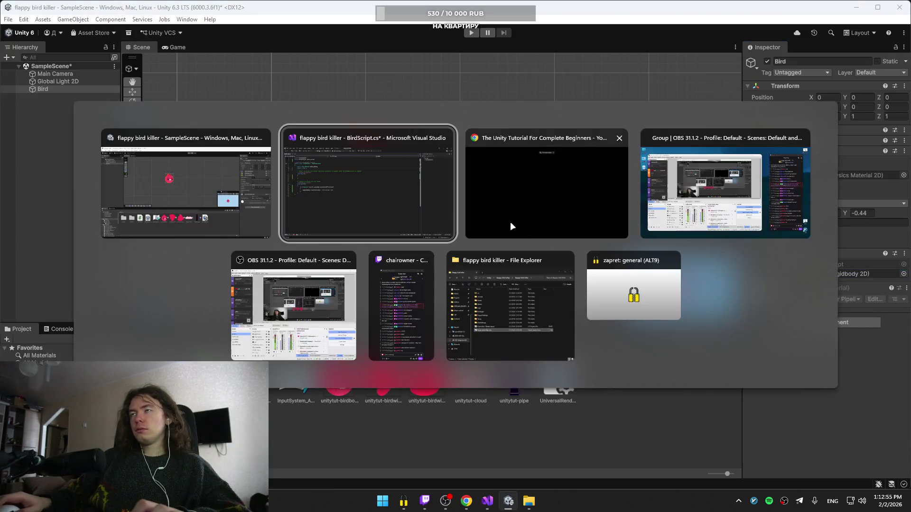
click(524, 226)
key(Escape)
click(185, 10)
- Translate 'strength' (corrected from 'strenght') into Russian 'сила' and copy the word
key(ctrl+a)
text(strenght)
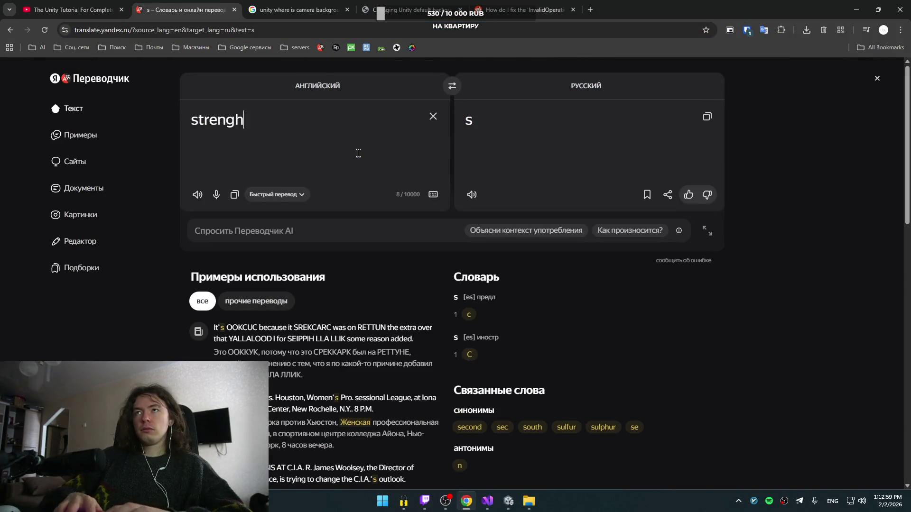
key(Return)
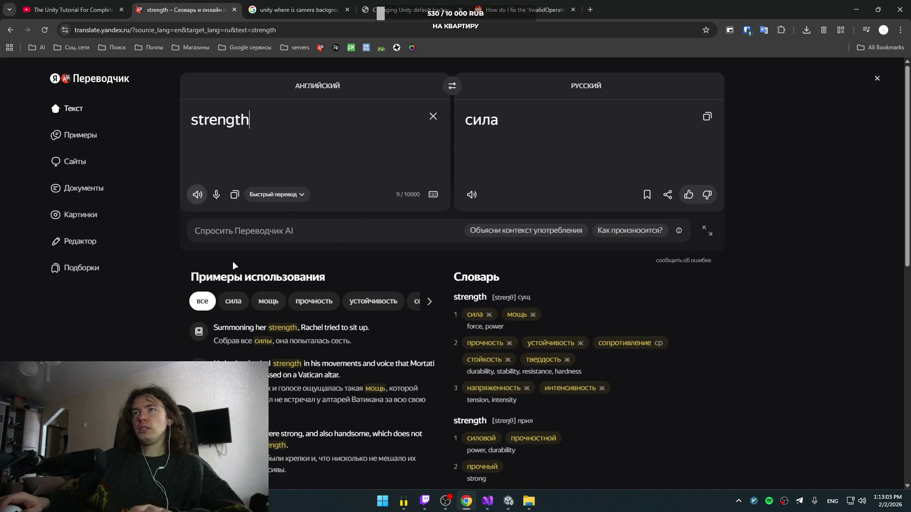
key(ctrl+a)
click(313, 142)
key(ctrl+a)
key(alt+Tab)
key(alt+Tab)
key(Tab)
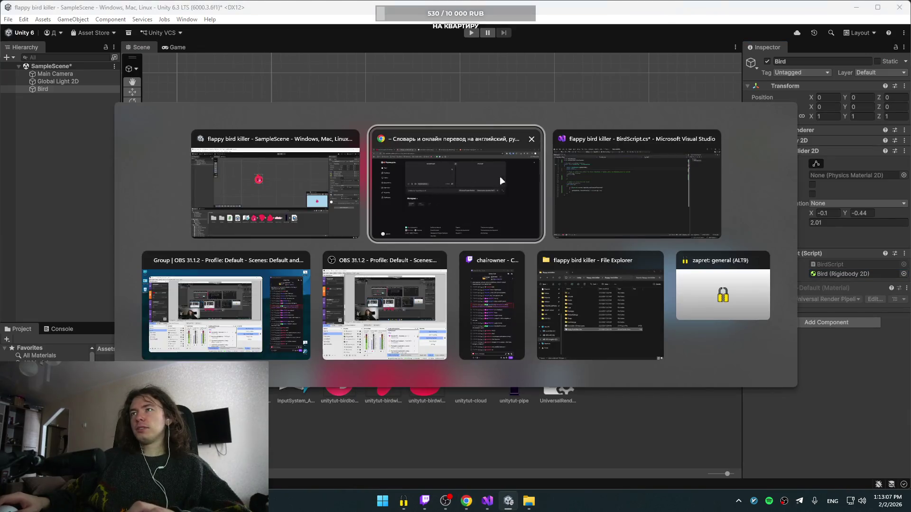
- Name the new float field flapStrength by pasting 'strength' and prefixing it with 'flap'
click(248, 118)
key(Up)
key(End)
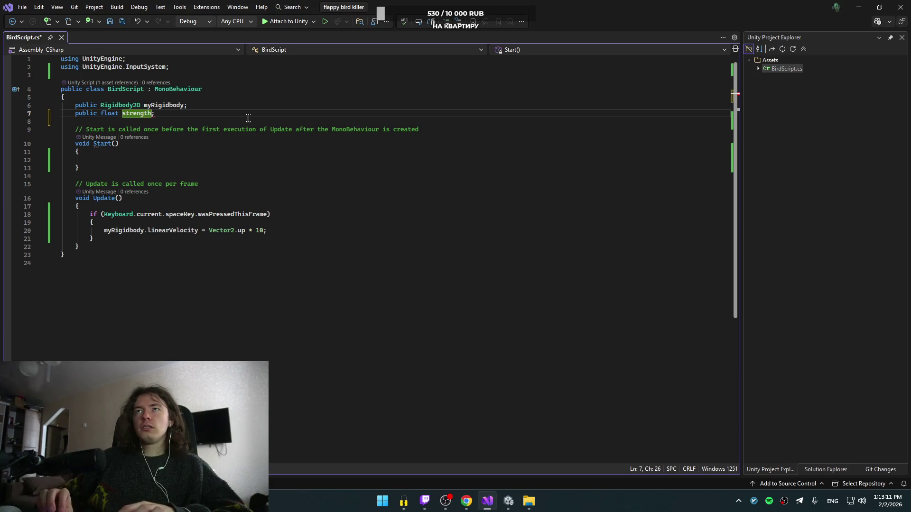
text(flap)
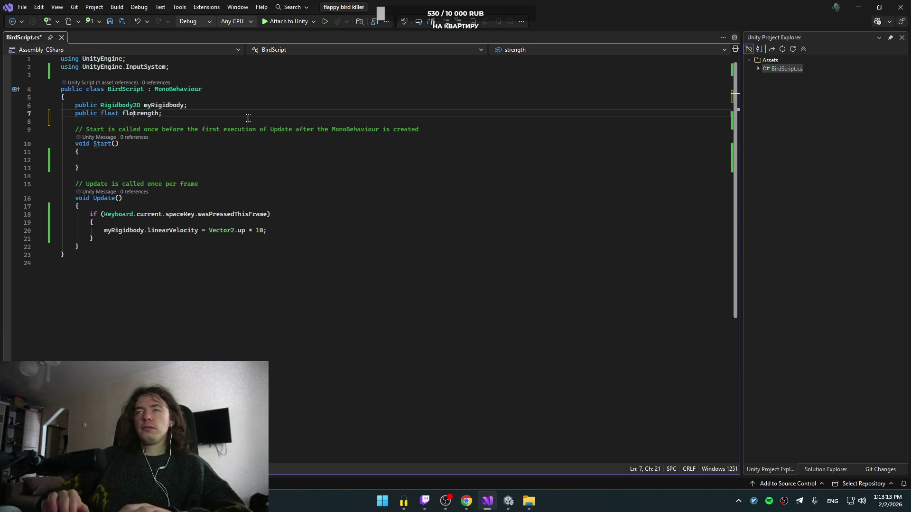
key(ctrl+Right)
key(ctrl+shift+Left)
- Place the cursor beside the 10 on the velocity line, then go back to the YouTube tutorial
click(277, 232)
key(Left)
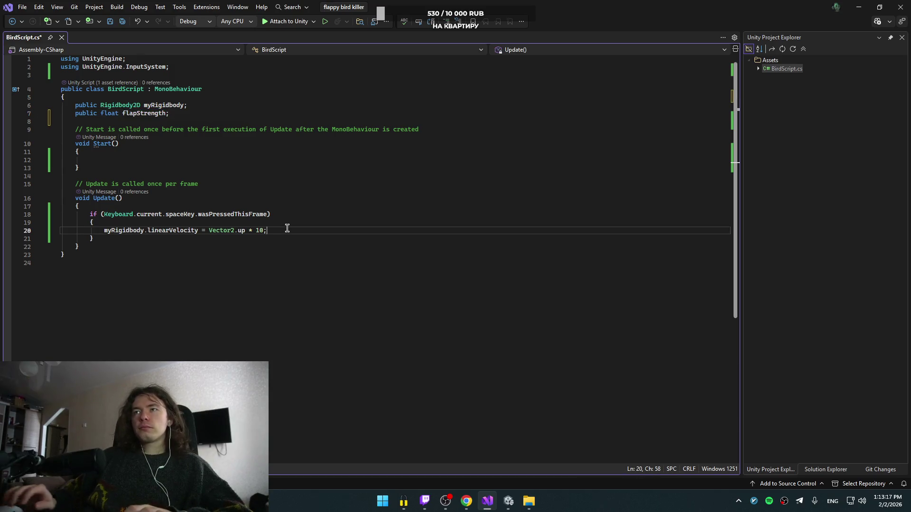
key(alt+Tab)
key(Tab)
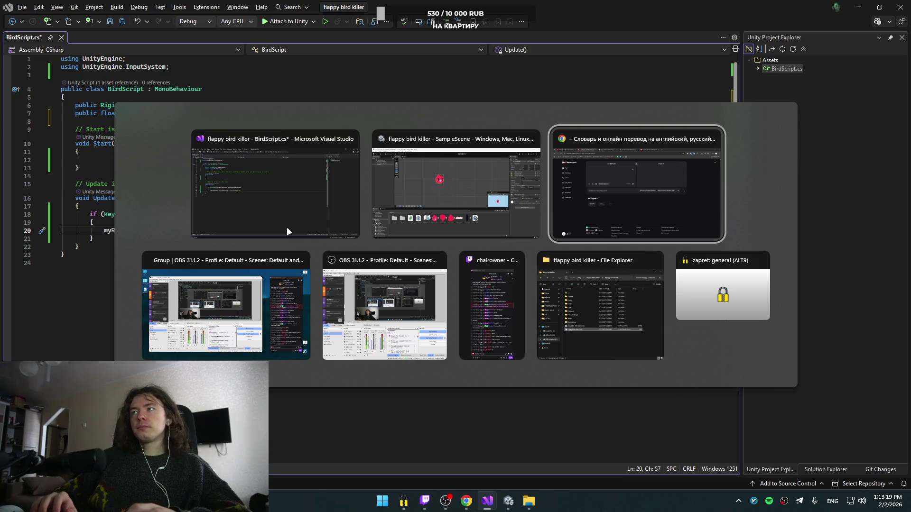
key(ctrl+shift+Tab)
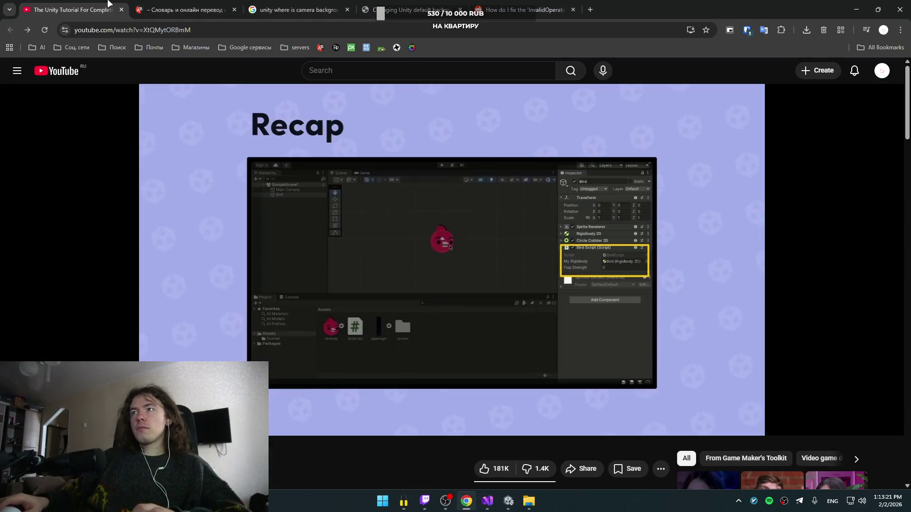
- Play the tutorial forward to the Inspector showing Flap Strength set to 20, then pause
click(372, 170)
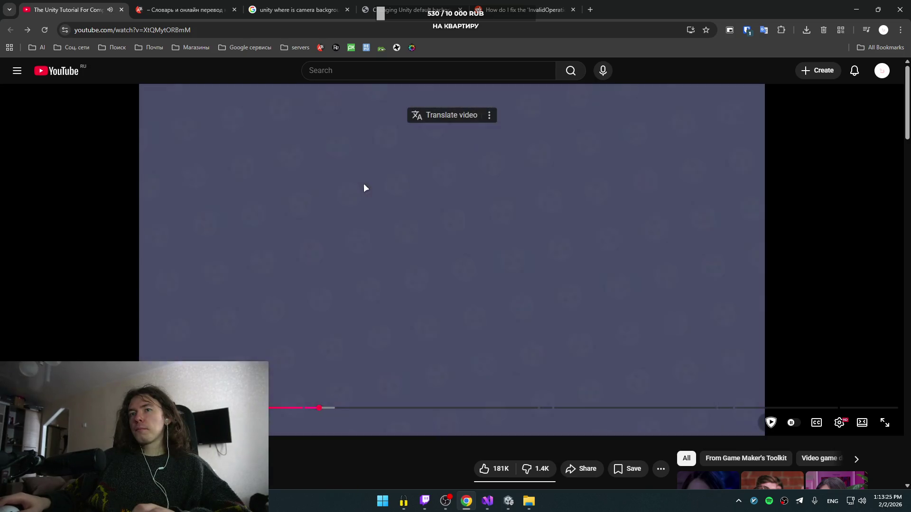
key(Right)
key(Right)
key(Right)
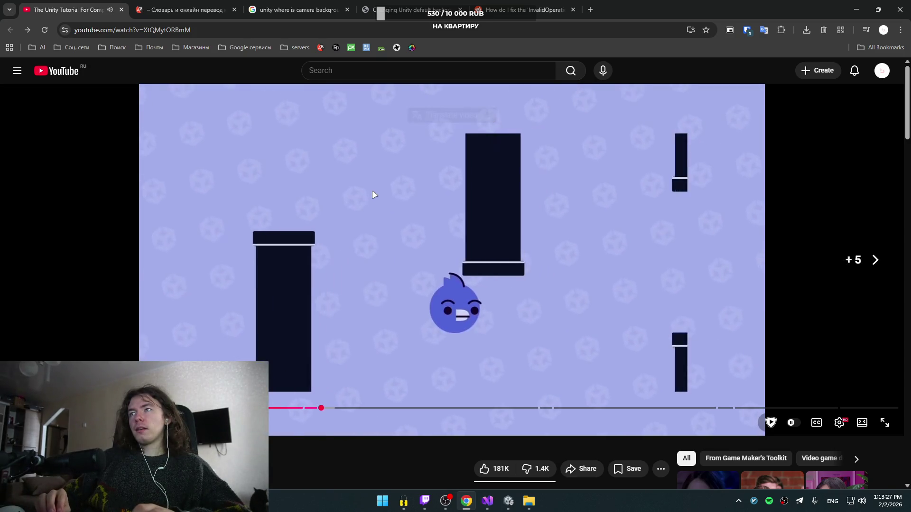
key(Right)
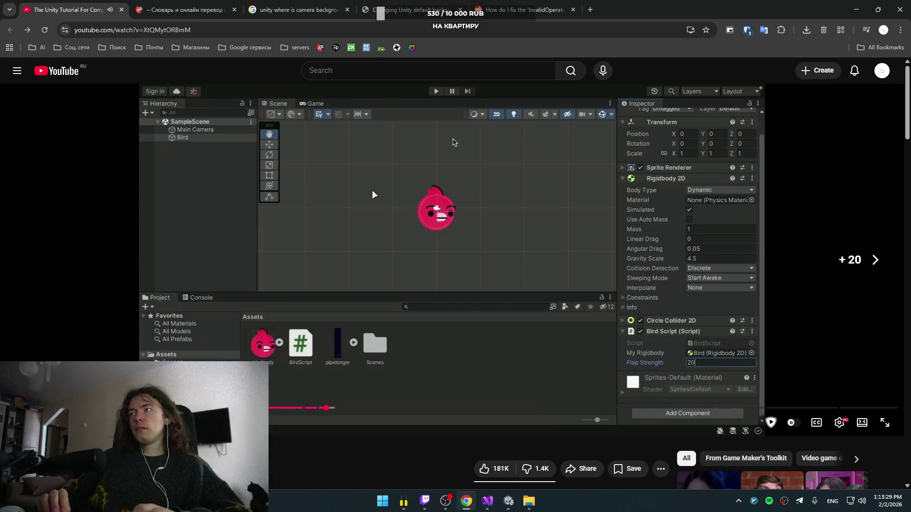
key(space)
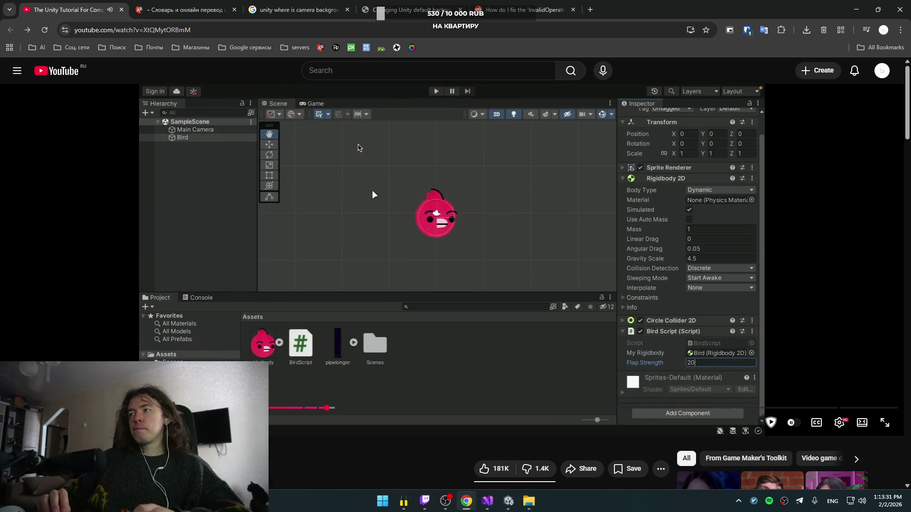
- Replace the fixed 10 with flapStrength in Vector2.up * 10 and let Unity recompile
key(alt+Tab)
key(BackSpace)
key(BackSpace)
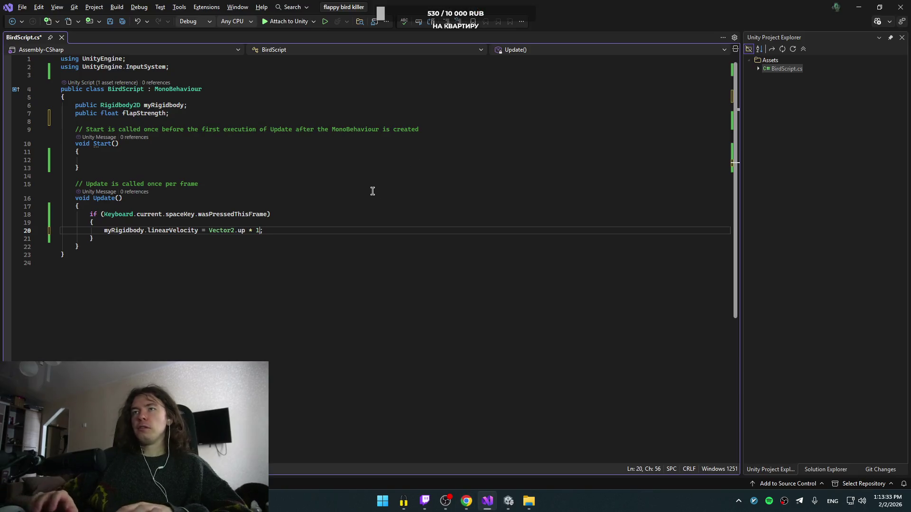
text(flapStrength)
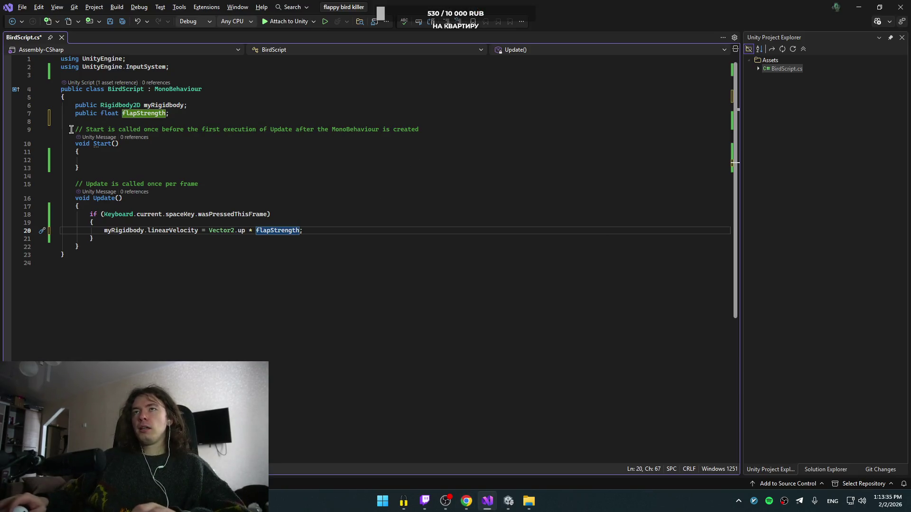
key(alt+Tab)
key(Escape)
key(ctrl+alt+Tab)
click(592, 184)
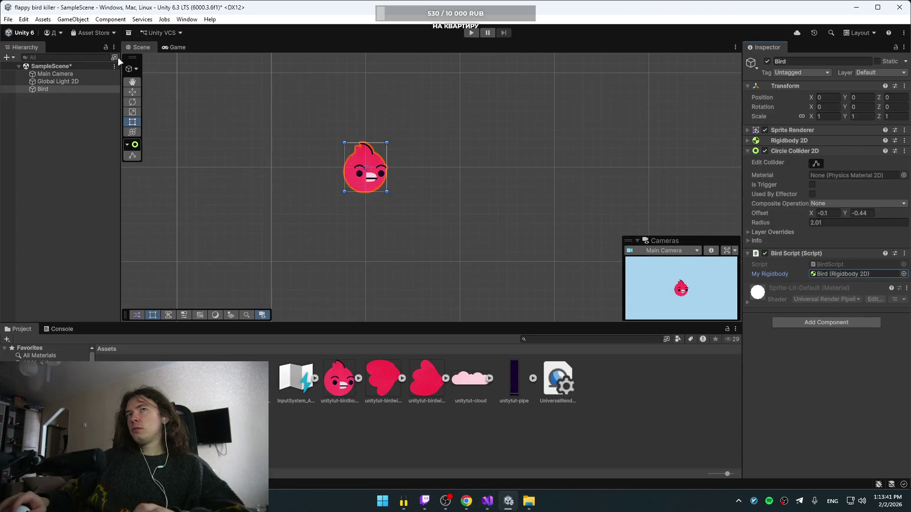
key(alt+Tab)
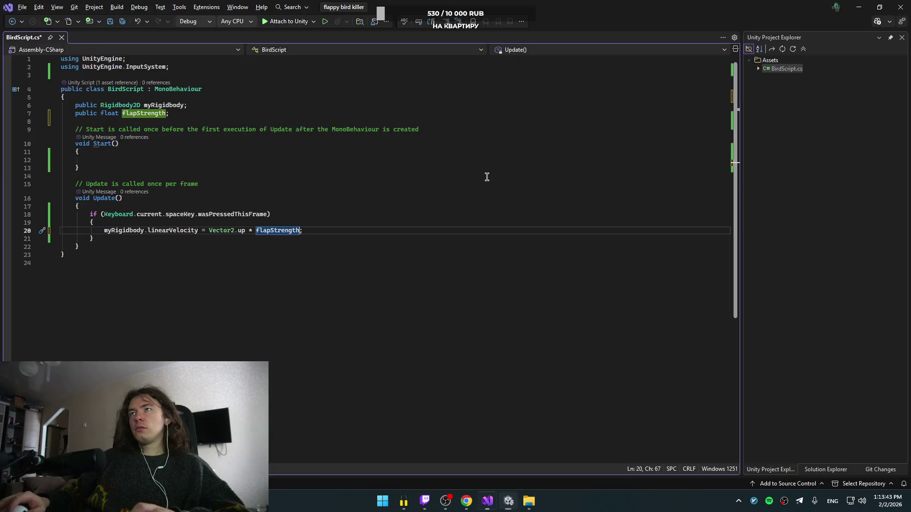
click(423, 167)
key(alt+Tab)
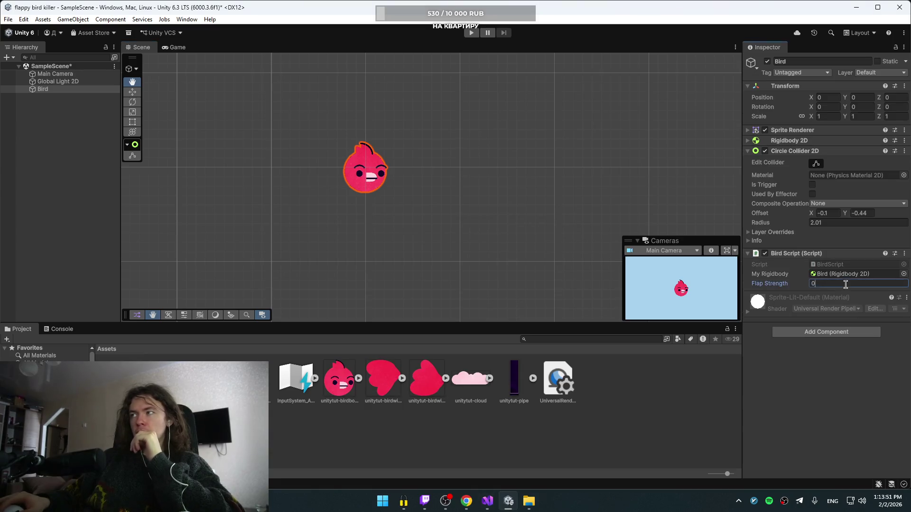
- Set the bird's Flap Strength to 20 and save the scene
click(846, 283)
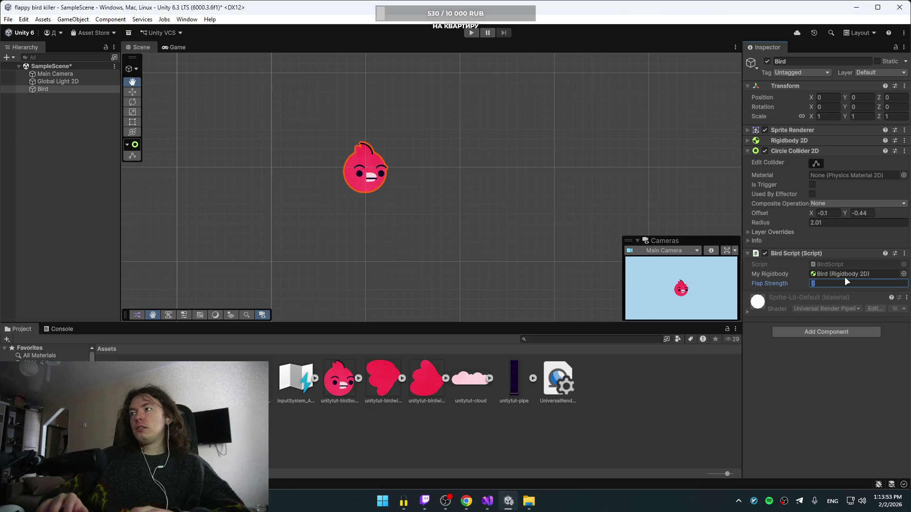
text(20)
key(Return)
key(ctrl+s)
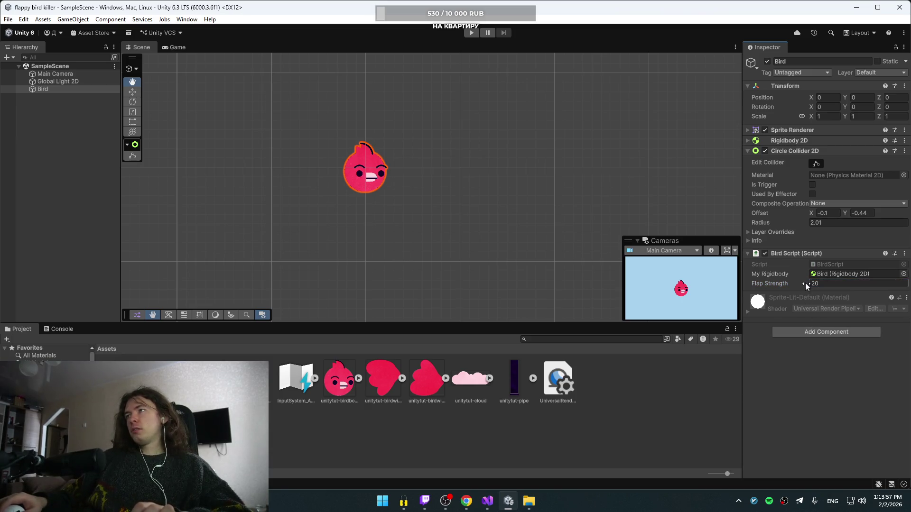
- Switch back to the YouTube tutorial and resume the video
key(alt+Tab)
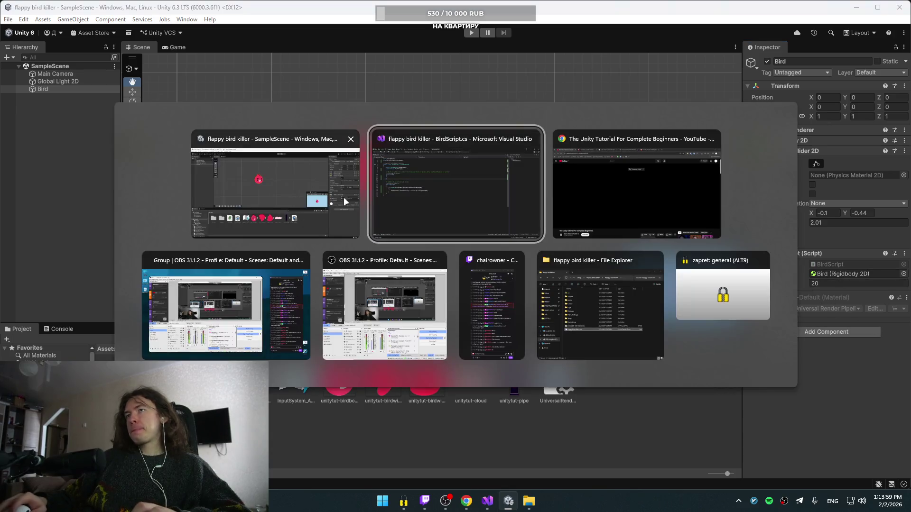
click(605, 192)
click(502, 202)
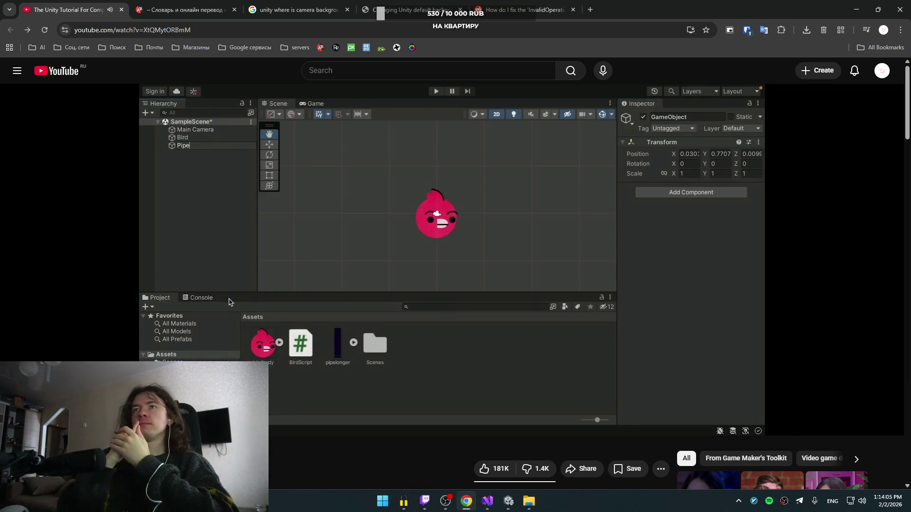
- Pause the tutorial and look up 'pipe' in Yandex Translate (труба)
click(571, 149)
click(238, 7)
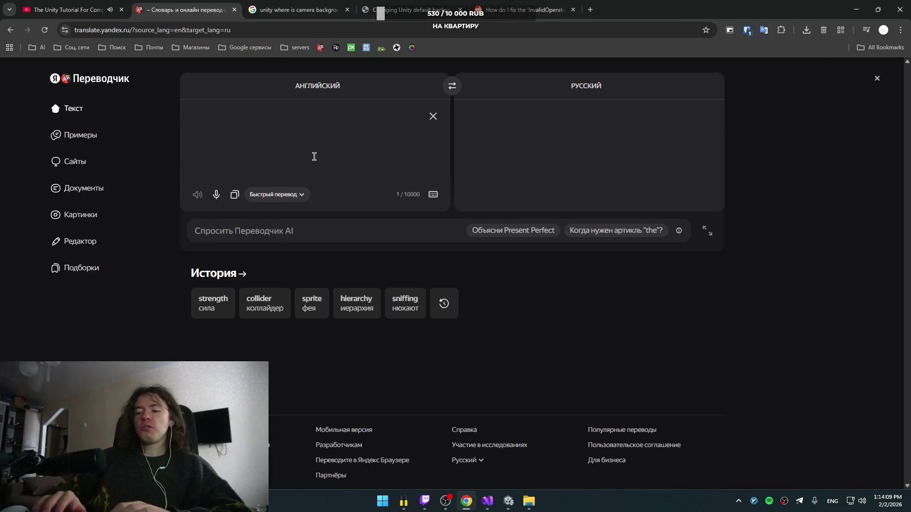
text(pipe)
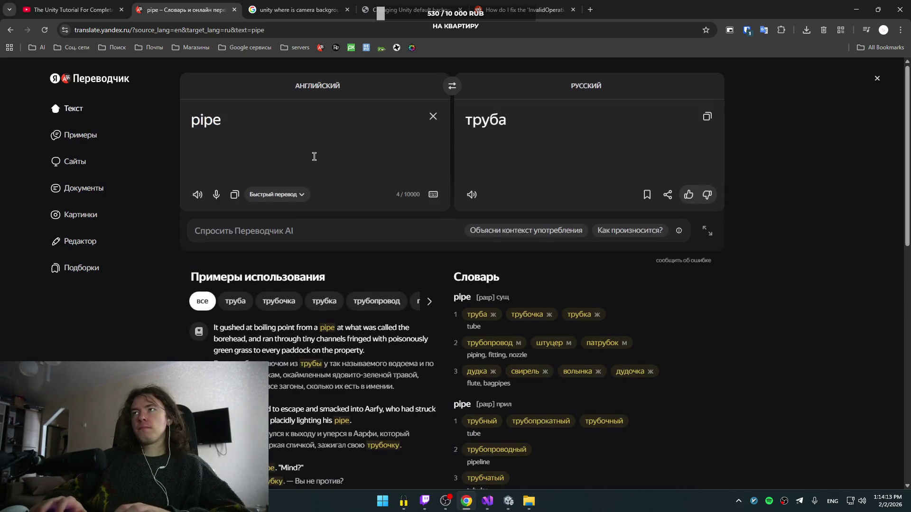
- Clear the translator input, return to the YouTube tab and open a new browser tab
key(BackSpace)
key(BackSpace)
key(BackSpace)
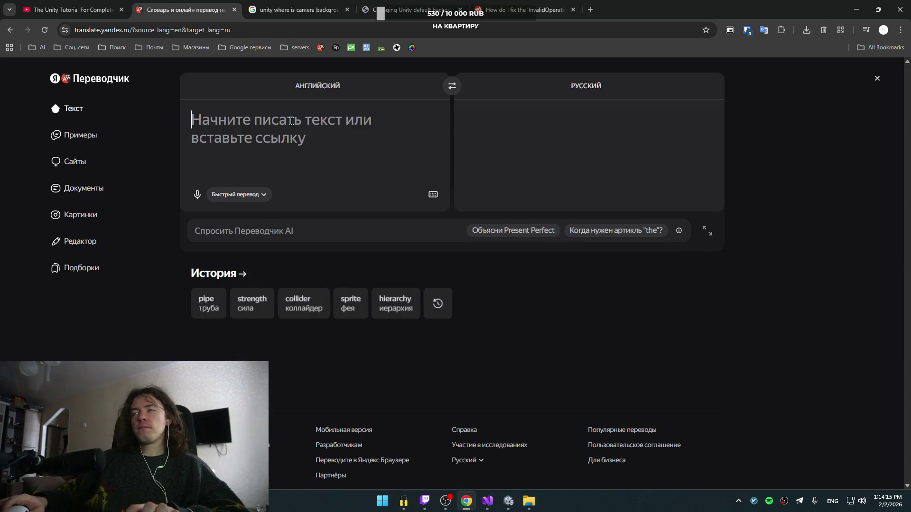
click(21, 5)
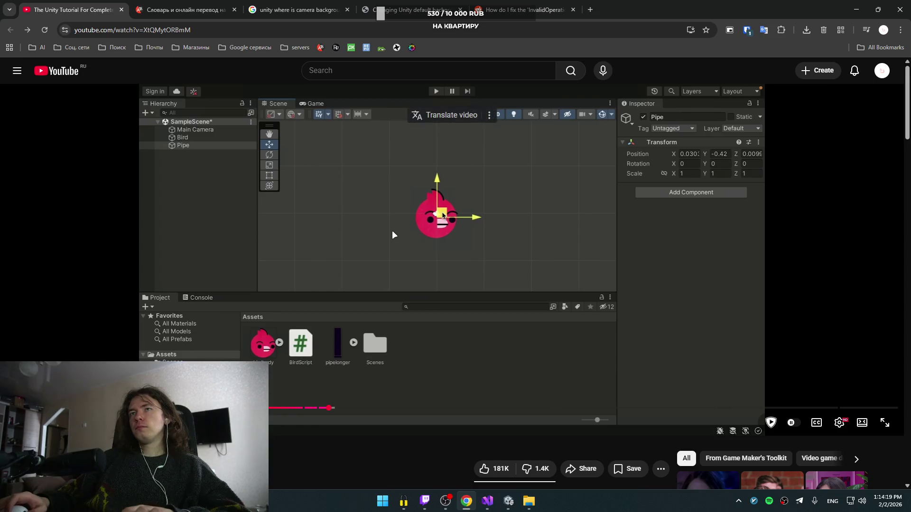
click(590, 9)
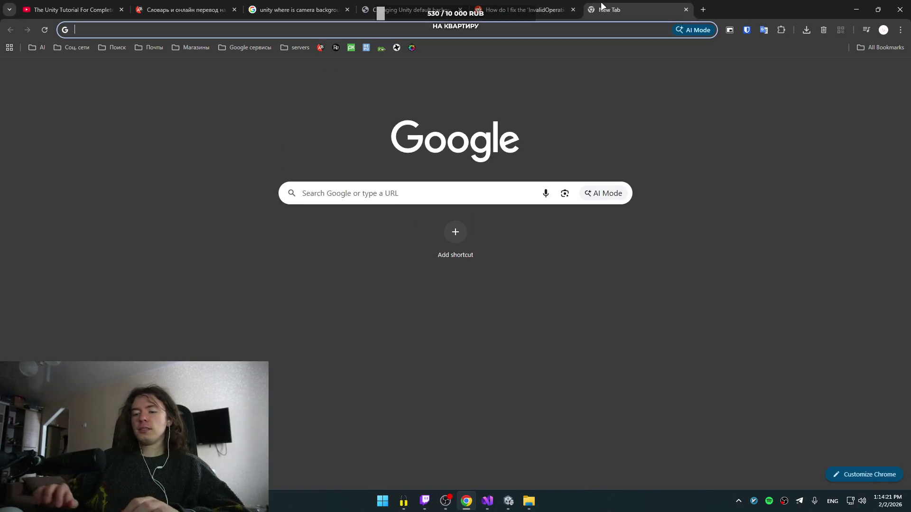
- Google 'что значит pipe в программировании', expand the full AI overview, then close the tab
text(что значит pipe в прог)
key(Down)
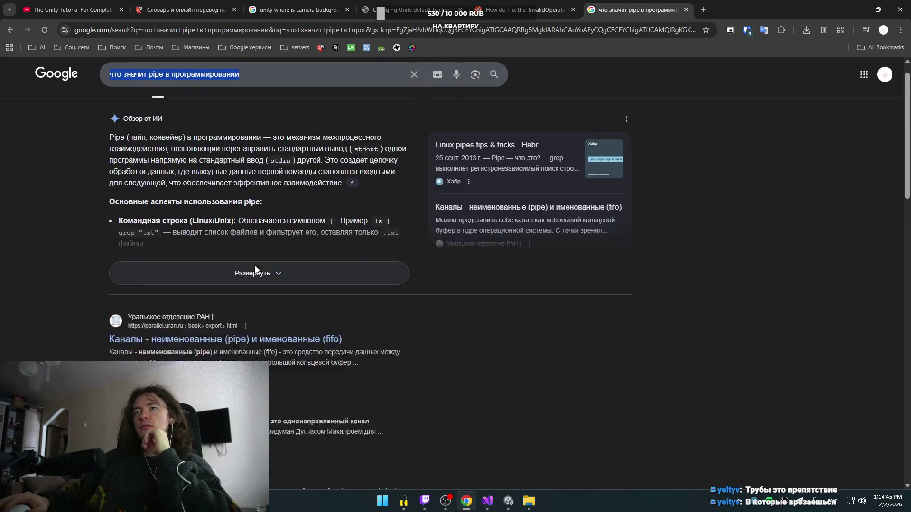
click(256, 297)
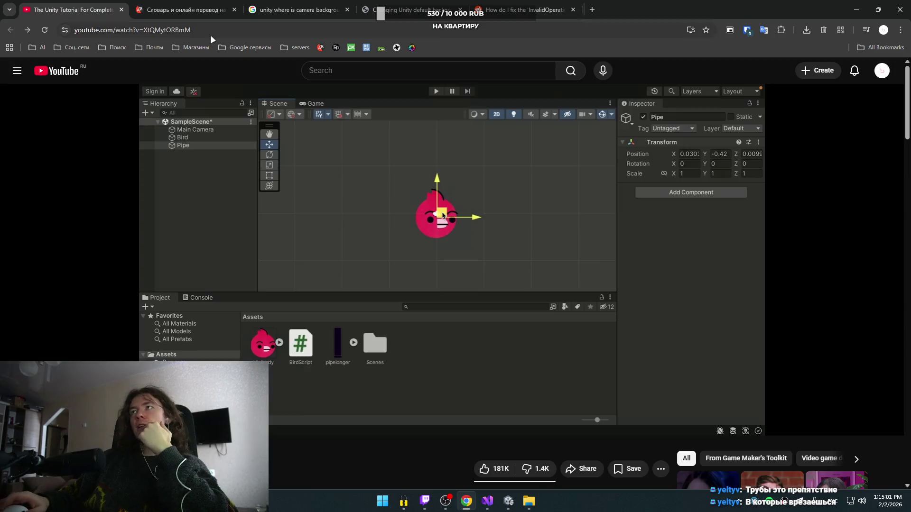
click(686, 10)
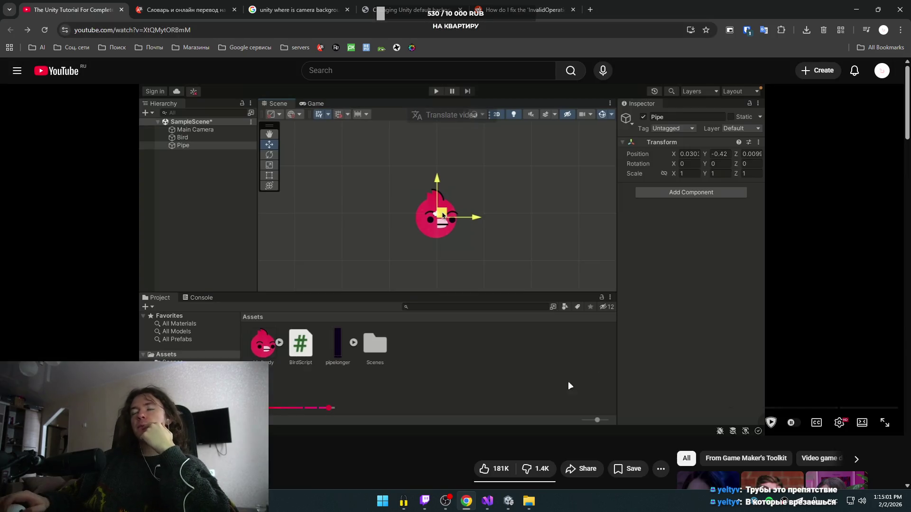
- Replay the tutorial's Top Pipe sprite and Box Collider 2D setup, then switch to Unity
click(496, 363)
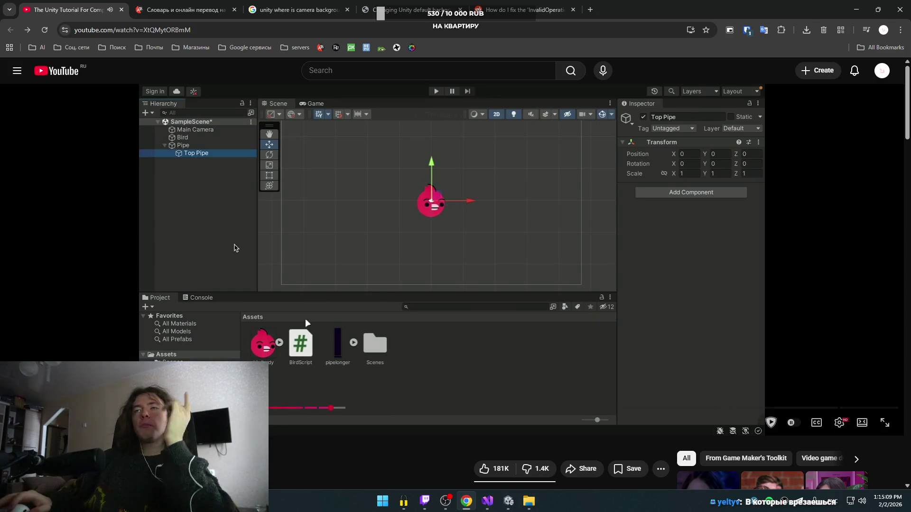
key(space)
key(Left)
key(Left)
key(space)
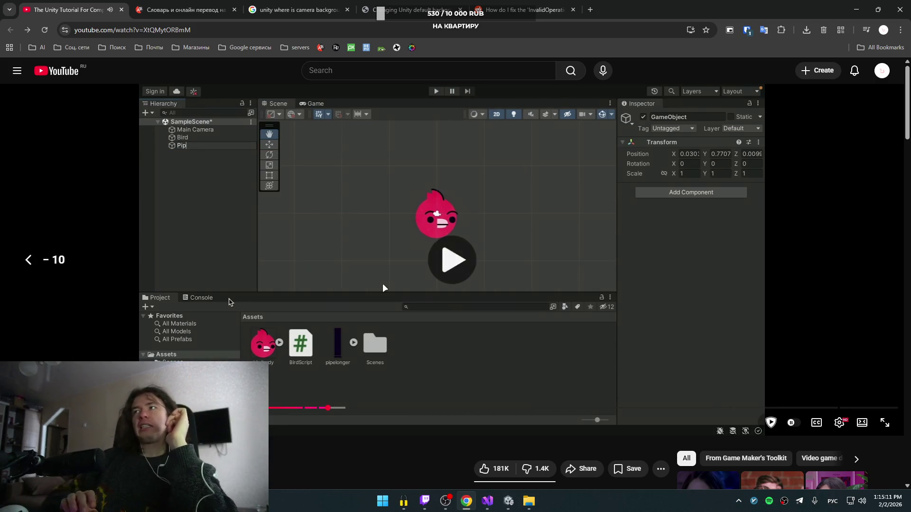
key(Right)
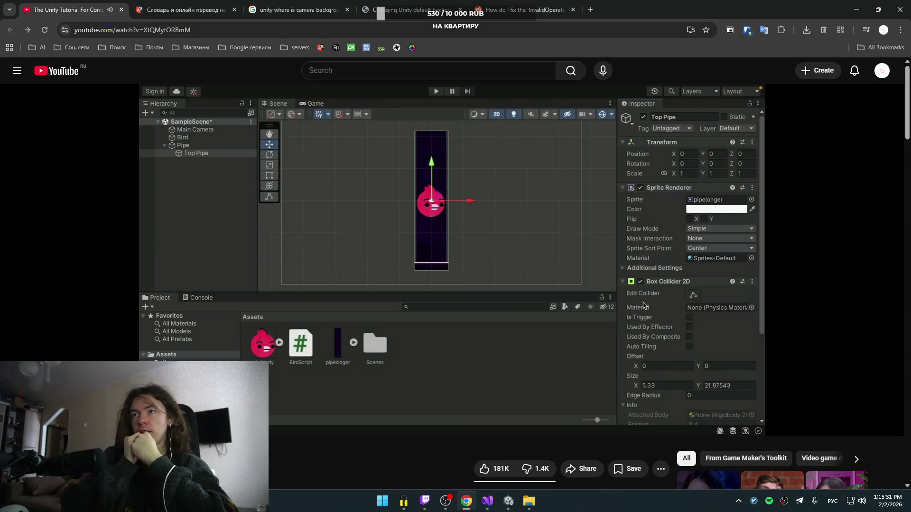
click(492, 237)
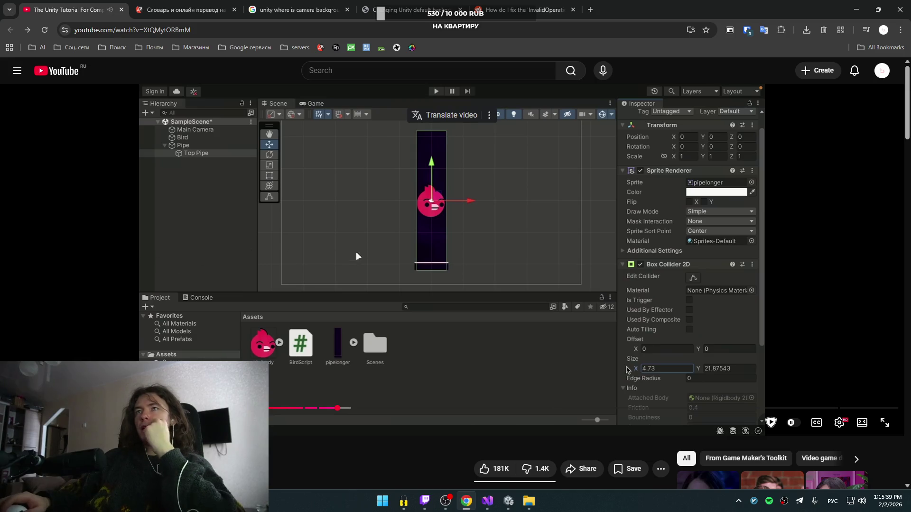
key(alt+Tab)
key(alt+Tab)
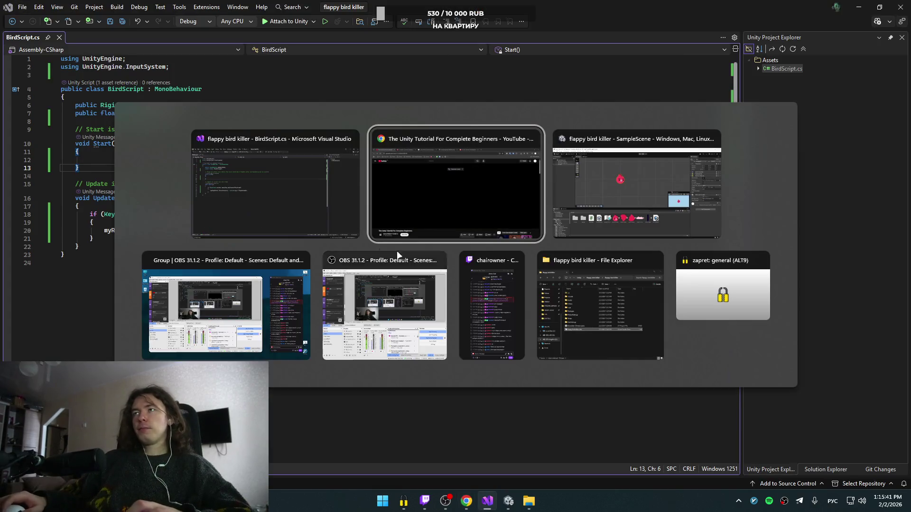
click(676, 186)
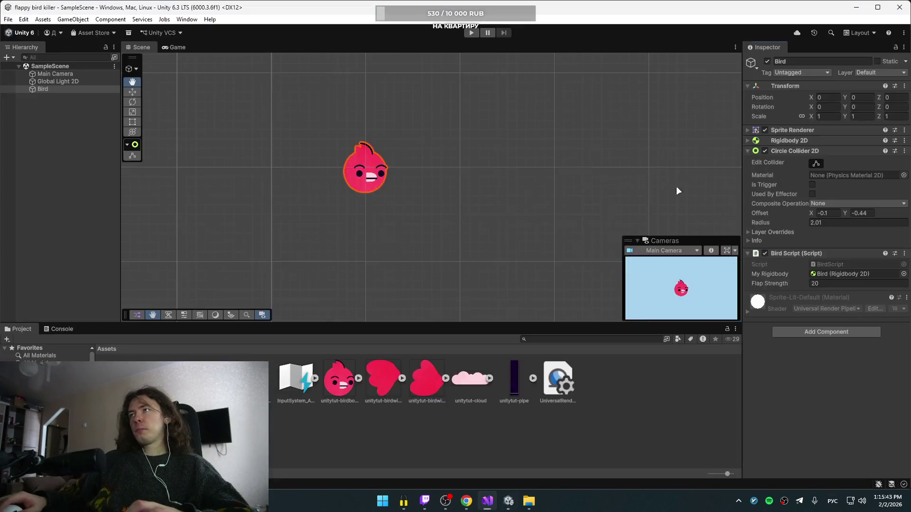
- Create an empty game object named Pipe in the Hierarchy
right_click(60, 102)
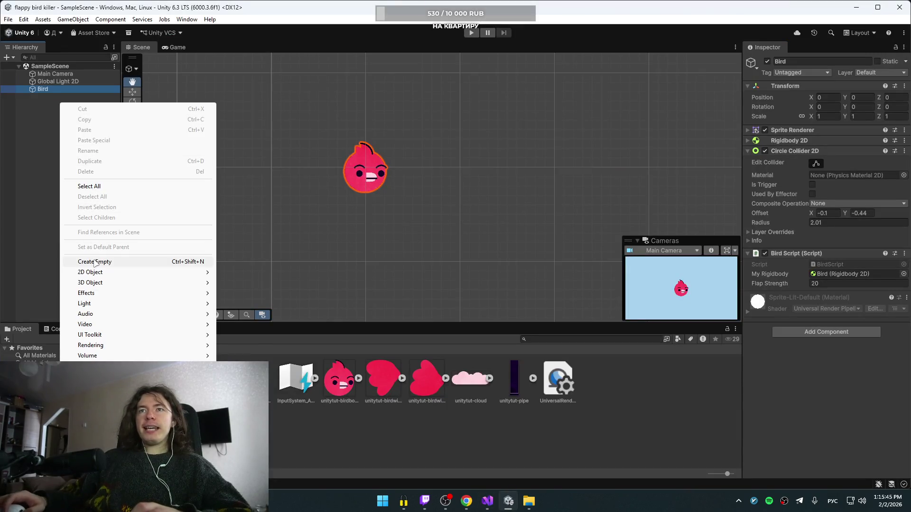
click(94, 262)
text(Зи)
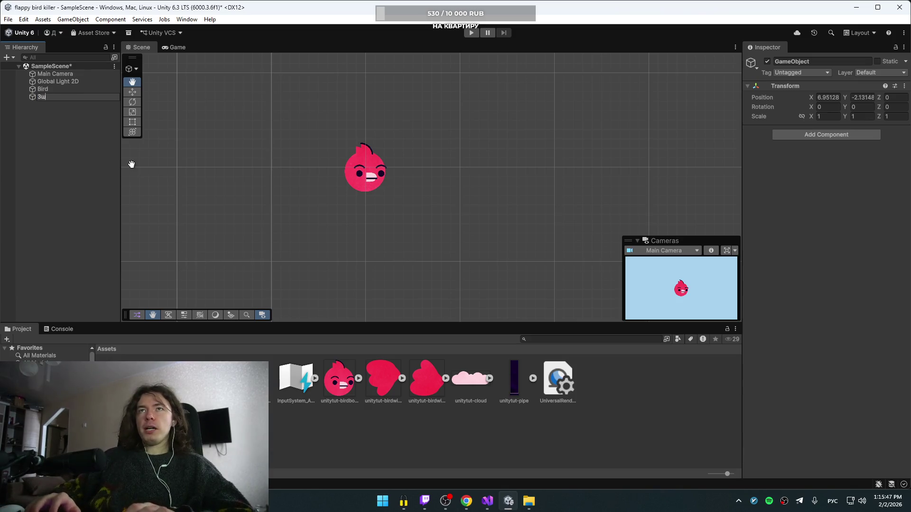
key(alt+shift)
text(Pi)
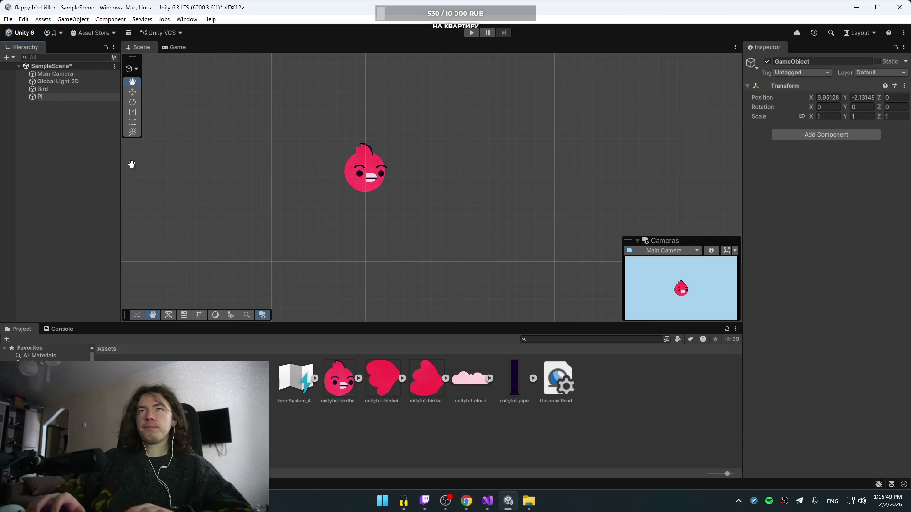
text(pe)
key(Return)
key(alt+Tab)
key(alt+Tab)
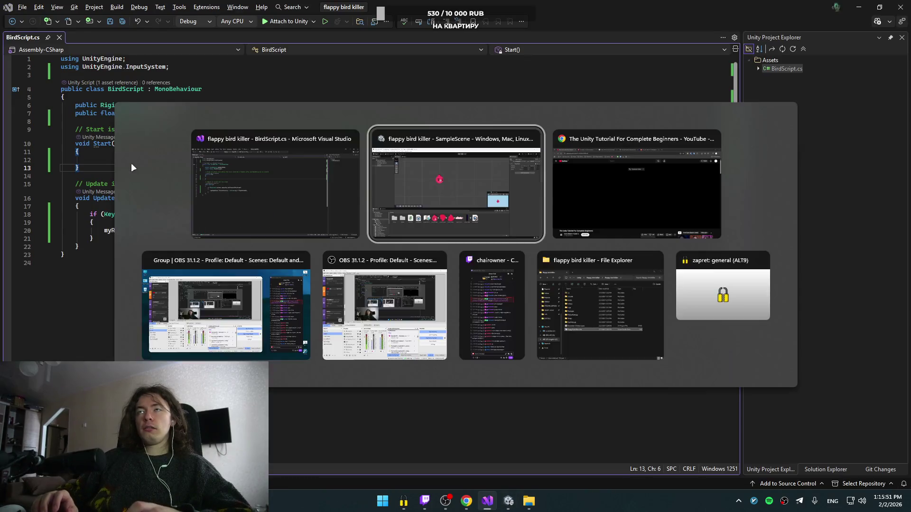
key(alt+Tab)
key(alt+Tab)
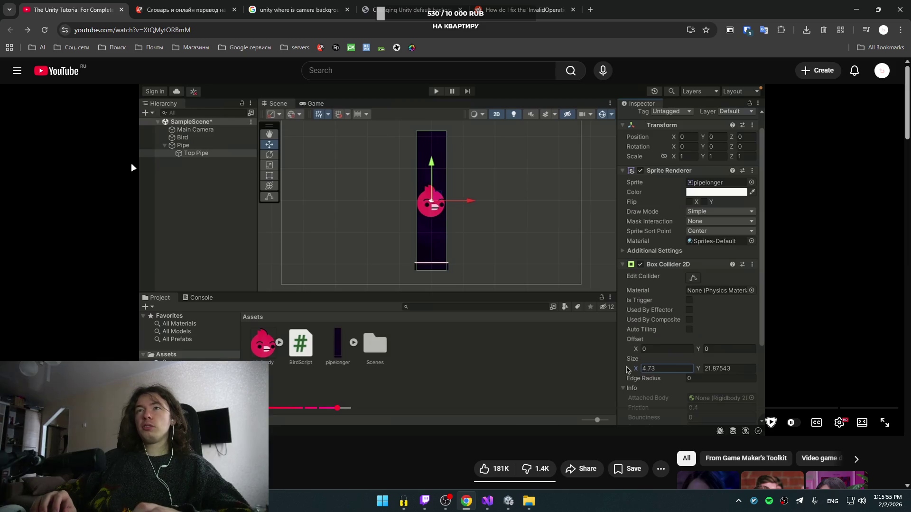
key(alt+Tab)
key(alt+Tab)
key(alt+Tab)
key(alt+Tab)
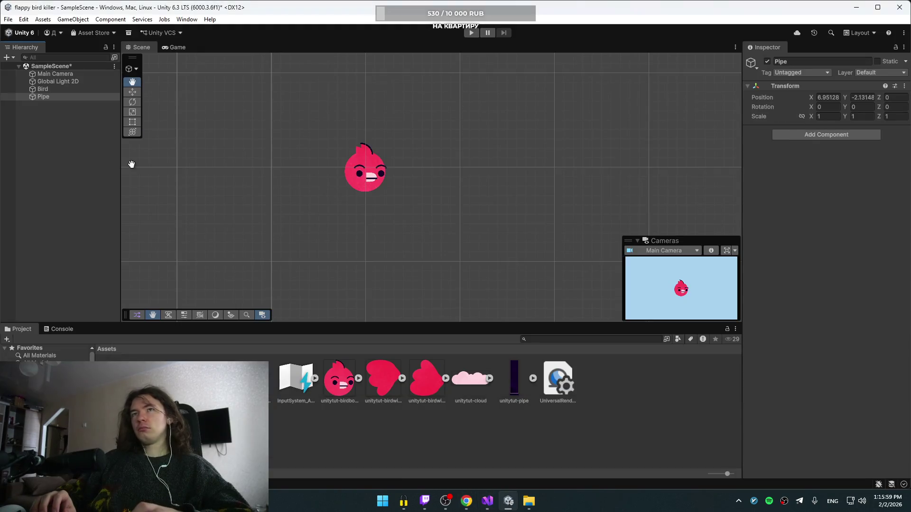
- Add an empty child named 'Top pipe' under Pipe, leaving it with only a Transform
right_click(56, 97)
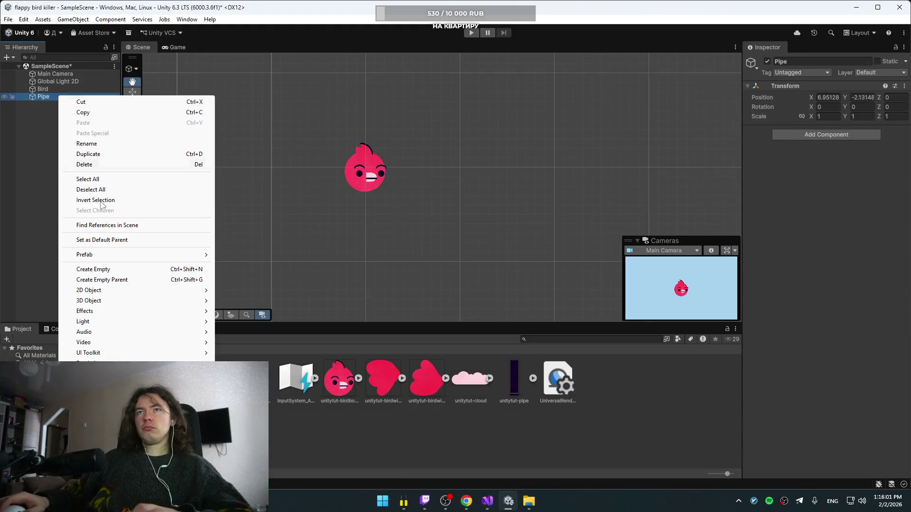
click(99, 270)
text(Top pipe)
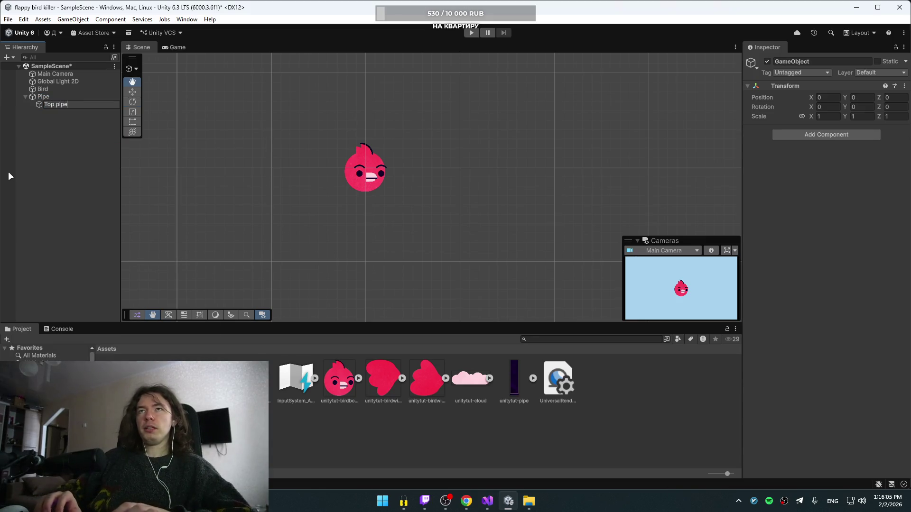
key(Return)
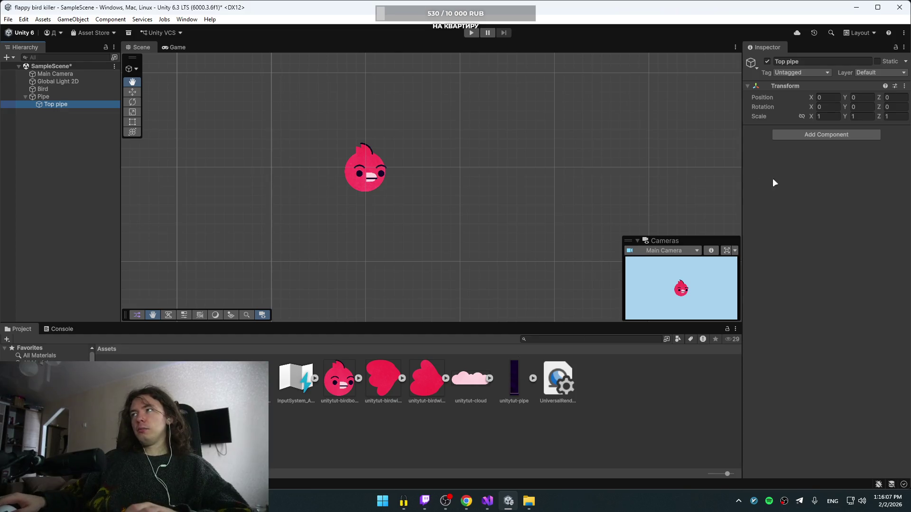
click(844, 135)
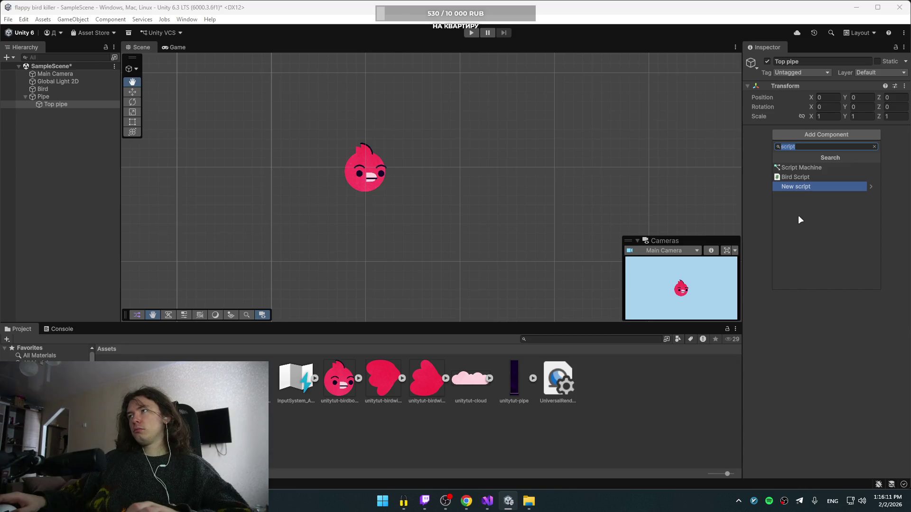
click(747, 169)
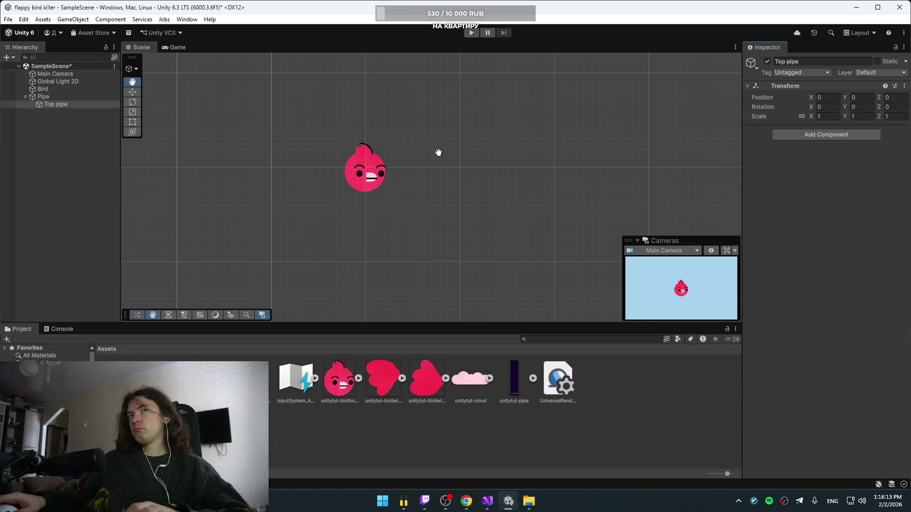
- Reselect Top pipe, search components for 'spri', add a Sprite Resolver, then undo it
right_click(40, 131)
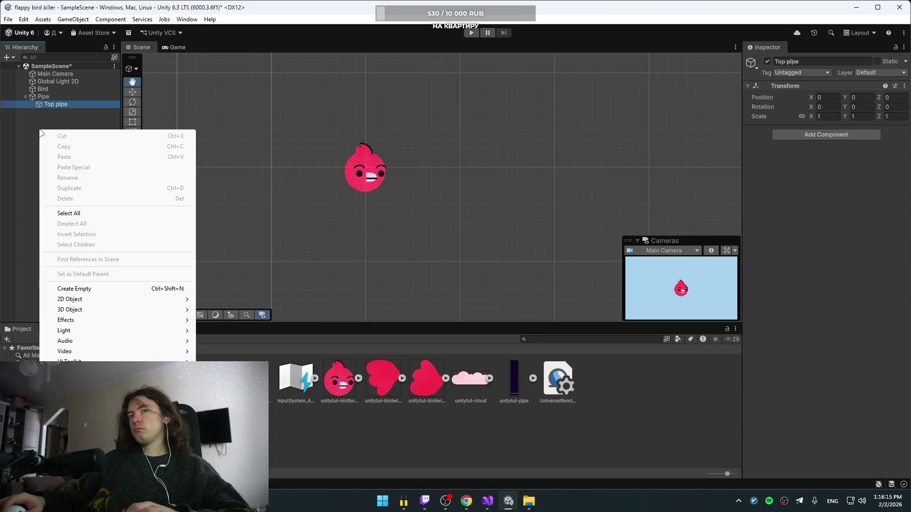
click(33, 134)
click(57, 104)
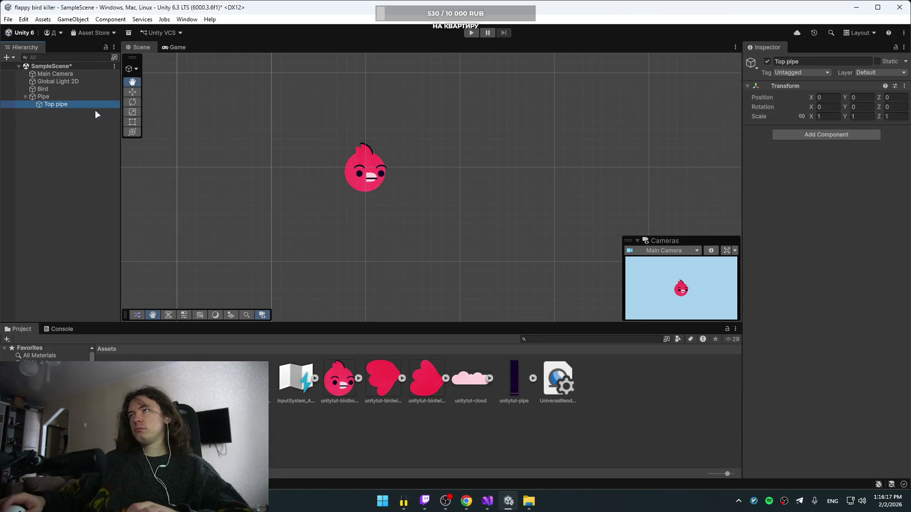
click(844, 134)
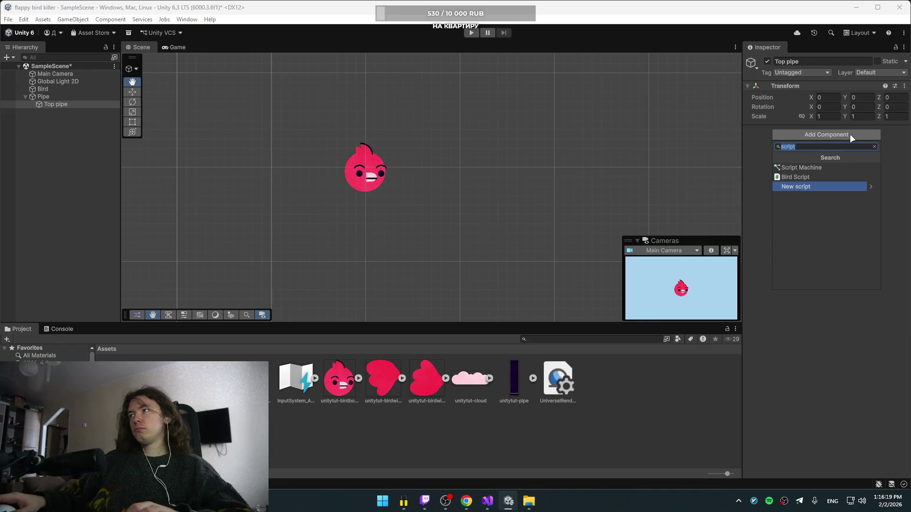
key(BackSpace)
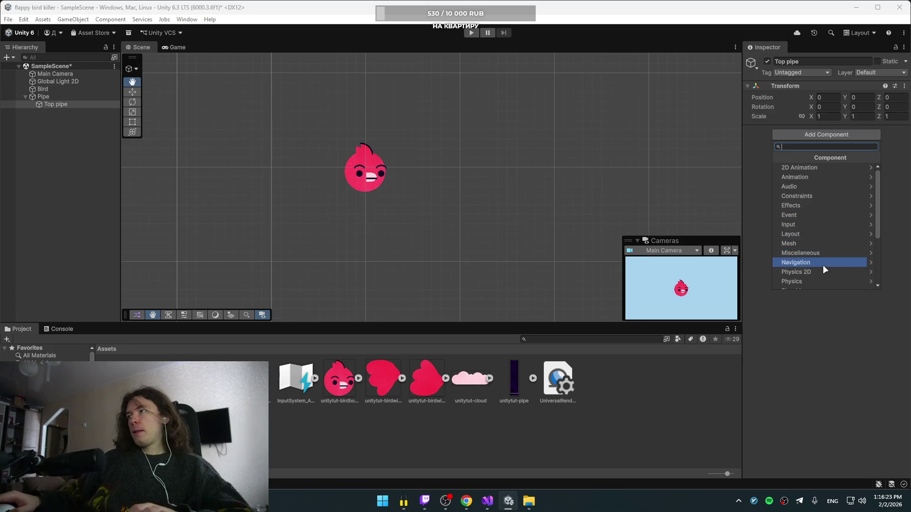
text(spri)
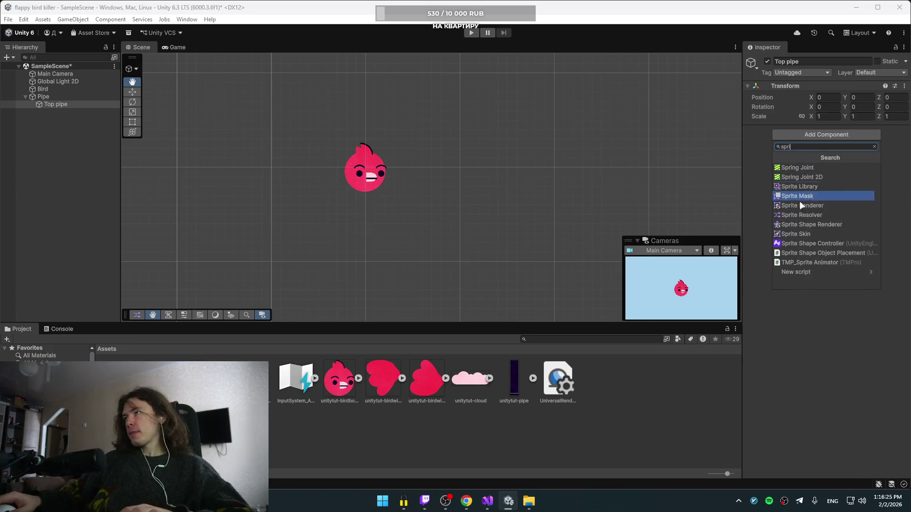
click(821, 214)
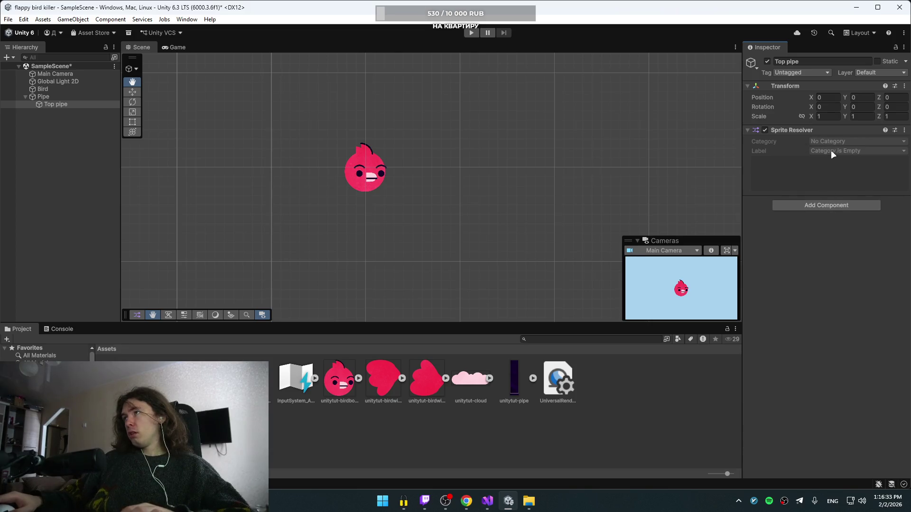
key(ctrl+z)
key(ctrl+z)
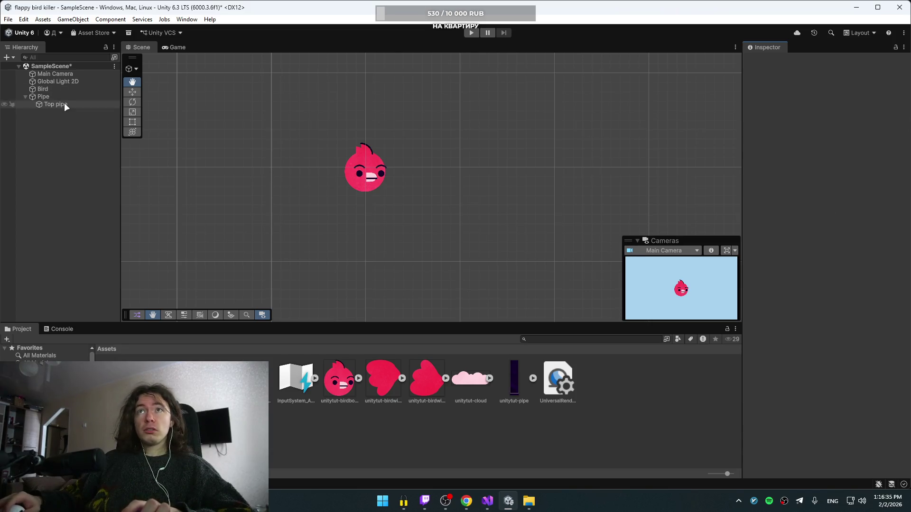
- Add a Sprite Renderer to Top pipe and return to the YouTube tutorial
click(828, 135)
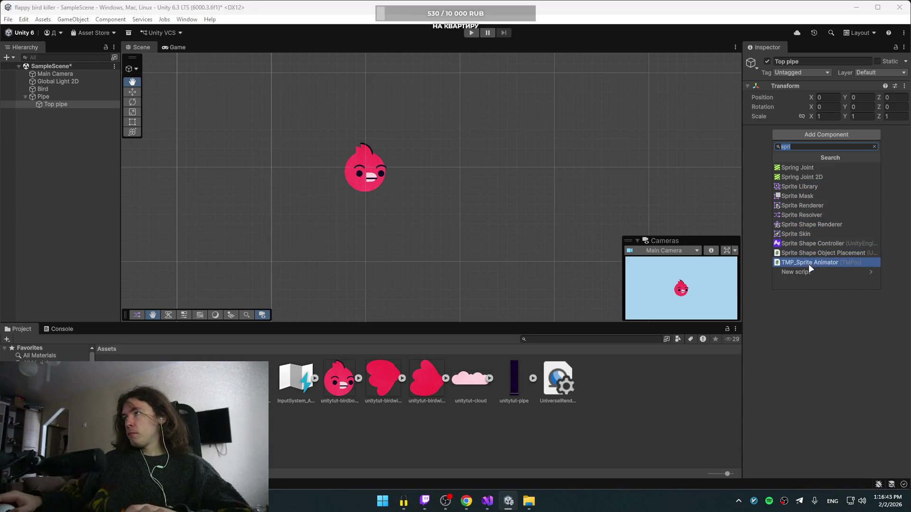
click(812, 206)
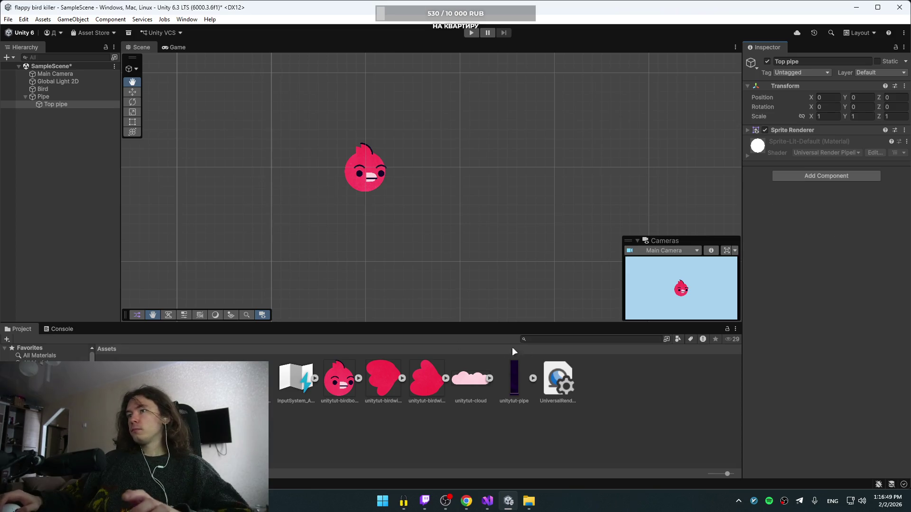
click(55, 104)
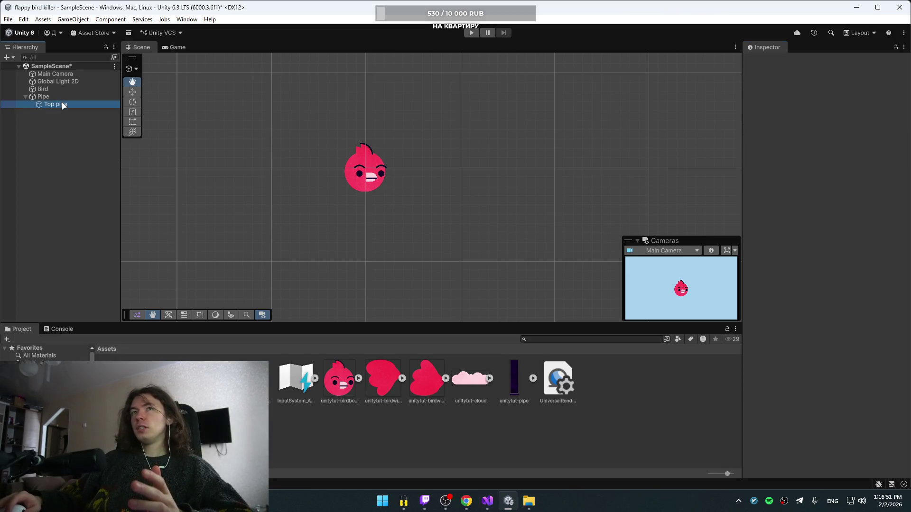
click(773, 149)
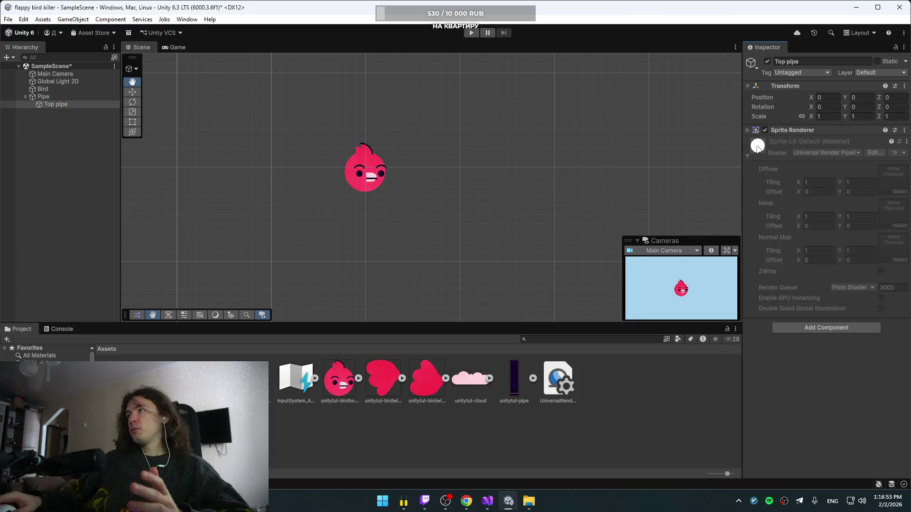
click(795, 144)
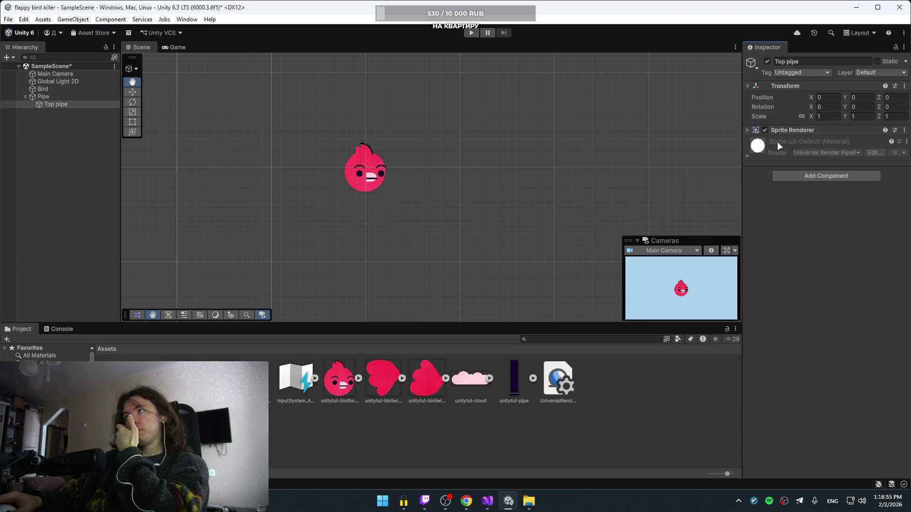
key(alt+Tab)
click(586, 169)
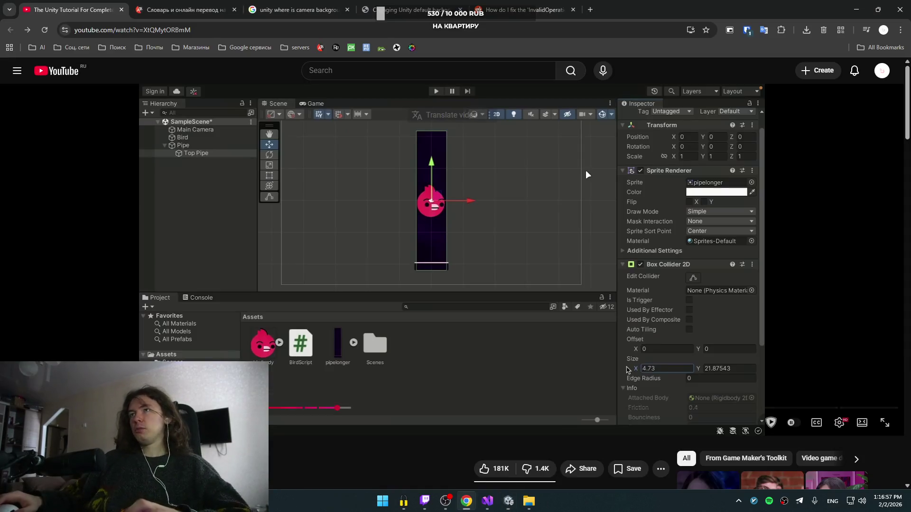
- Rewind the tutorial, then inspect Top pipe's Sprite Renderer in Unity
key(Left)
key(Left)
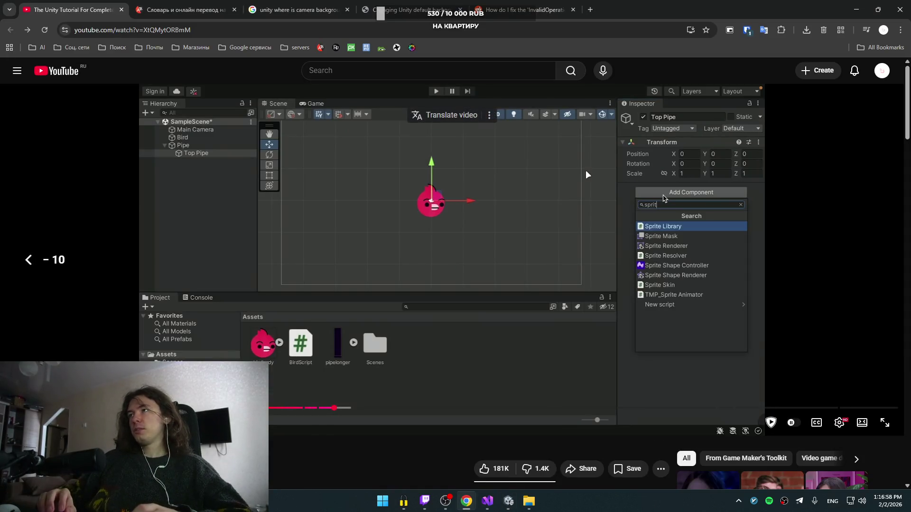
key(space)
key(space)
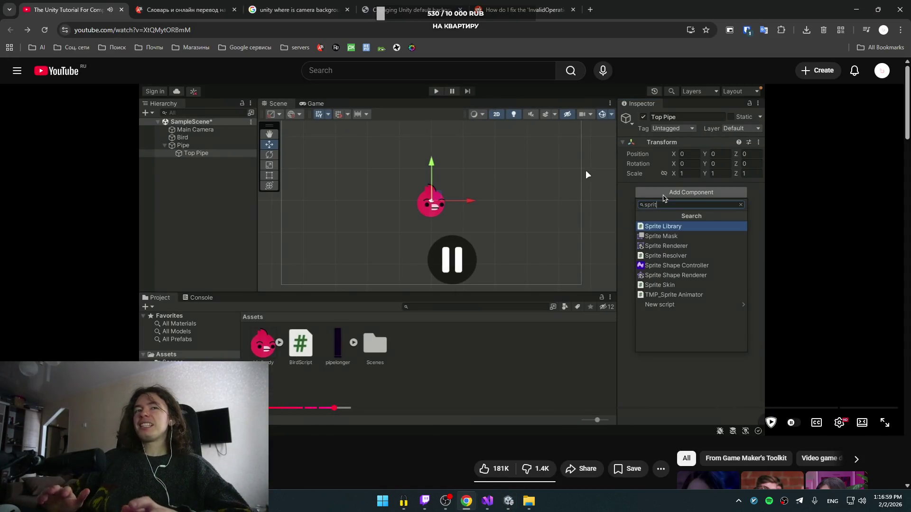
key(space)
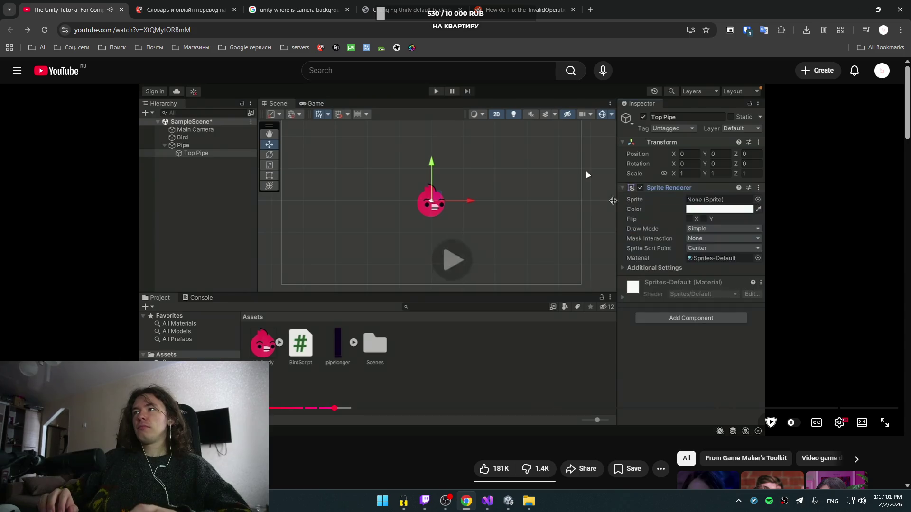
key(space)
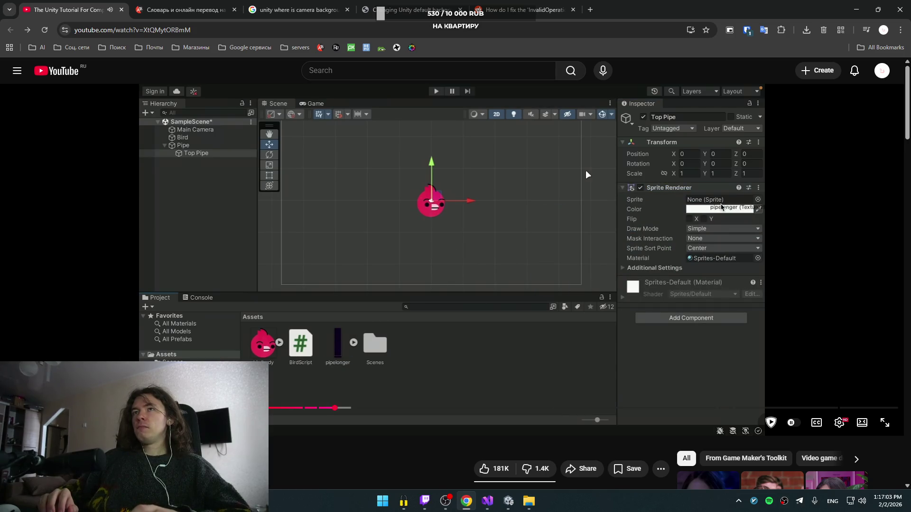
key(alt+Tab)
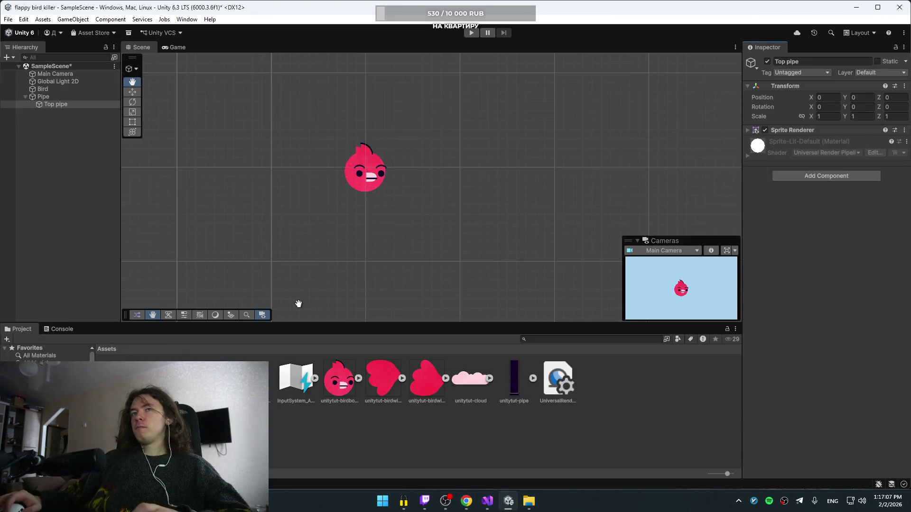
drag(52, 91, 45, 98)
click(45, 103)
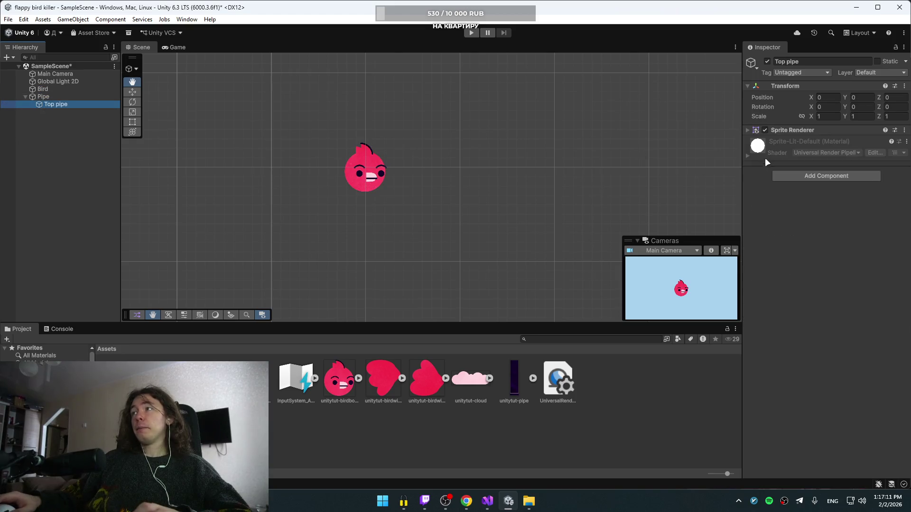
click(748, 155)
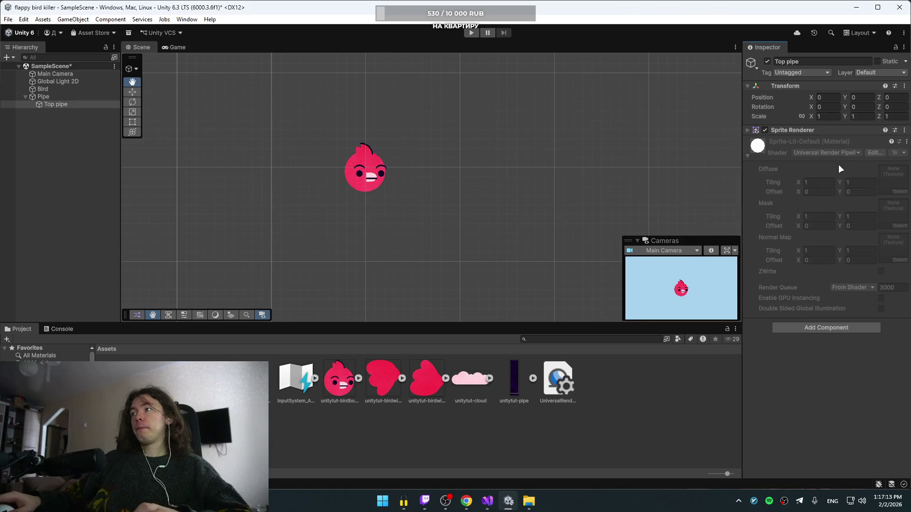
click(794, 141)
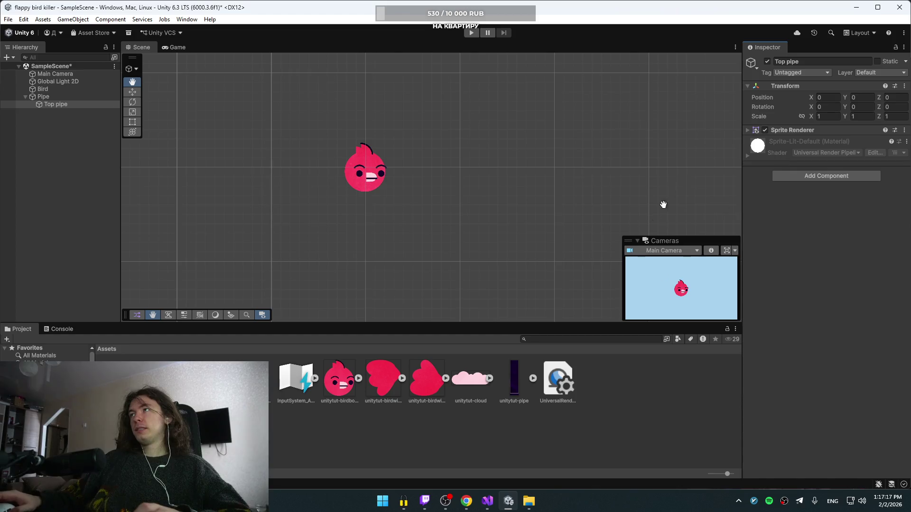
- Select the Pipe parent in Unity and rewind the tutorial to its renaming step
key(alt+Tab)
key(alt+Tab)
key(alt+Tab)
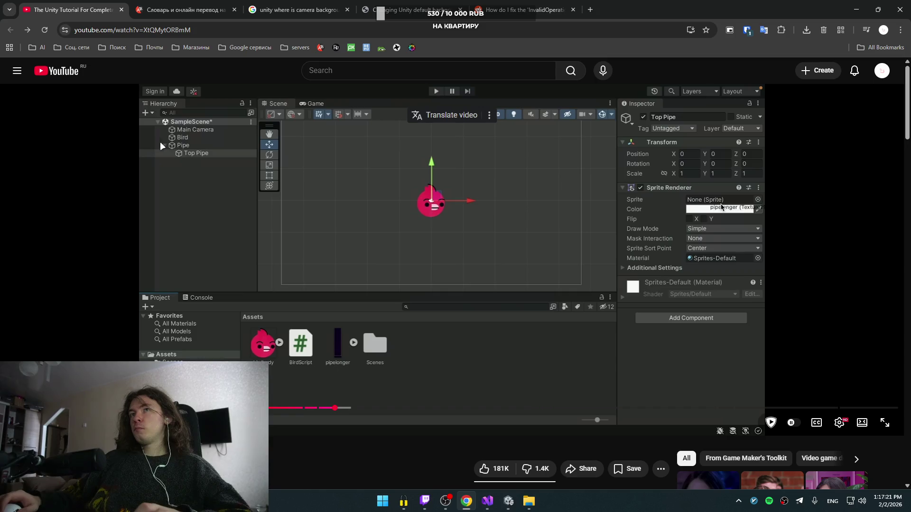
key(alt+Tab)
click(47, 97)
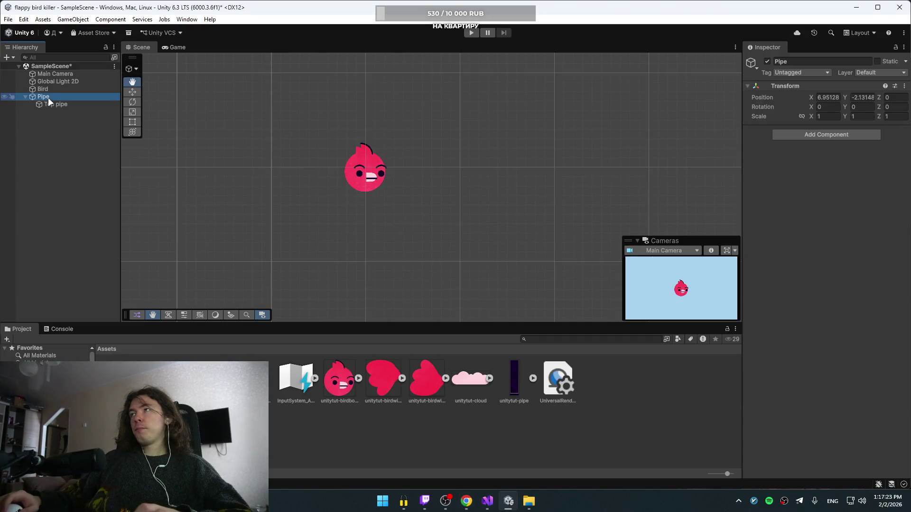
key(alt+Tab)
click(412, 243)
key(Left)
key(Left)
key(Left)
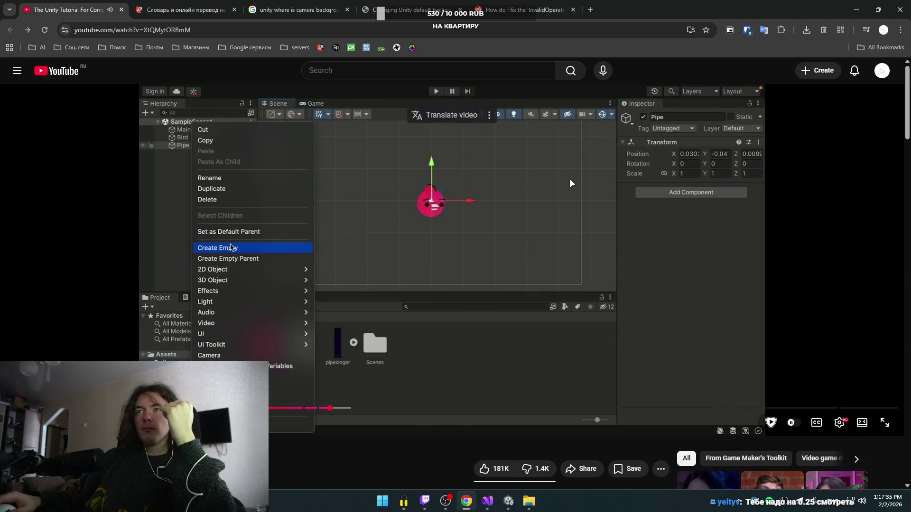
click(569, 182)
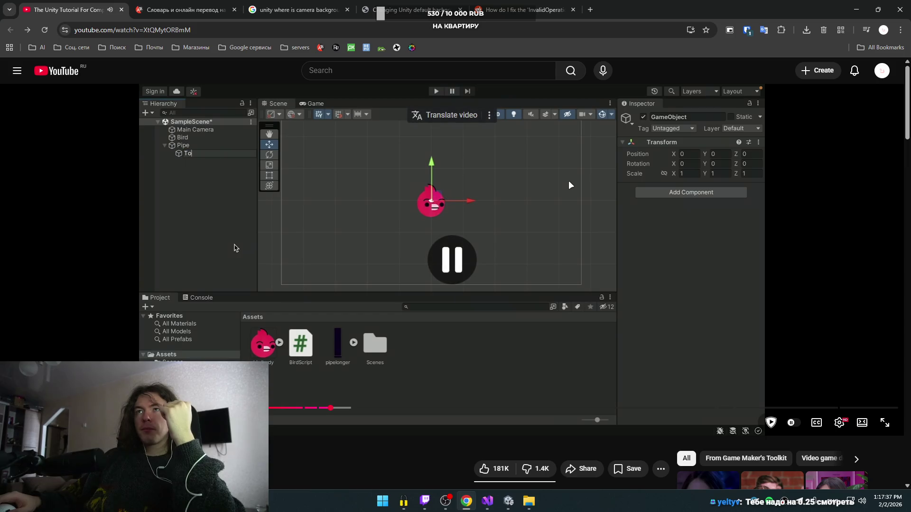
click(568, 181)
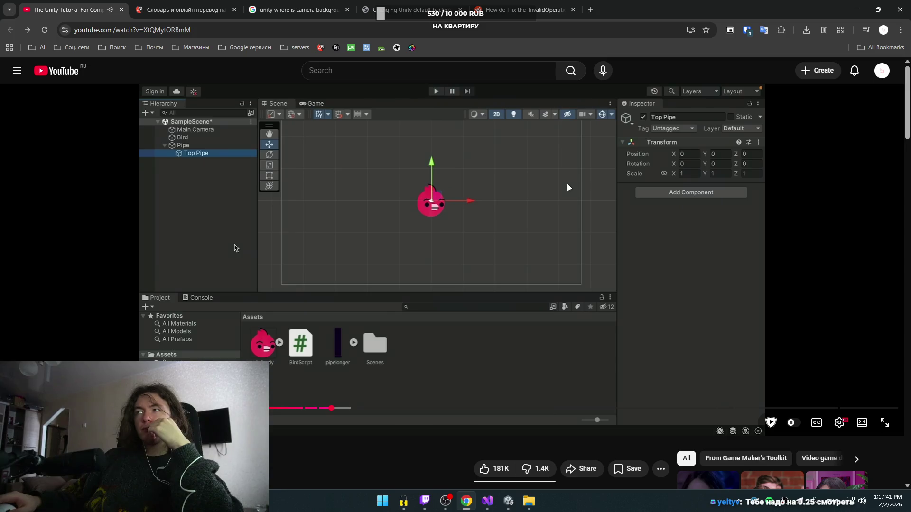
- Watch the tutorial until the Sprite Renderer is added, then reselect Top pipe in Unity
key(F11)
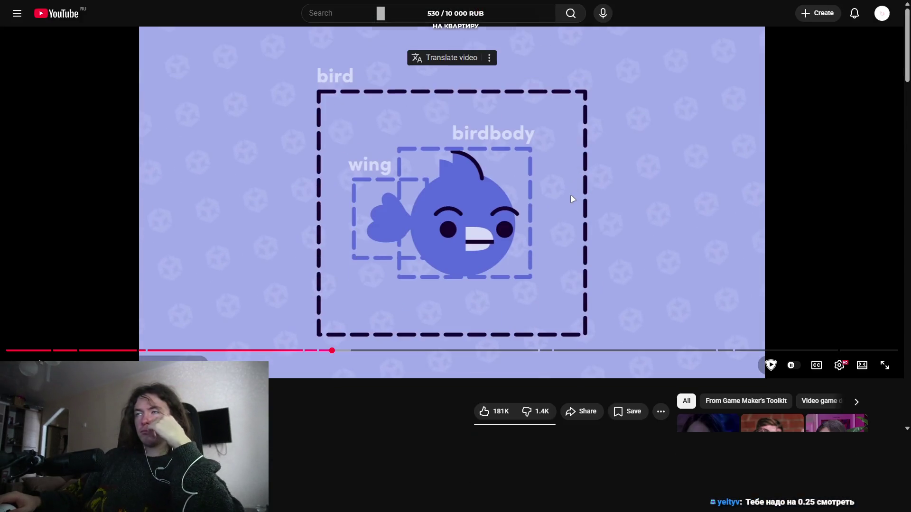
double_click(570, 194)
key(Escape)
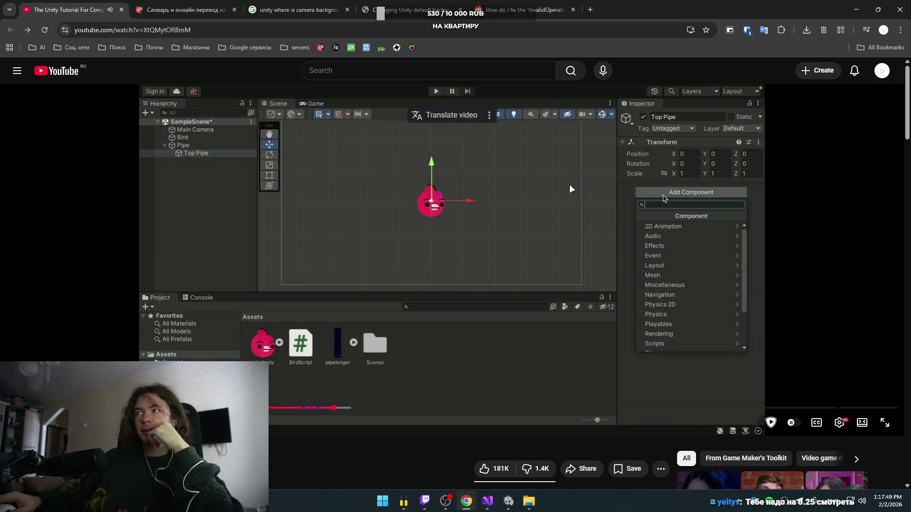
click(570, 186)
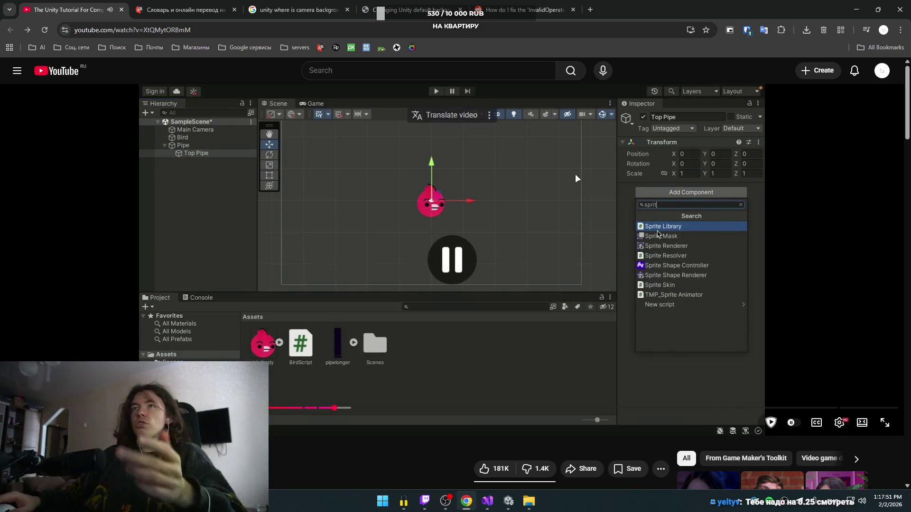
click(681, 226)
click(601, 240)
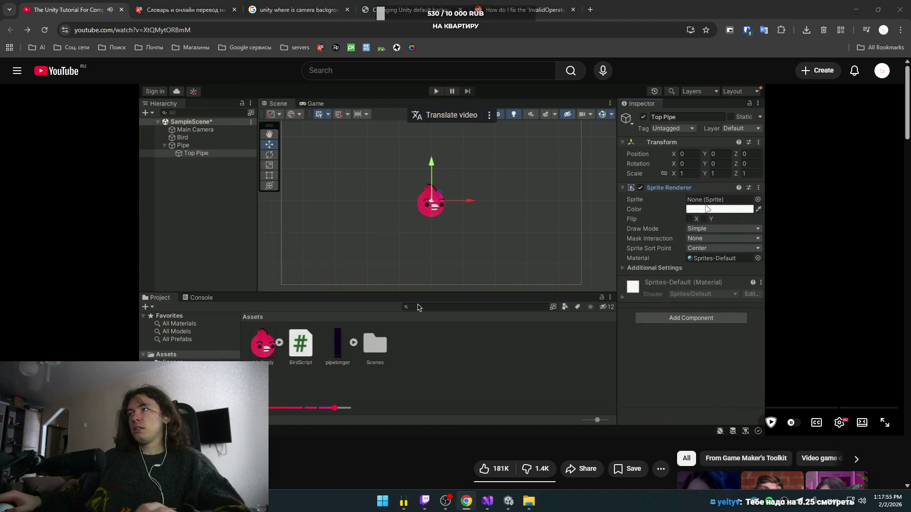
key(alt+Tab)
click(61, 103)
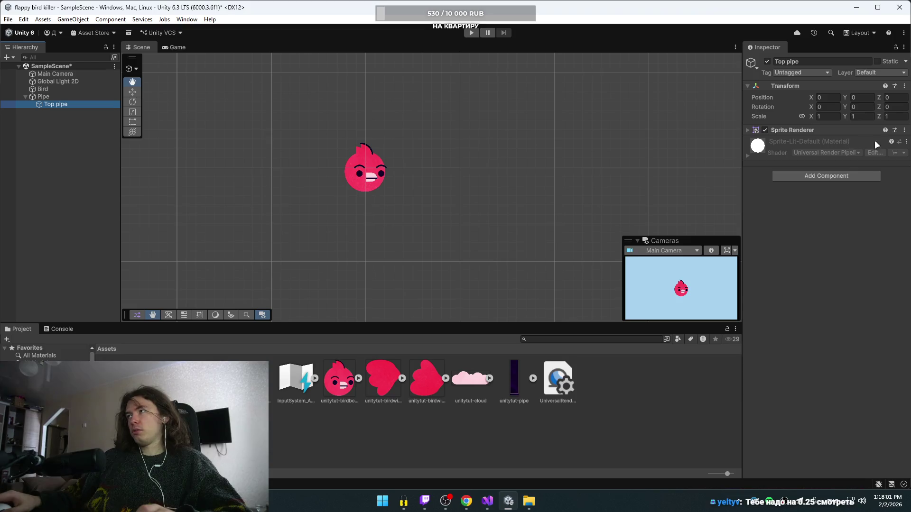
- Recentre the scene view and select the Pipe parent object
key(Up)
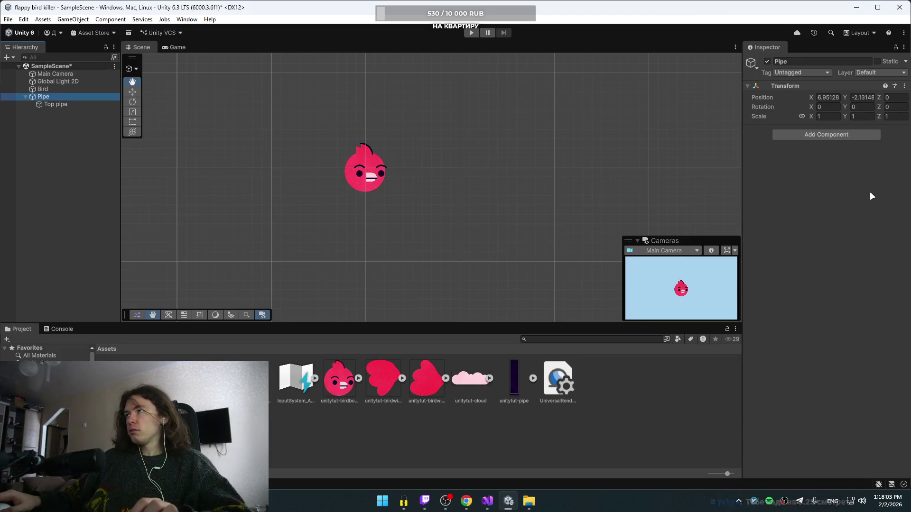
click(62, 104)
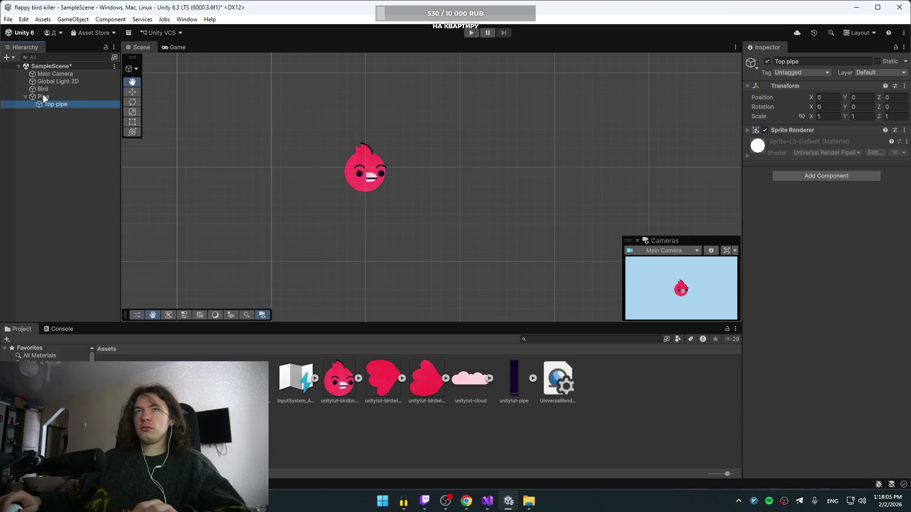
mouse_move(348, 154)
mouse_down()
mouse_move(397, 177)
mouse_move(399, 165)
mouse_up()
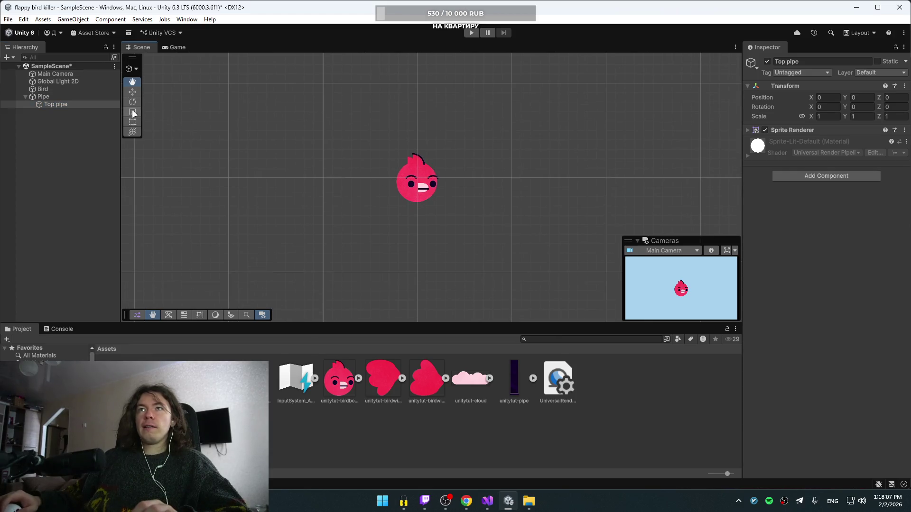
drag(549, 186, 513, 170)
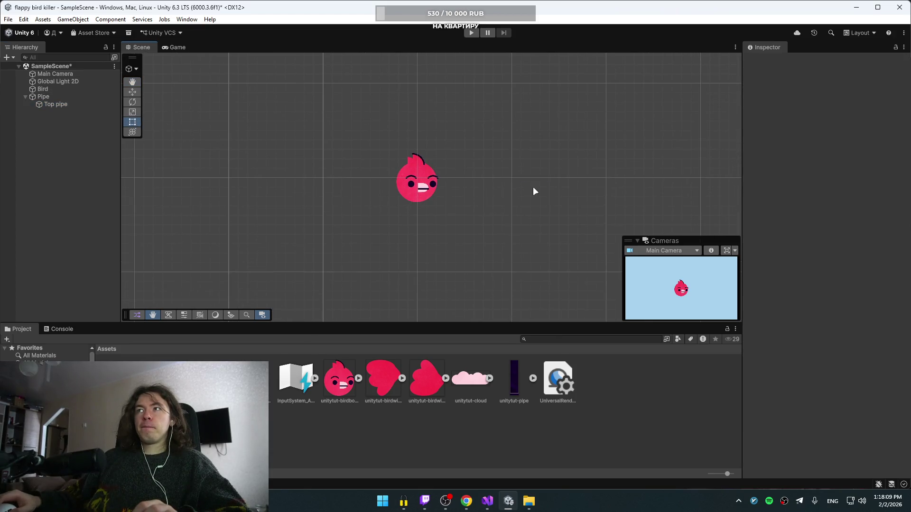
click(49, 95)
click(51, 103)
click(52, 97)
- Set Pipe's Position X and Y to 0, then reselect Top pipe
click(822, 97)
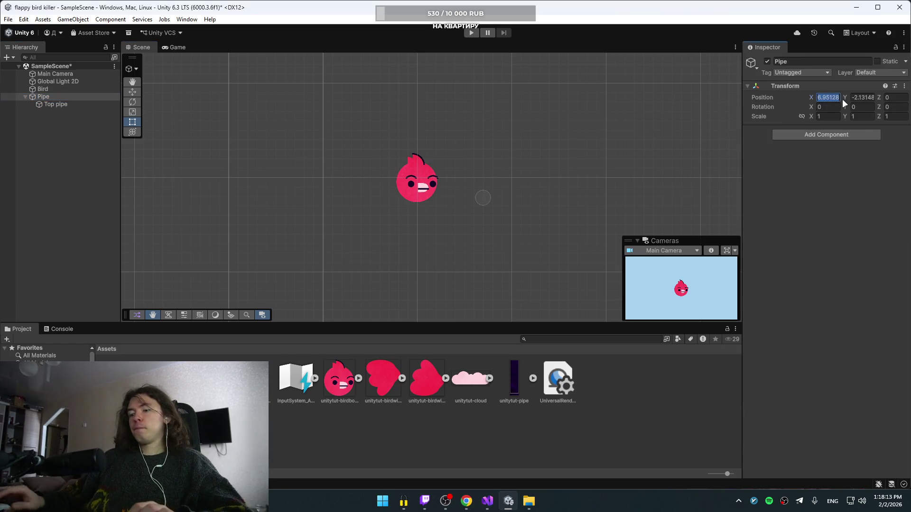
text(0)
click(849, 98)
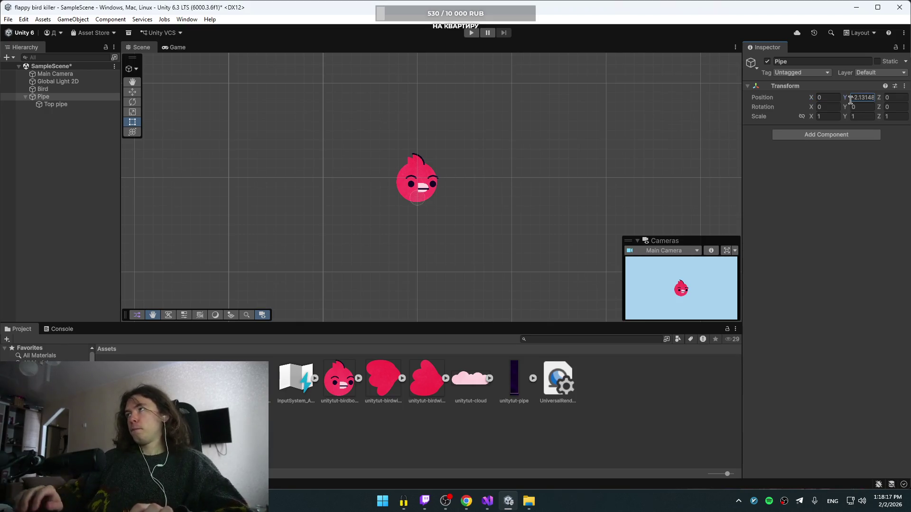
text(0)
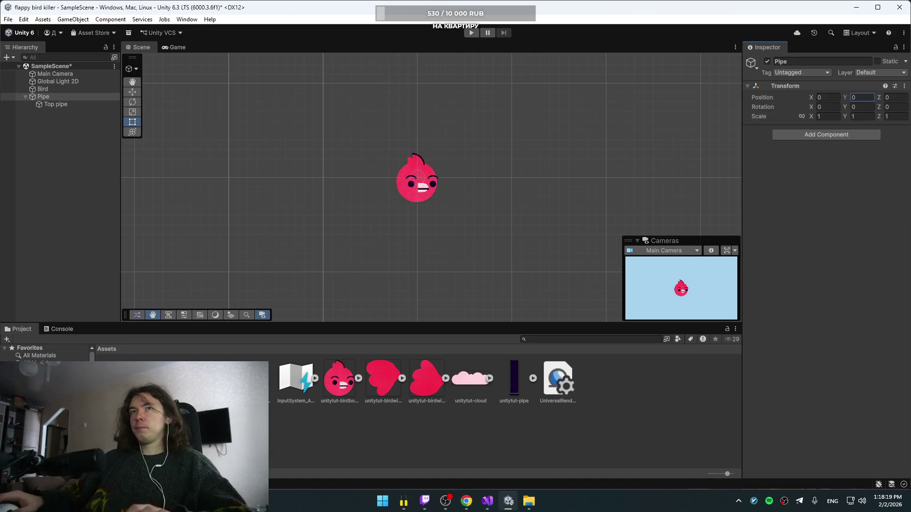
click(61, 97)
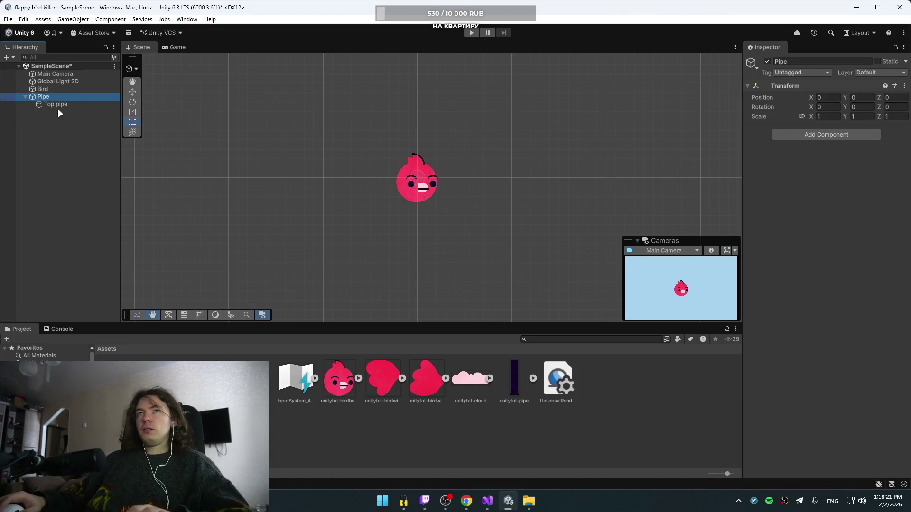
click(66, 104)
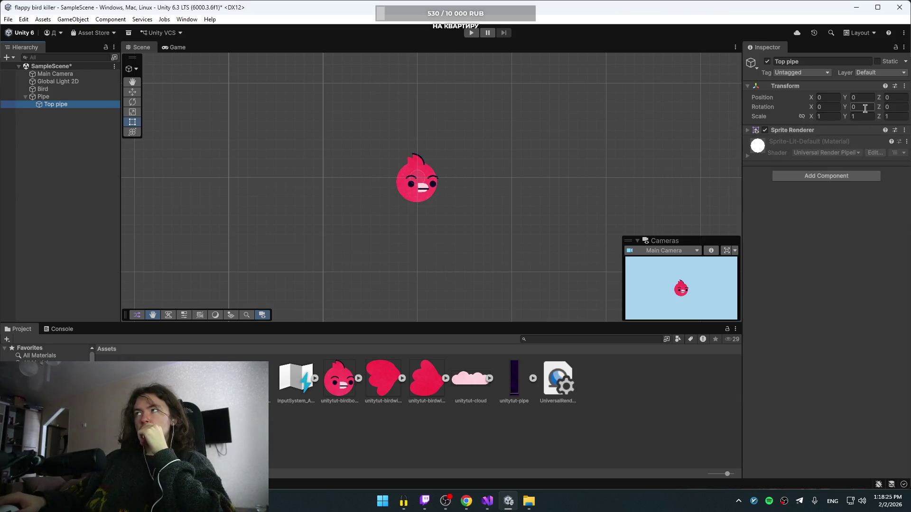
- Drag the unitytut-pipe asset into Top pipe's Sprite Renderer Sprite field
click(803, 130)
right_click(798, 130)
click(789, 131)
click(788, 131)
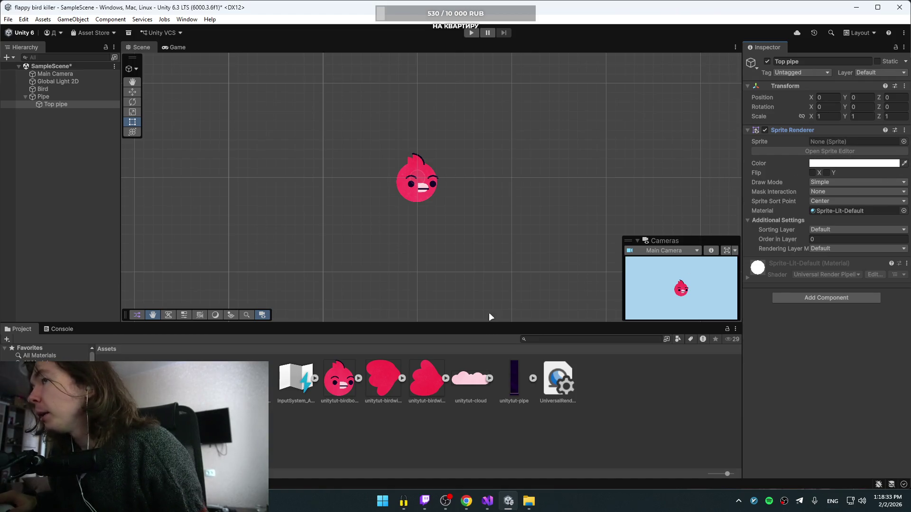
drag(515, 388, 828, 141)
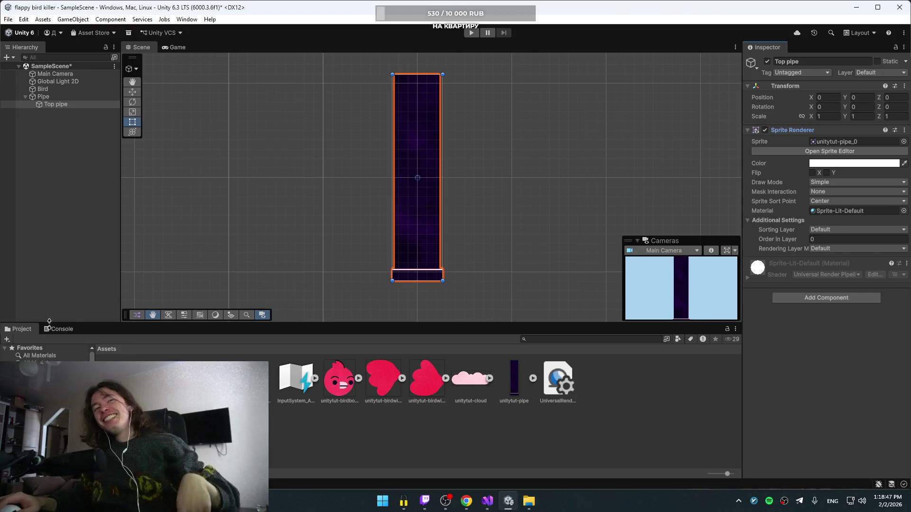
click(474, 503)
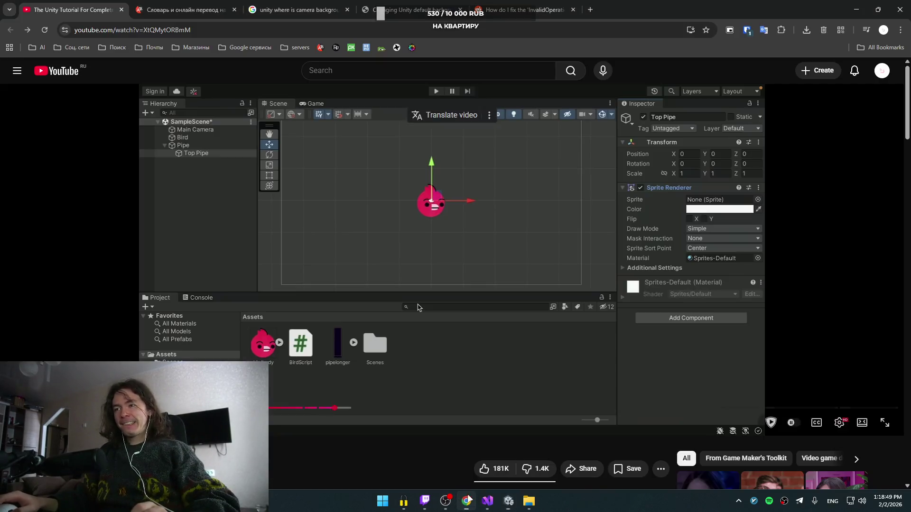
- Add a Box Collider 2D to Top pipe via a 'box' component search
click(418, 252)
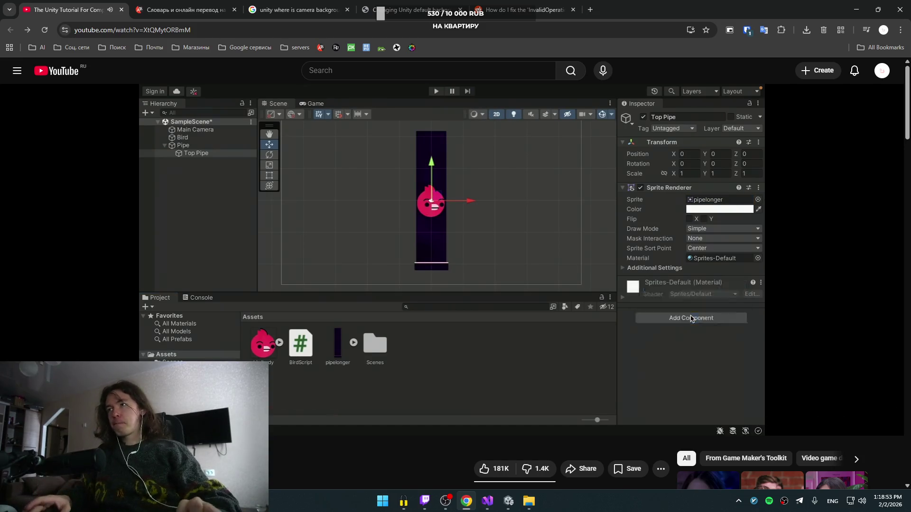
key(alt+Tab)
key(alt+Tab)
click(541, 256)
key(alt+Tab)
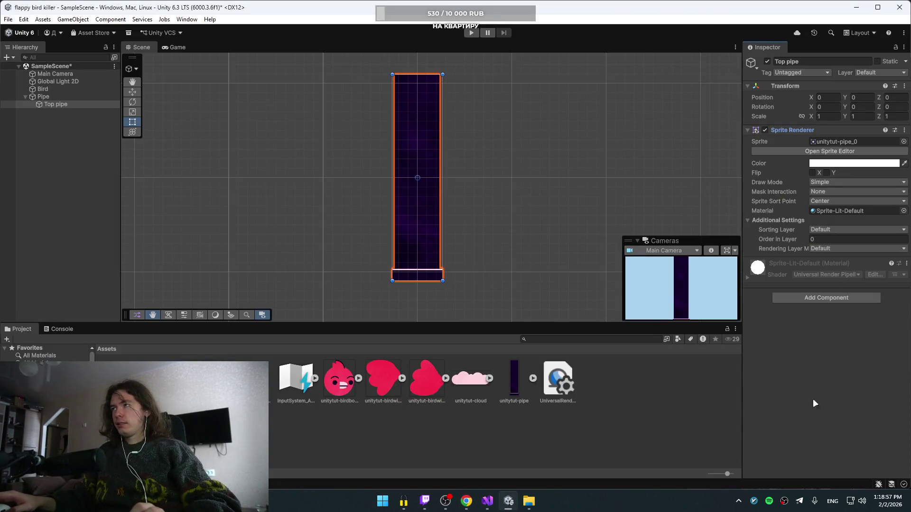
click(826, 298)
text(box)
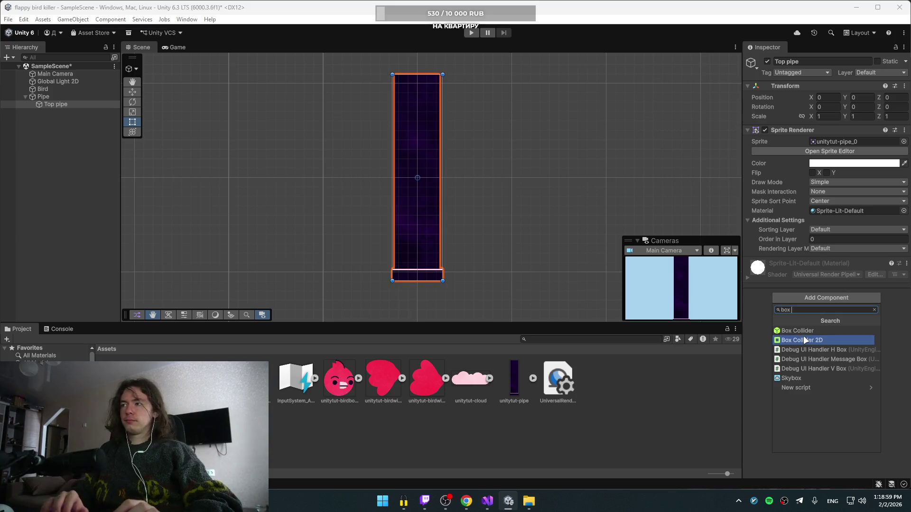
click(805, 340)
- Return to the tutorial and play it at the collider size adjustment
key(alt+Tab)
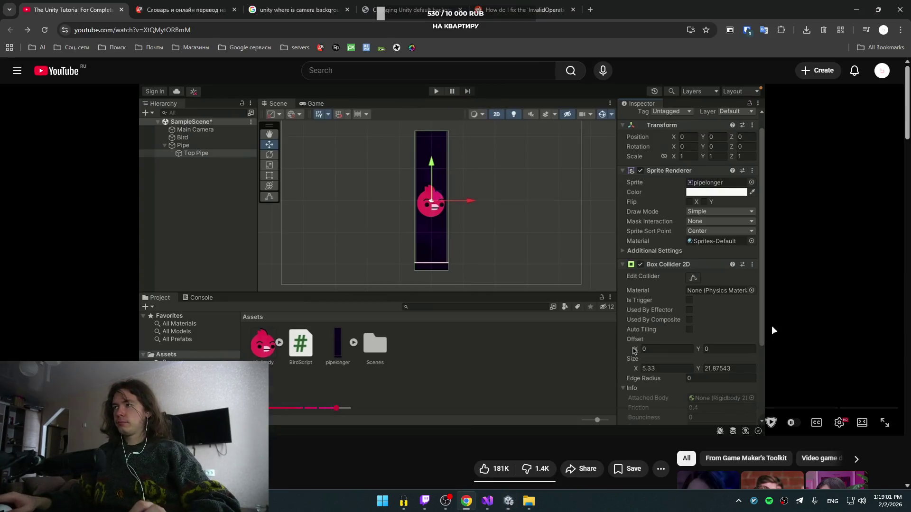
click(648, 275)
click(644, 284)
click(644, 281)
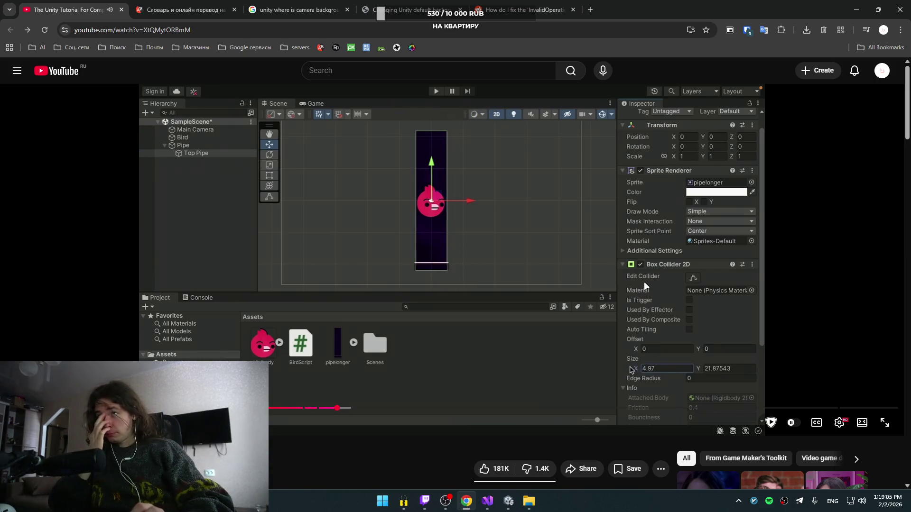